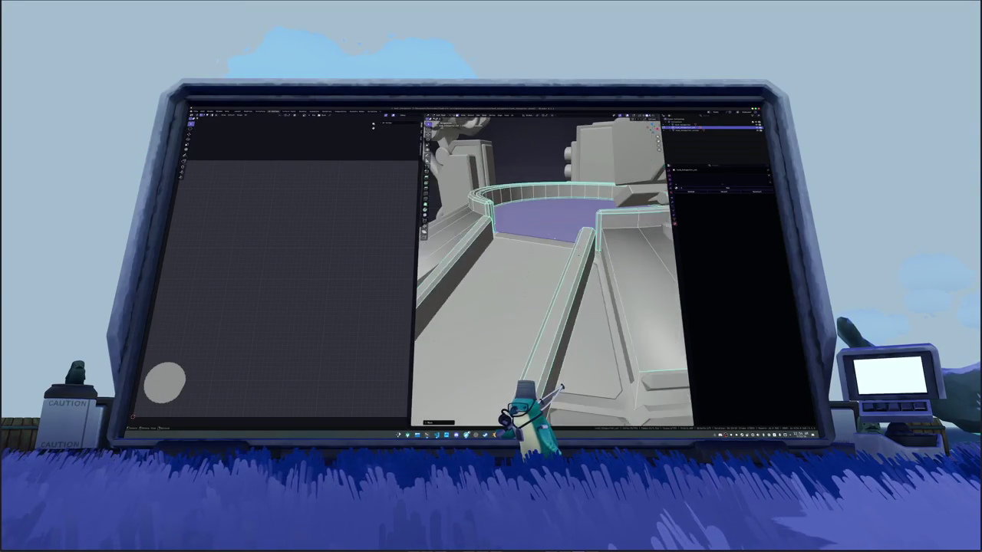
Step: Export the circular platform model from Blender through File > Export with an adjusted export option
scroll(550, 251, "down", 4)
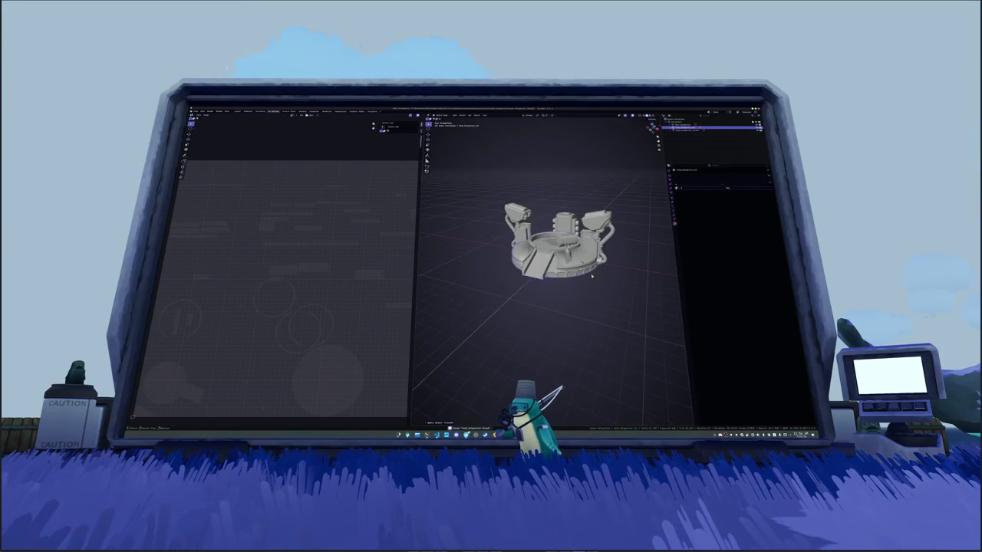
left_click(194, 112)
mouse_move(215, 157)
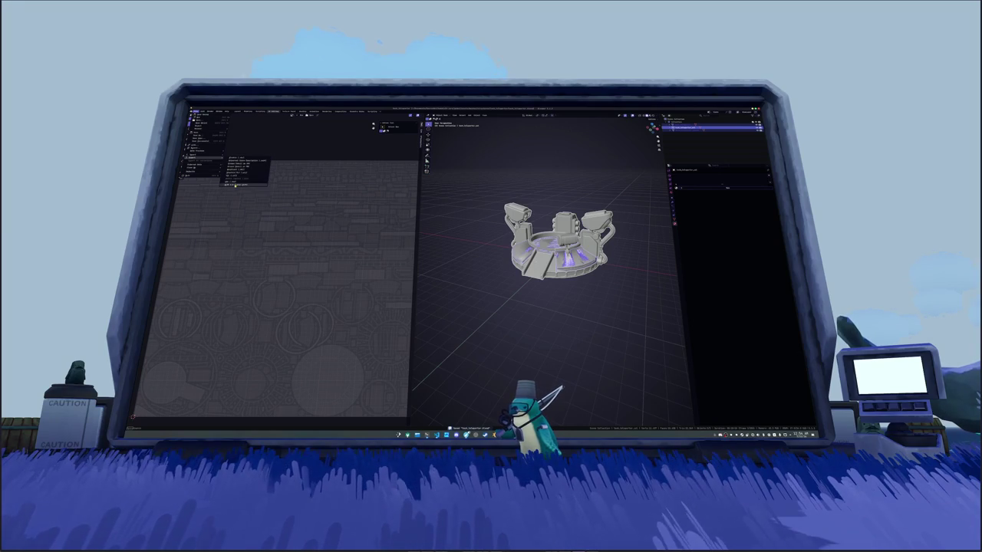
left_click(234, 185)
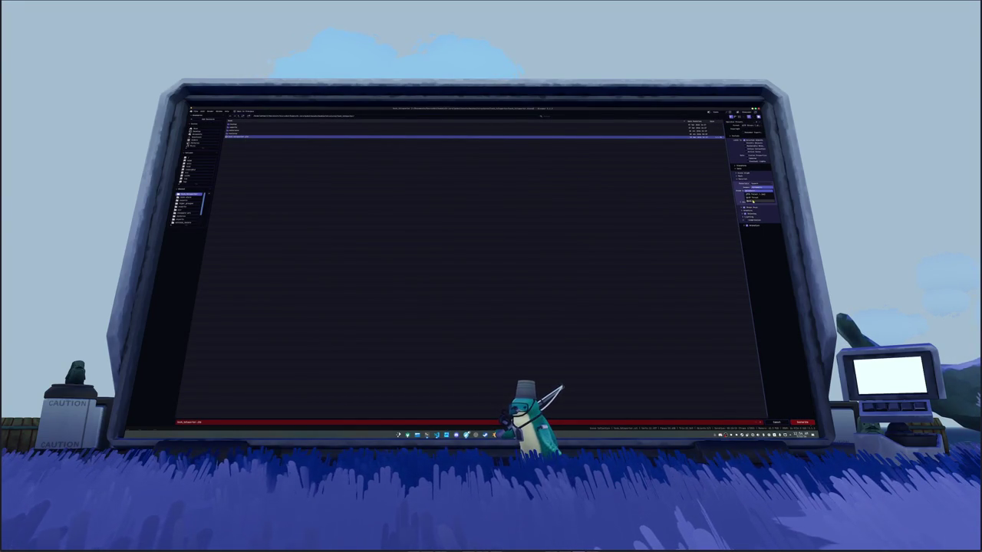
left_click(752, 199)
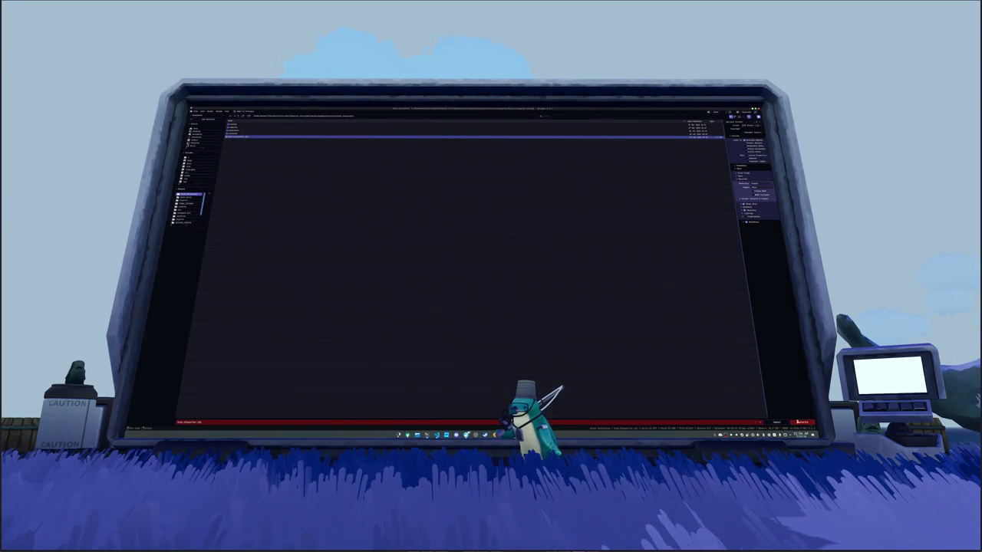
left_click(800, 422)
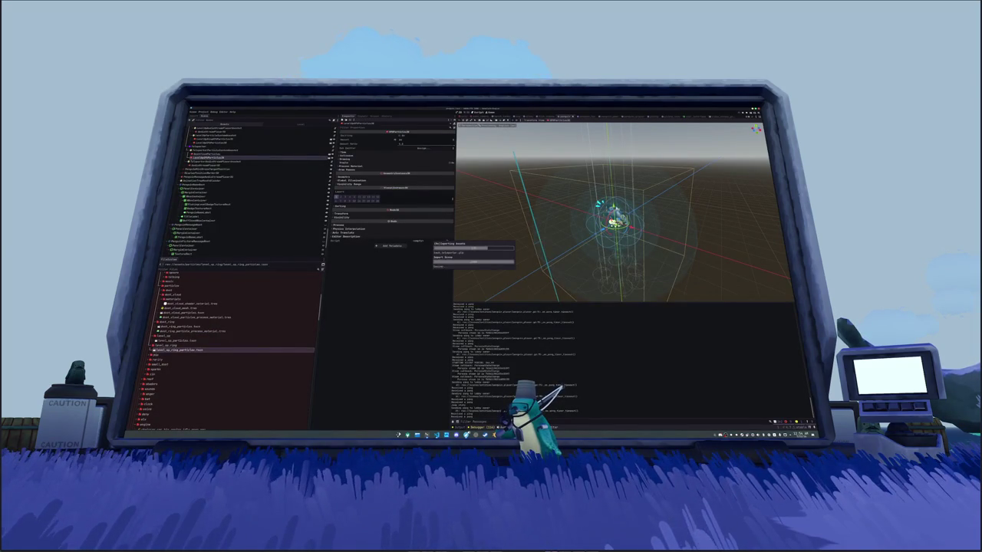
Step: Run the Godot project with F5 to reach the HADALYTH ZERO title screen
key("F5")
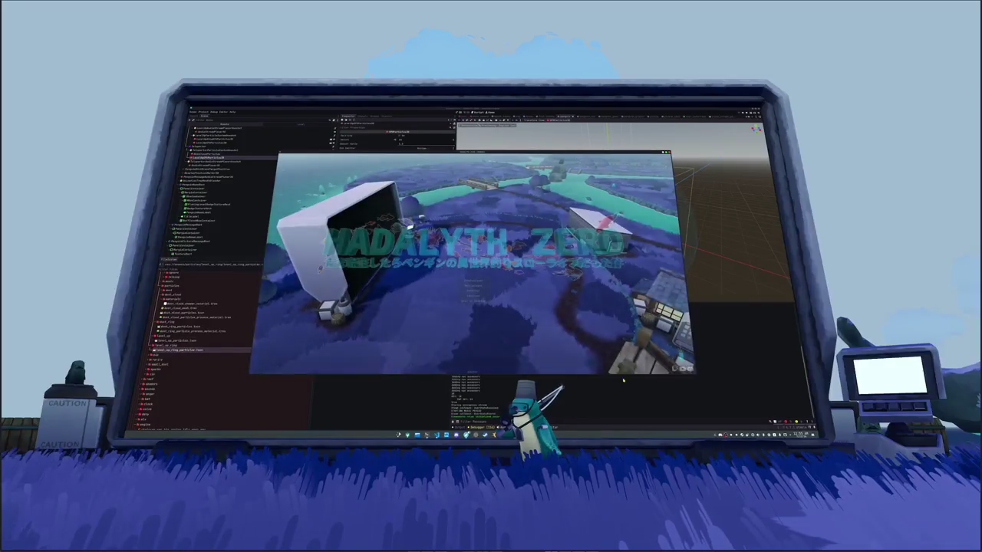
Step: Start the game, walk to the central structure and choose an option from its in-game menu
left_click(473, 281)
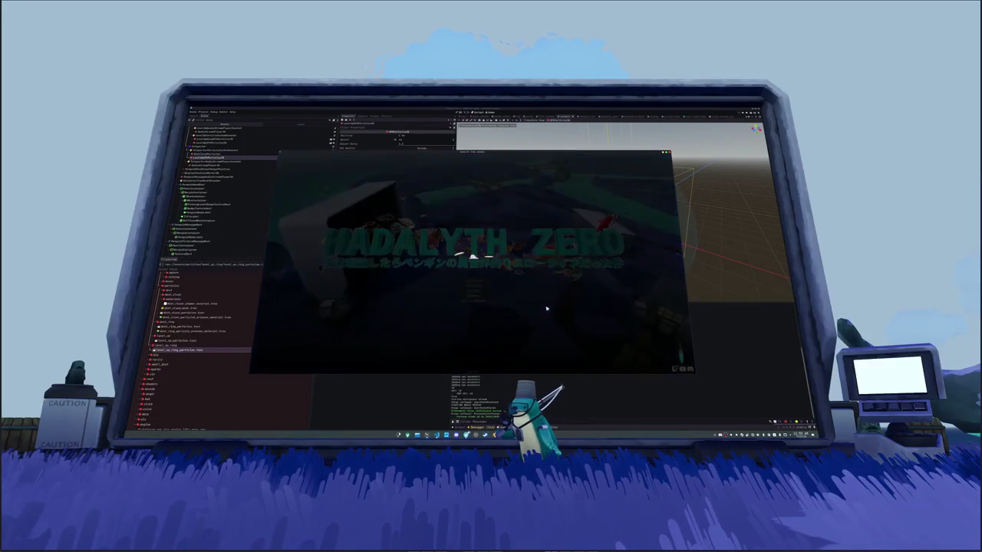
key("w")
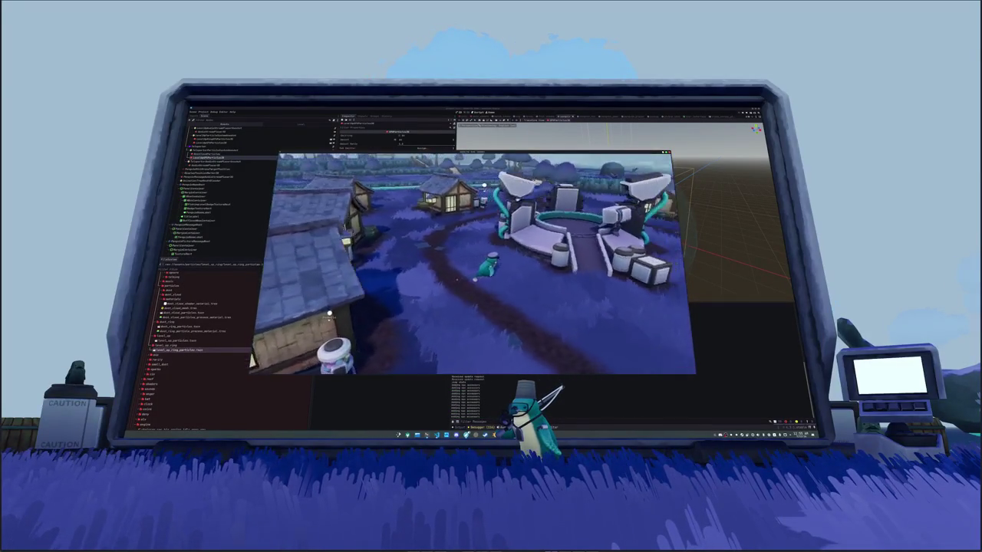
key("w")
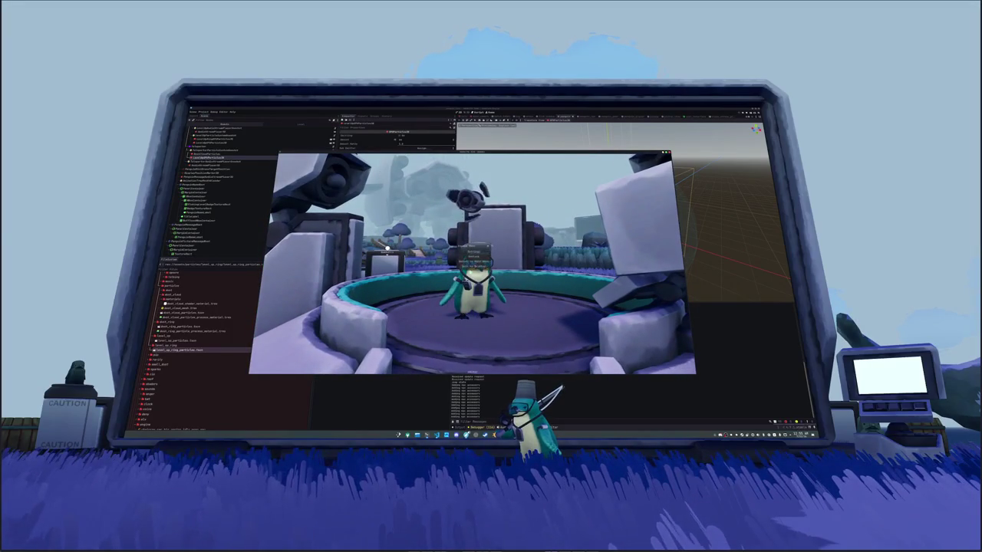
left_click(474, 256)
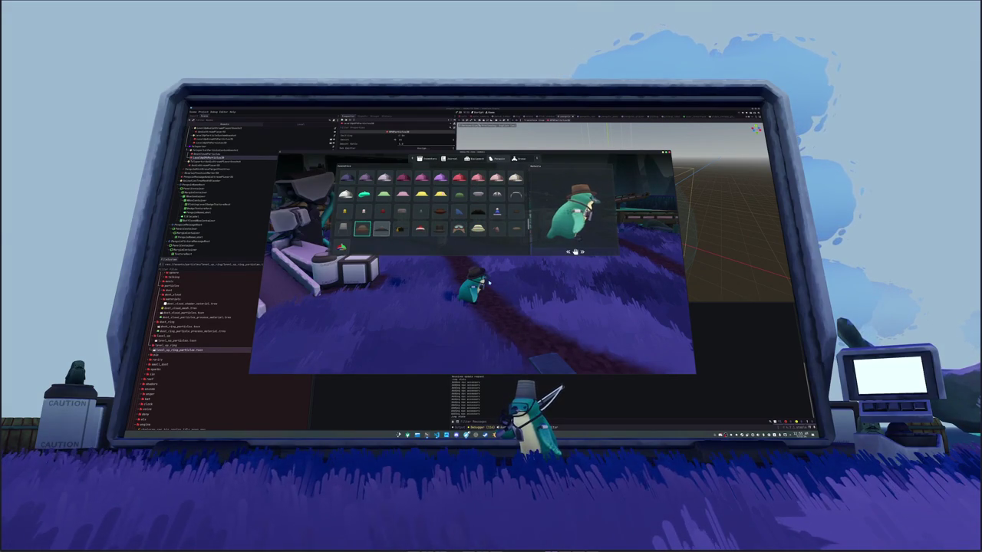
Step: Try several glasses in the Cosmetics grid, settling on Round Glasses White, then close the menu
scroll(380, 230, "down", 5)
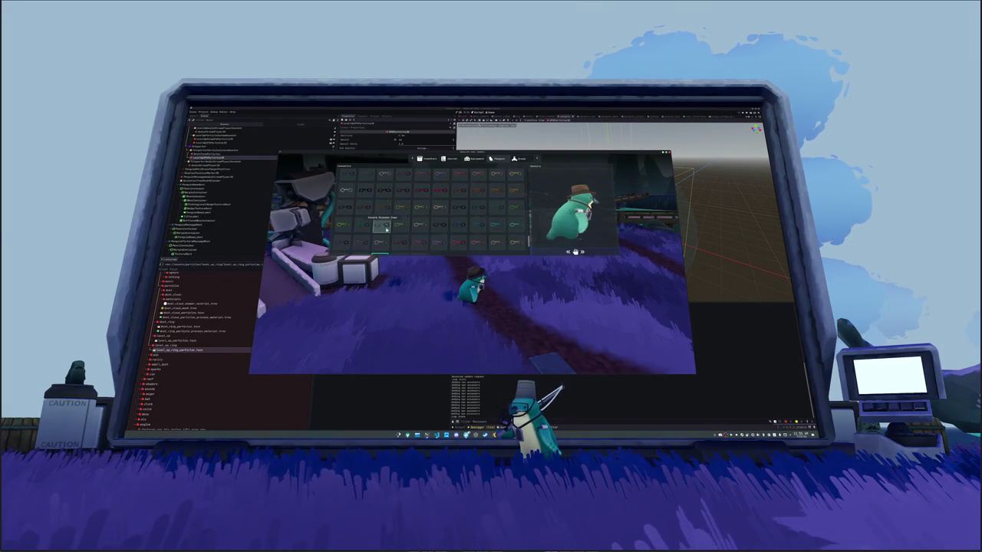
scroll(364, 244, "down", 2)
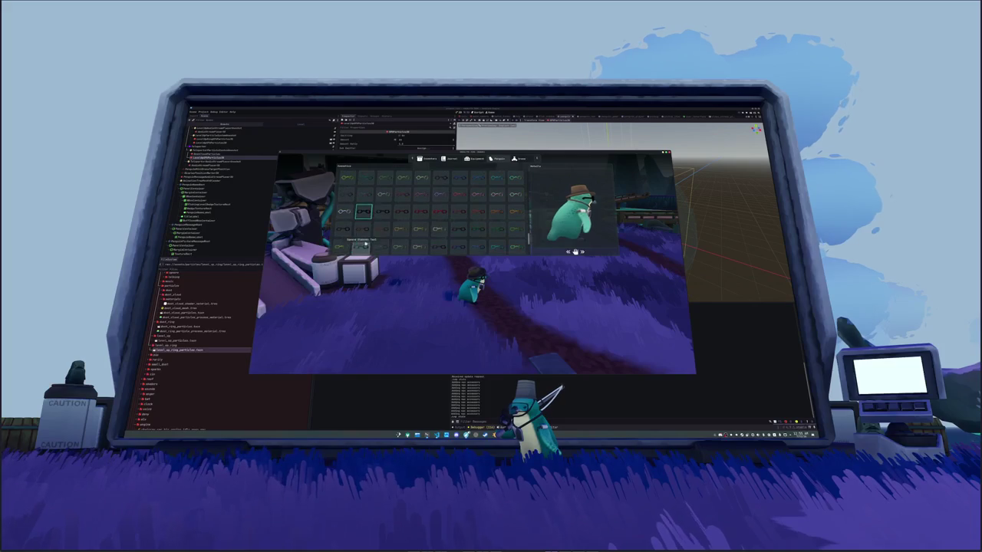
left_click(379, 213)
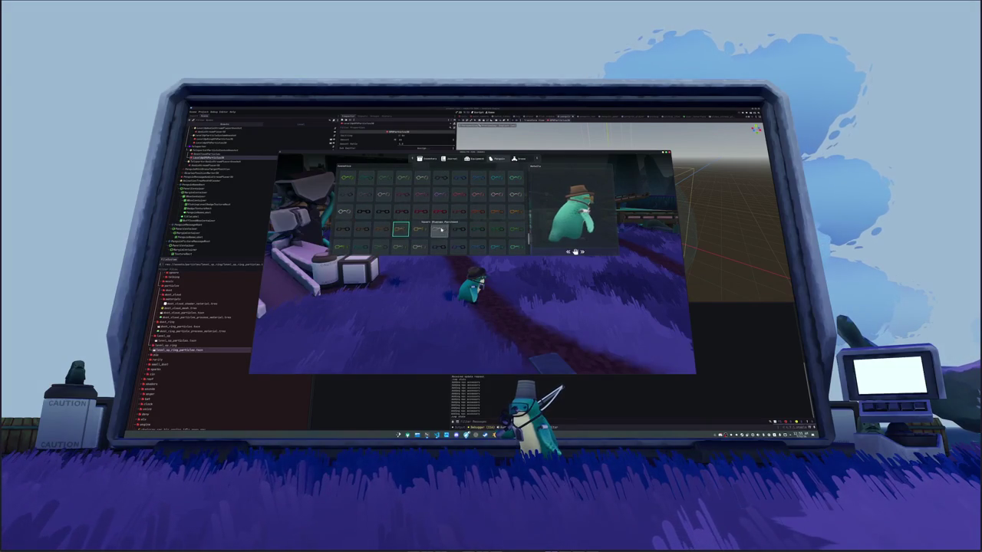
left_click(419, 246)
scroll(365, 232, "down", 2)
left_click(380, 230)
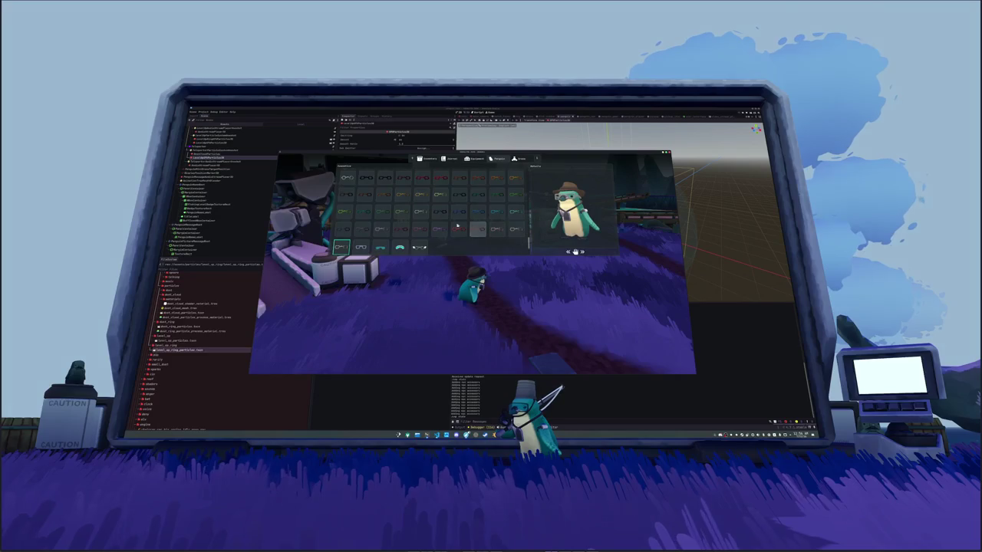
scroll(469, 224, "down", 4)
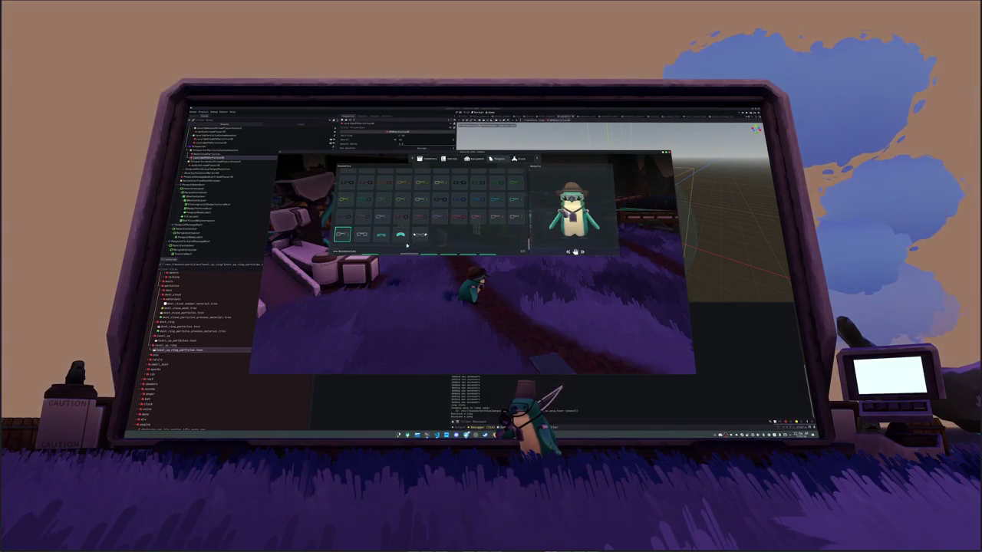
key("Escape")
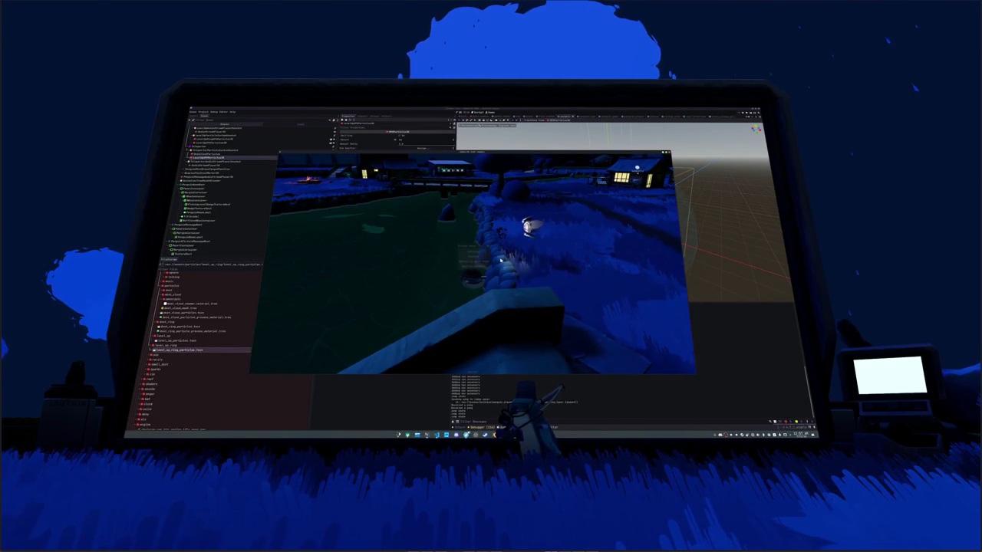
Step: Exit the running game back to the Godot editor
key("Escape")
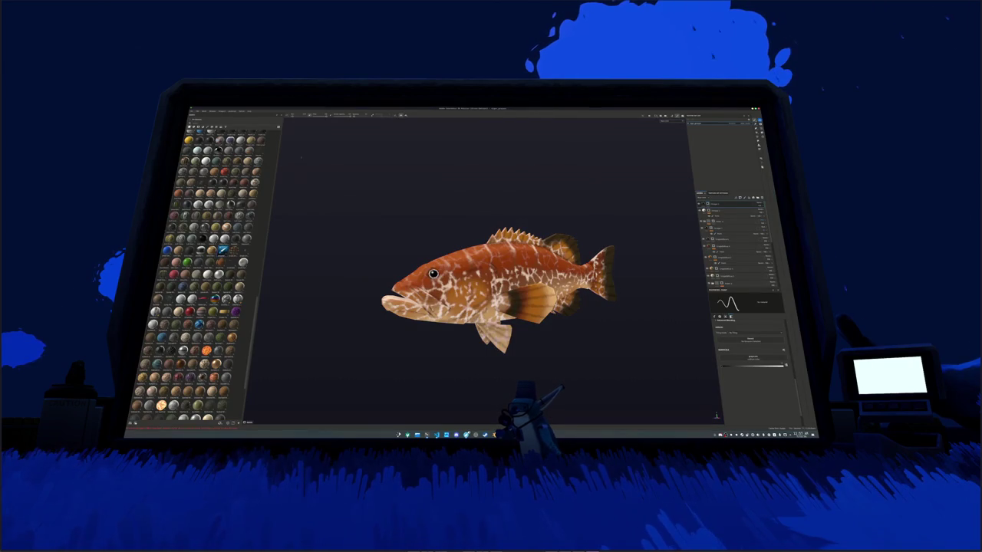
Step: Create a new Substance 3D Painter project using the shop building mesh file
left_click(192, 112)
left_click(203, 145)
left_click(503, 216)
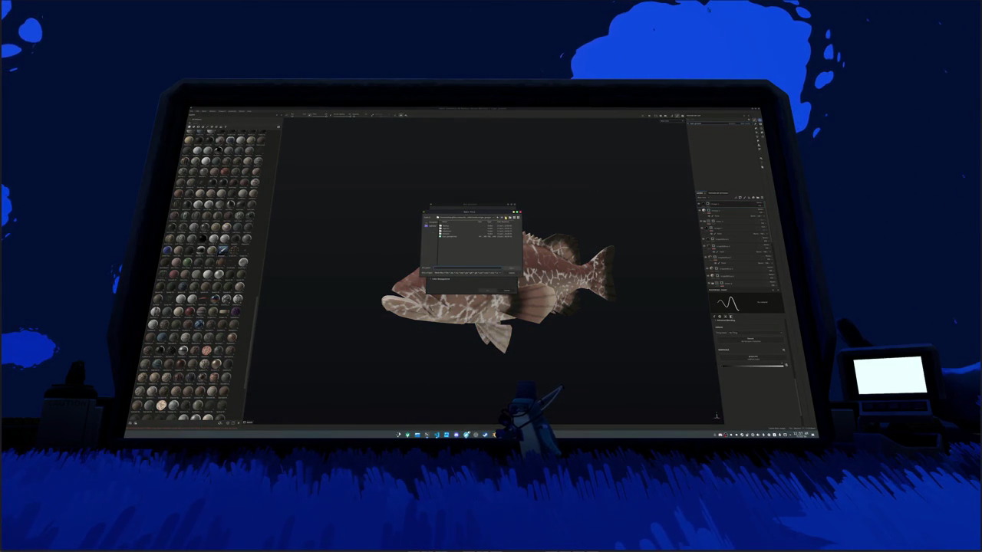
double_click(443, 227)
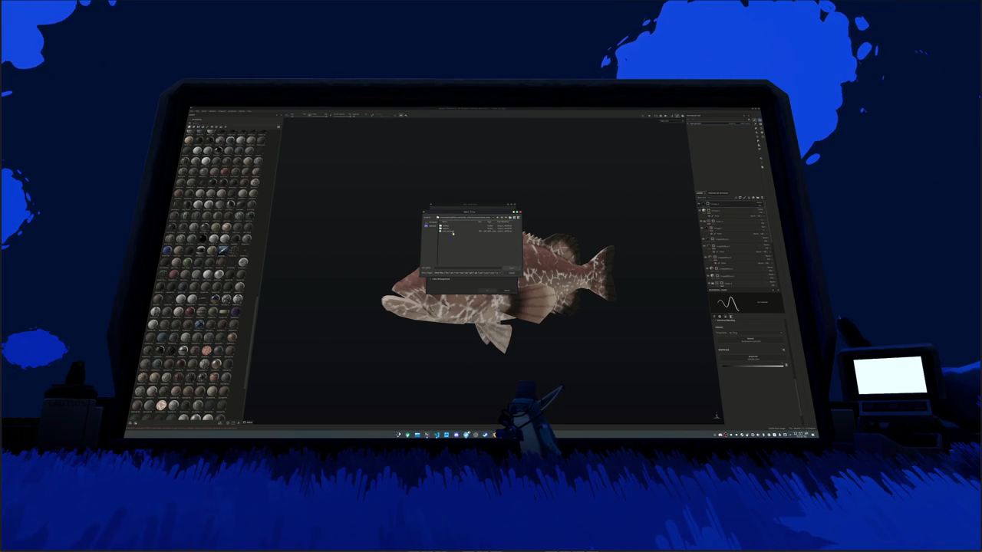
double_click(451, 228)
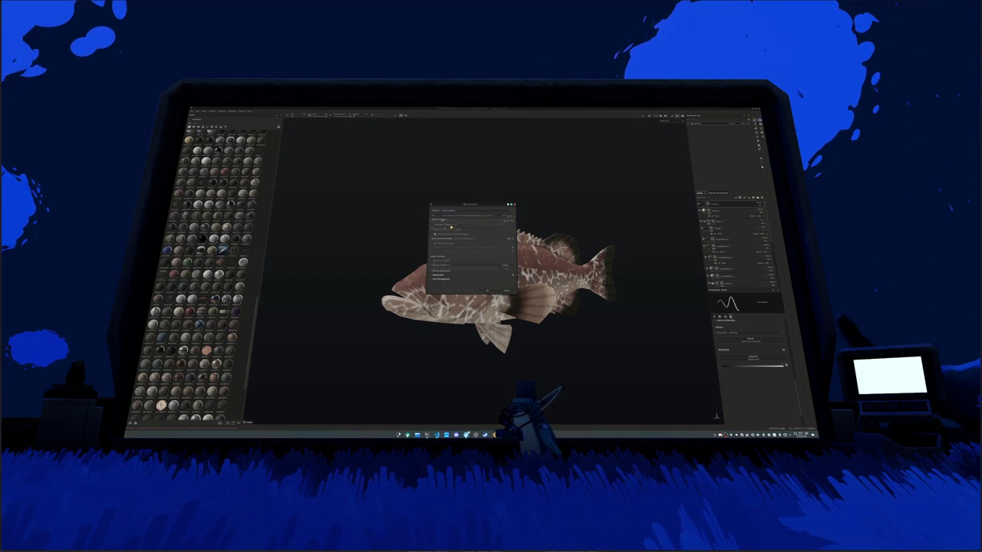
left_click(487, 291)
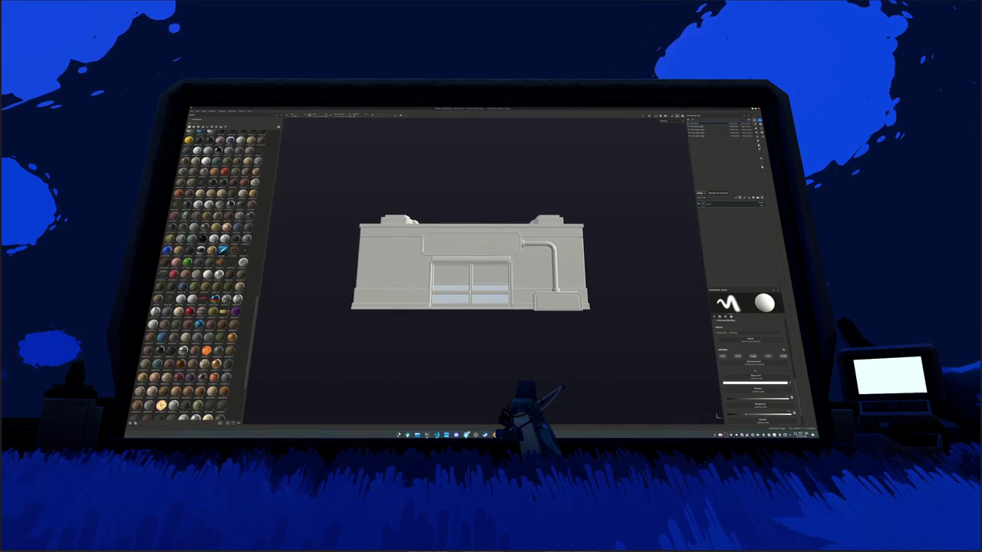
mouse_move(475, 253)
left_mouse_down()
mouse_move(406, 245)
mouse_move(636, 156)
mouse_move(652, 241)
mouse_move(530, 254)
mouse_move(635, 282)
left_mouse_up()
scroll(634, 282, "up", 5)
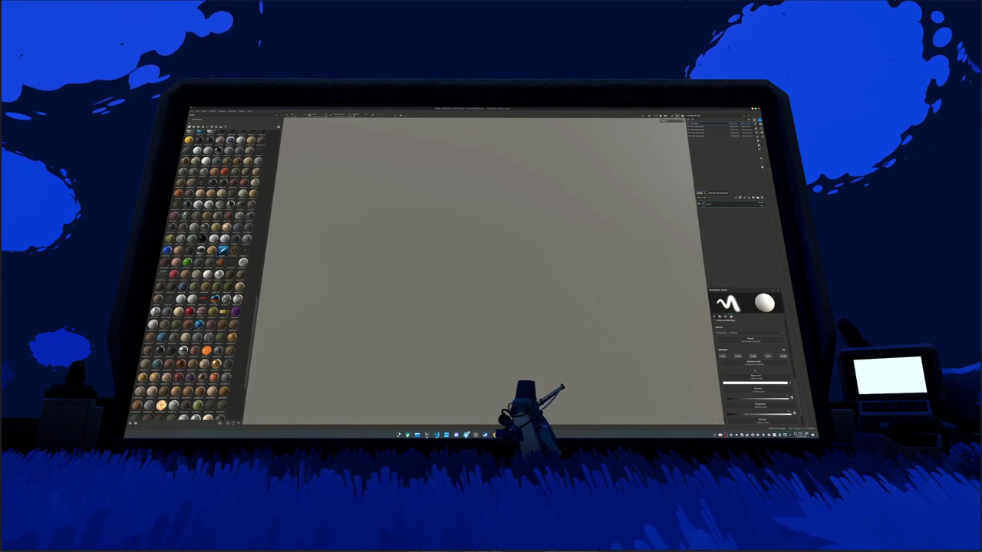
scroll(657, 284, "down", 5)
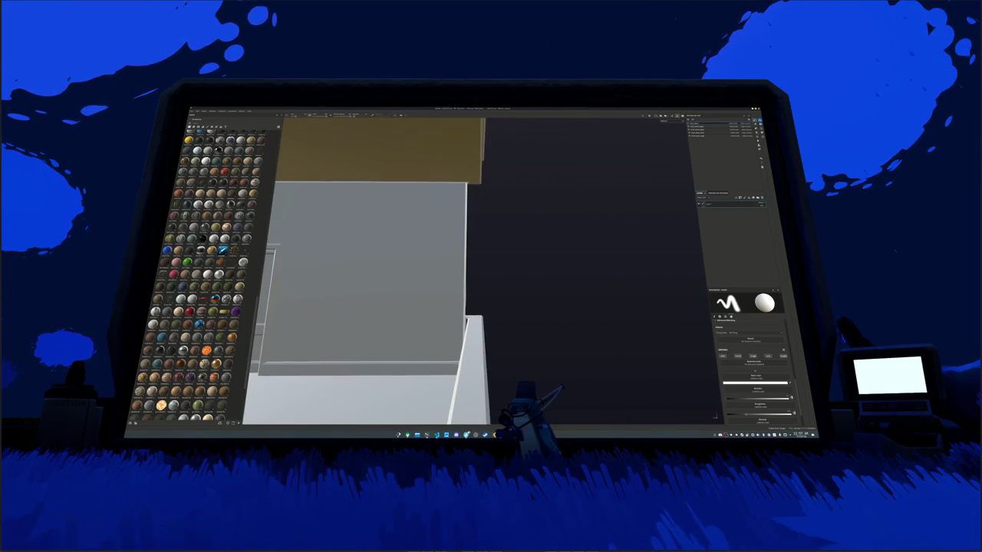
scroll(657, 285, "up", 5)
scroll(537, 276, "down", 10)
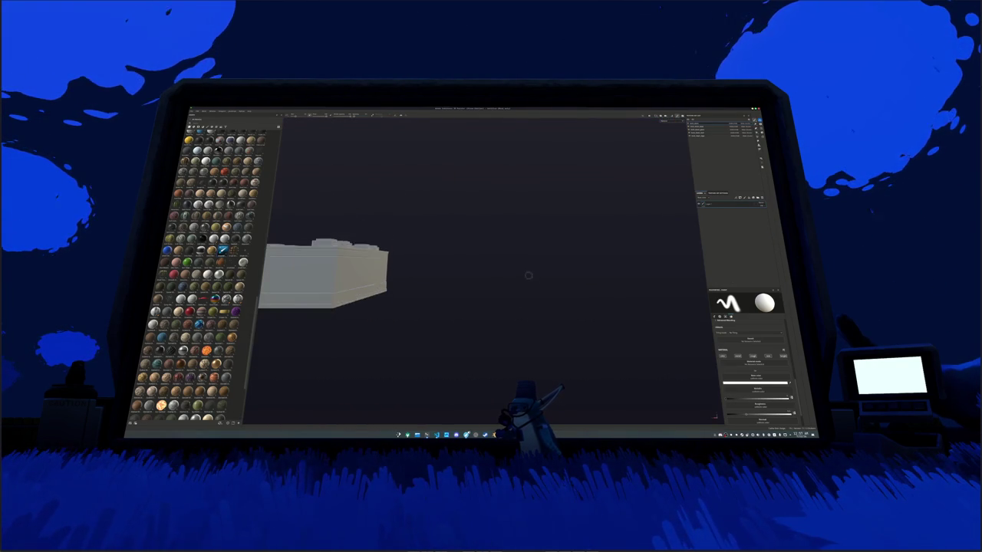
mouse_move(476, 292)
left_mouse_down()
mouse_move(505, 292)
mouse_move(583, 225)
left_mouse_up()
scroll(506, 292, "up", 5)
scroll(567, 242, "down", 3)
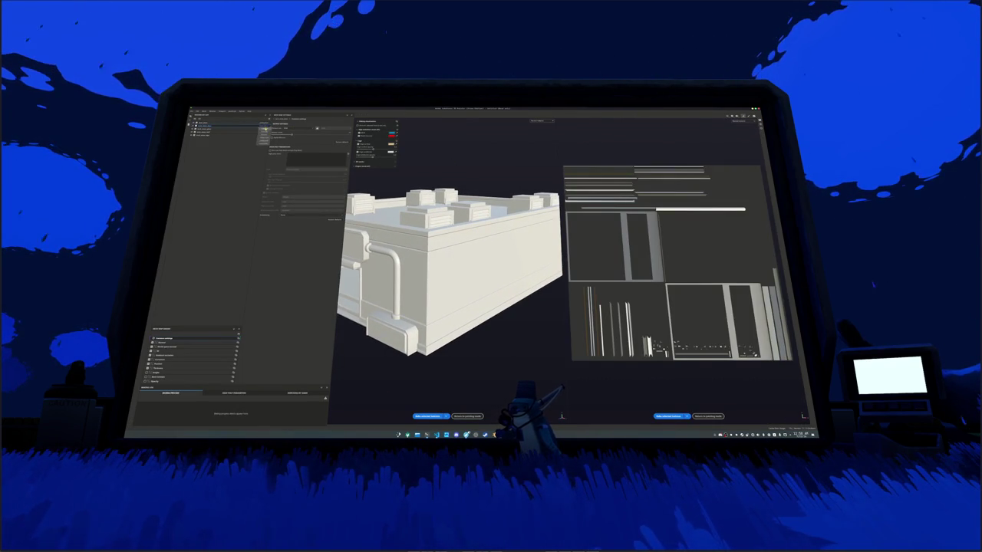
Step: Adjust the bake output settings and bake mesh maps for the selected texture sets
left_click(262, 138)
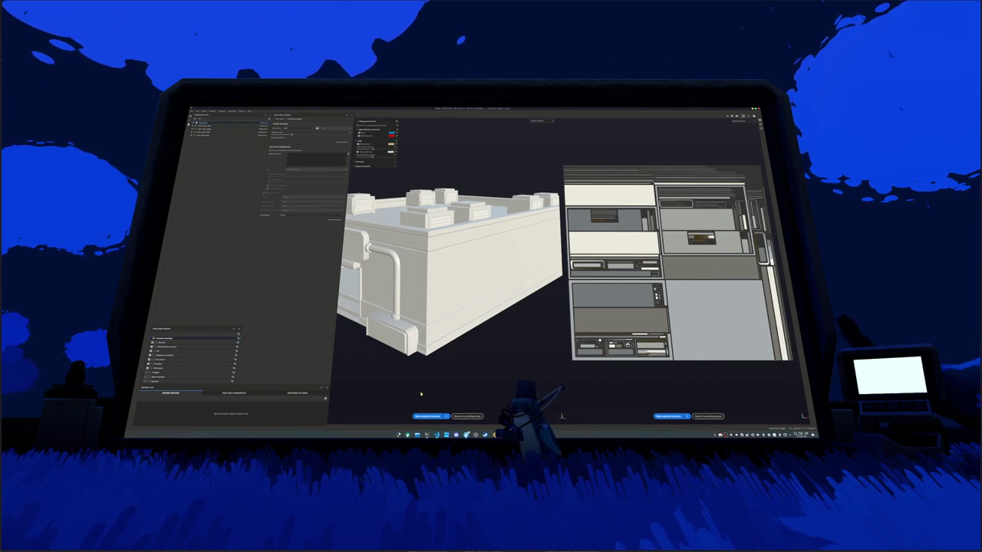
left_click(427, 416)
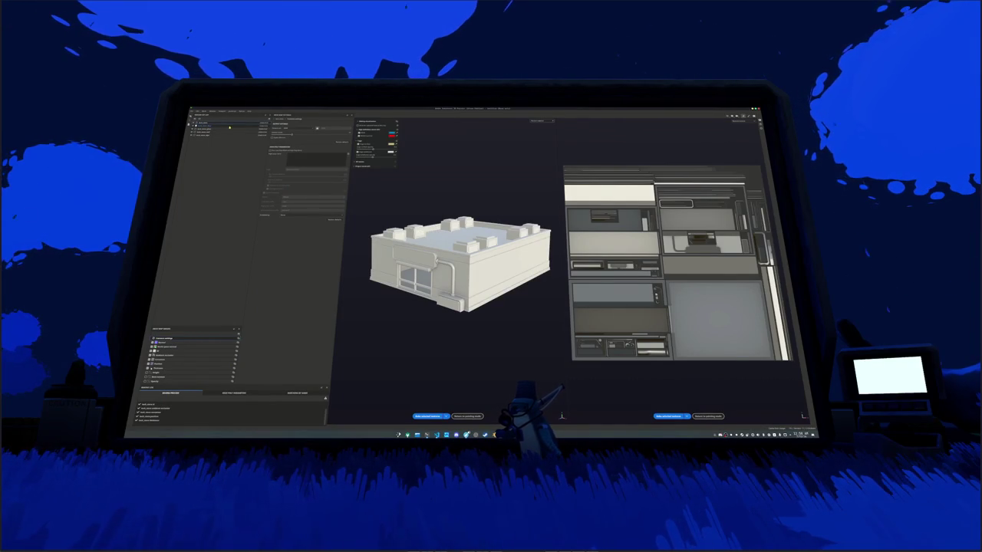
left_click(288, 130)
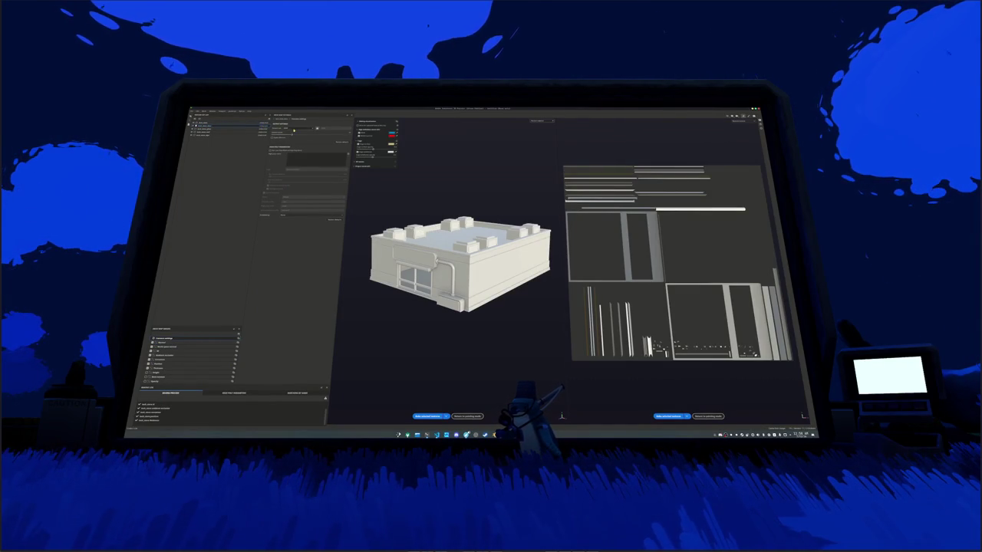
left_click(293, 146)
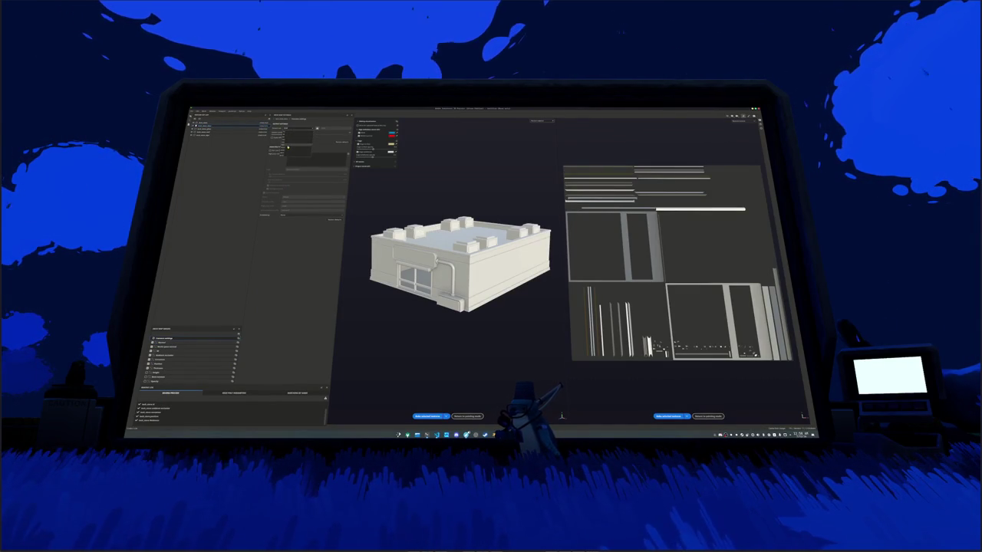
left_click(427, 416)
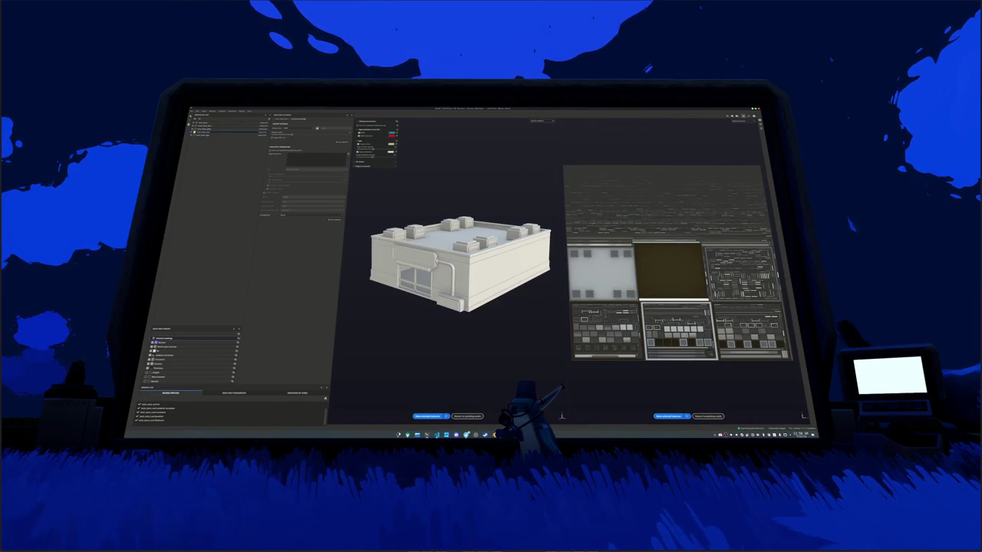
left_click(263, 145)
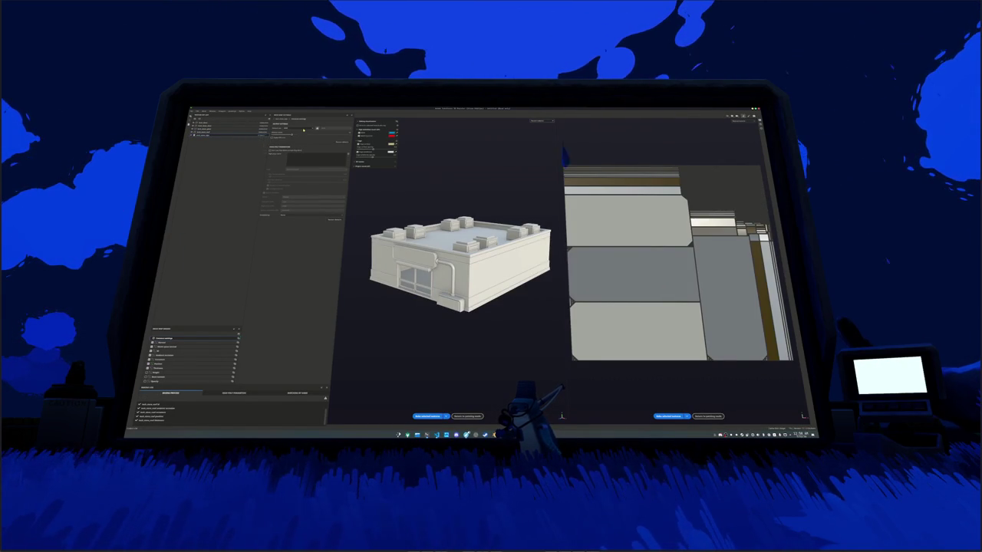
left_click(428, 416)
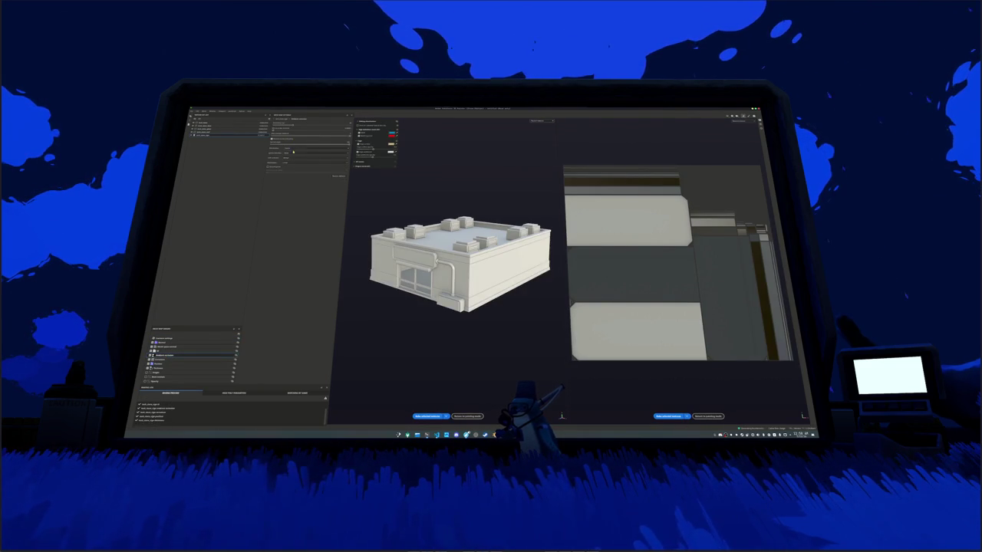
Step: Review the Curvature, Ambient occlusion and other mesh map bake settings, then show Common parameters
left_click(171, 360)
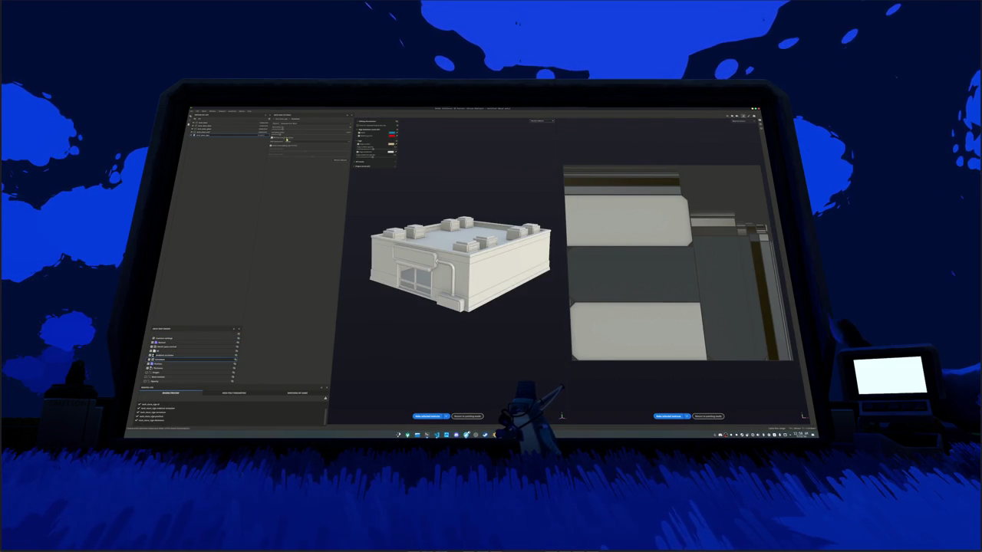
left_click(163, 365)
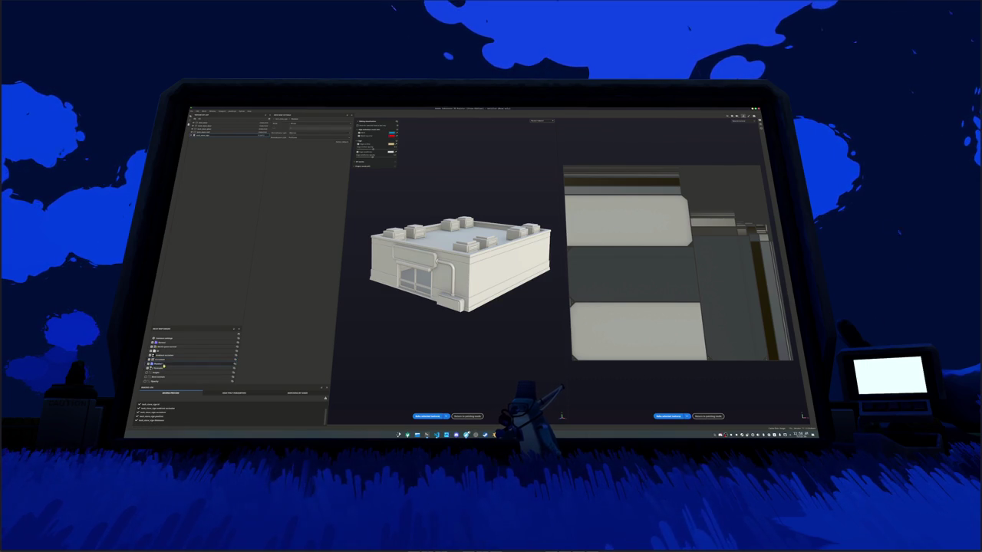
key("Down")
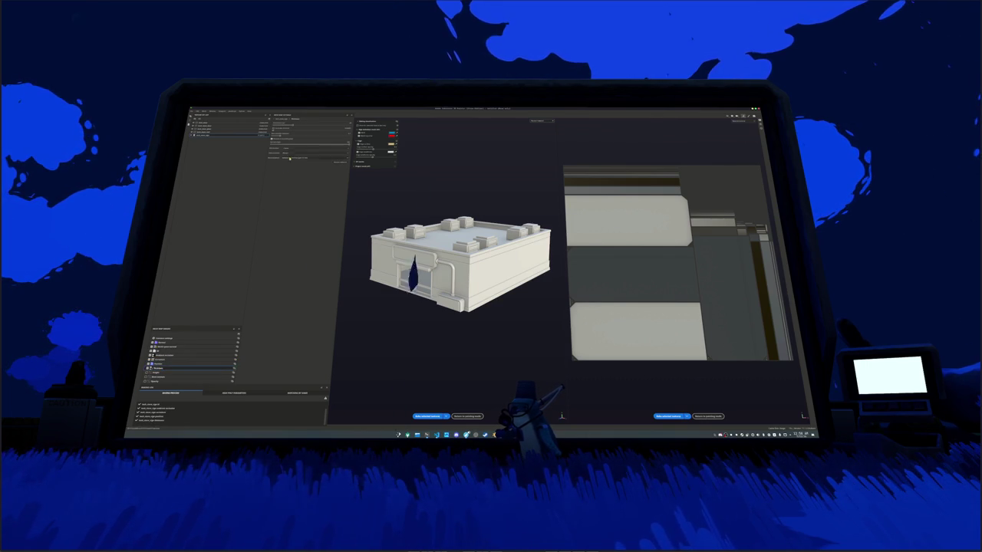
left_click(163, 364)
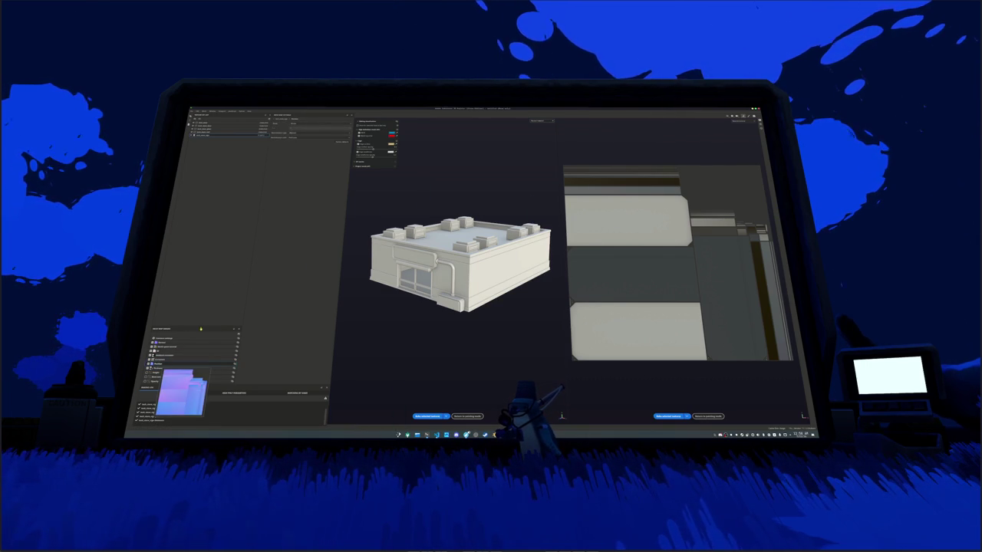
left_click(168, 354)
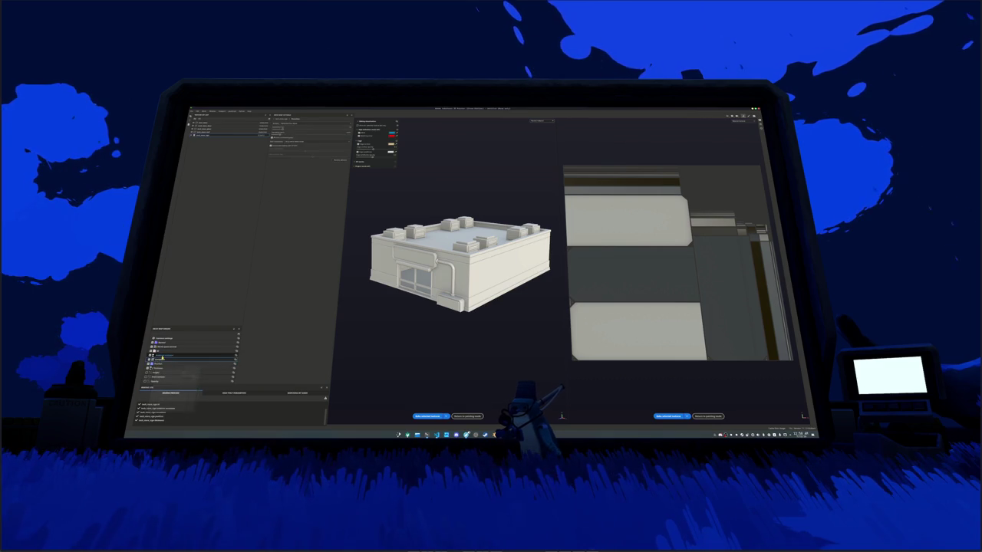
left_click(174, 349)
left_click(165, 346)
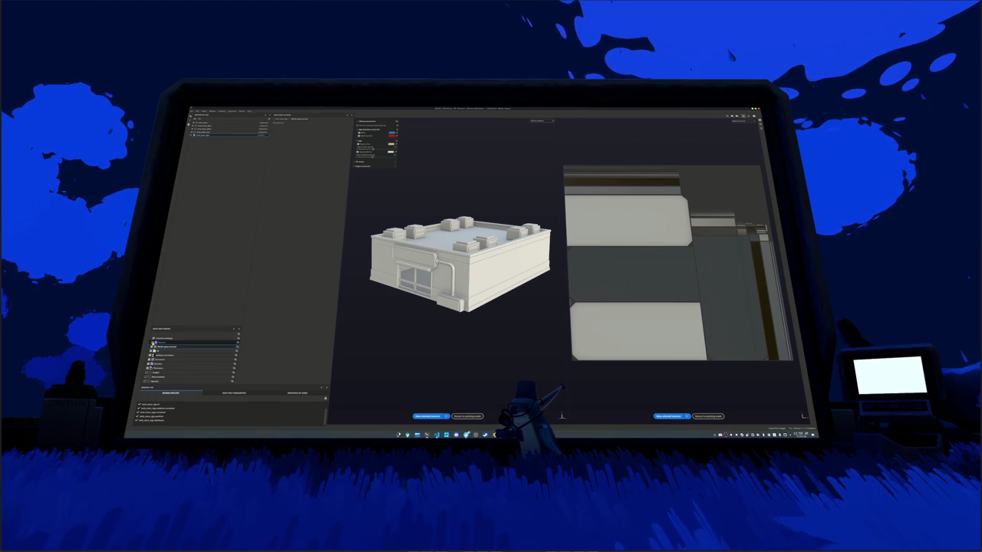
left_click(168, 337)
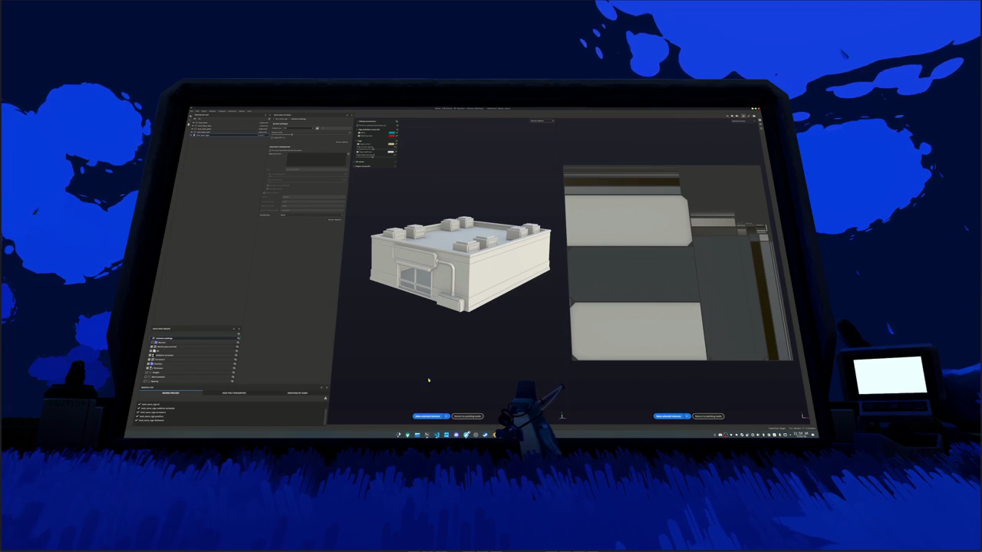
Step: Bake mesh maps for the current, trim and props, and remaining texture sets
left_click(427, 416)
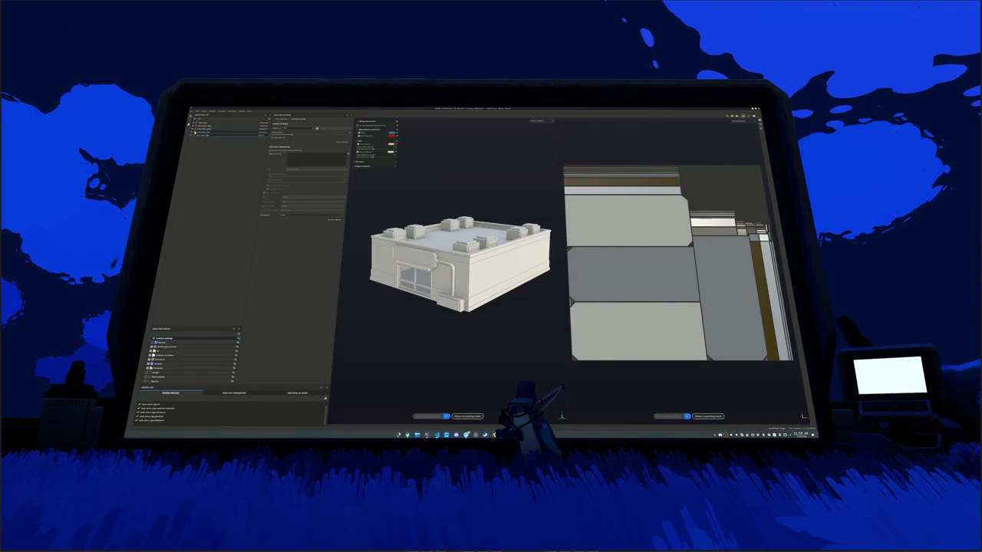
left_click(249, 133)
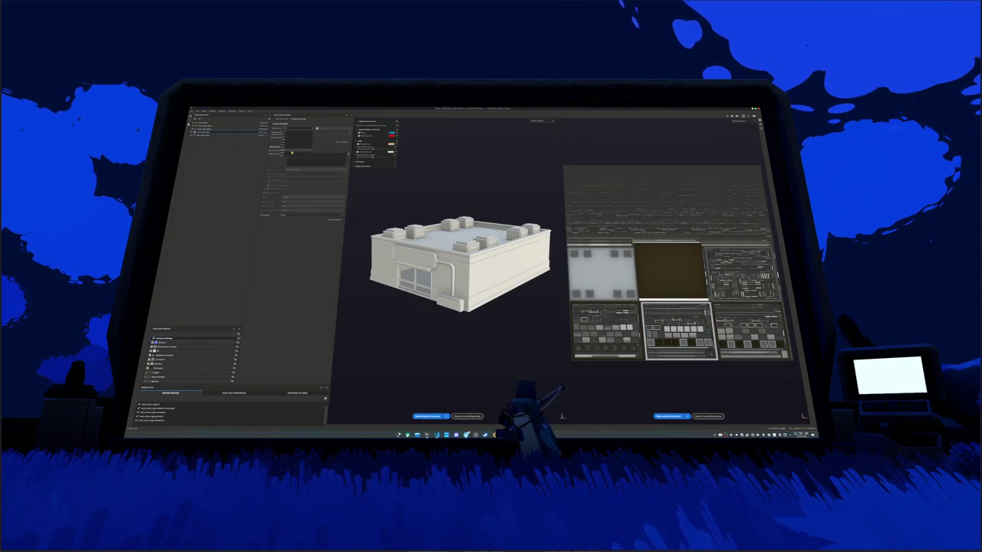
left_click(427, 416)
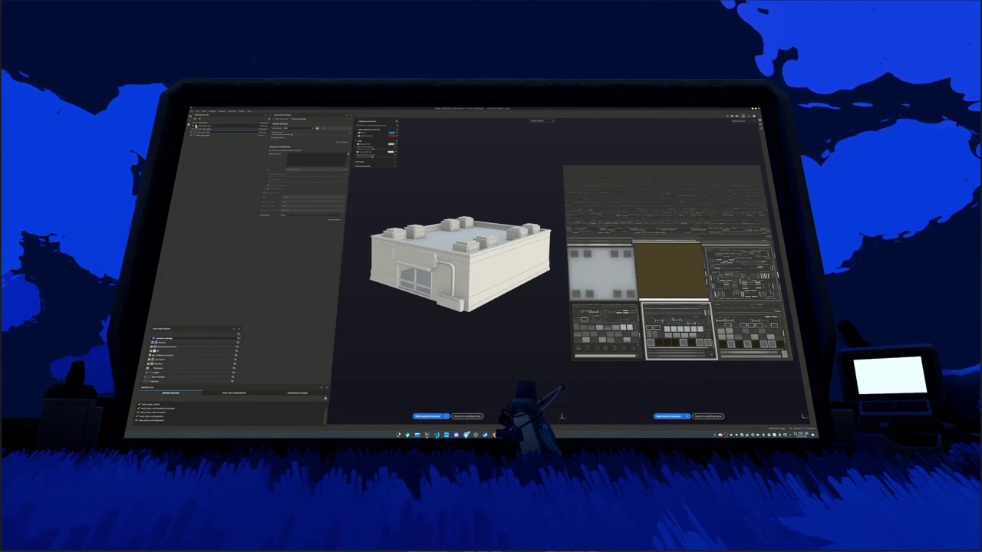
left_click(226, 128)
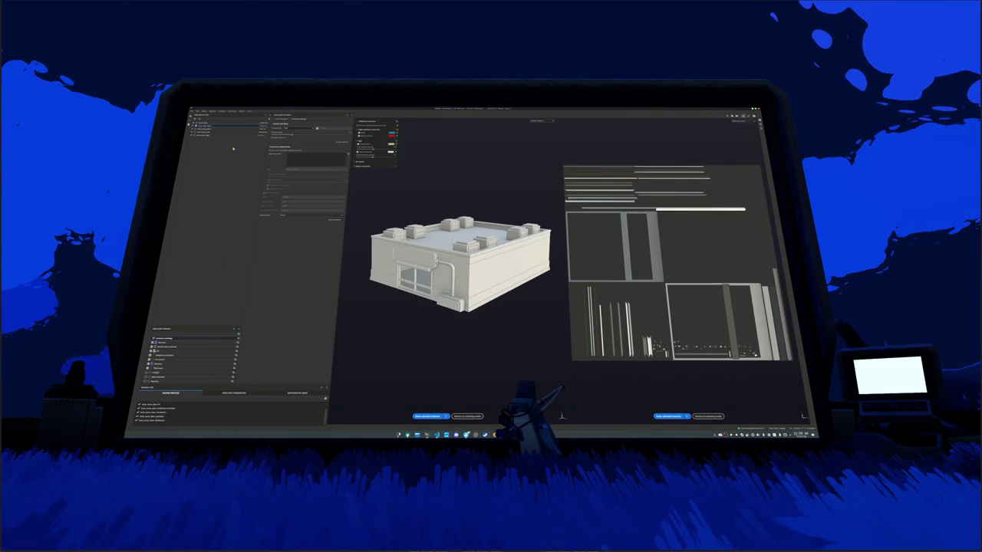
left_click(236, 122)
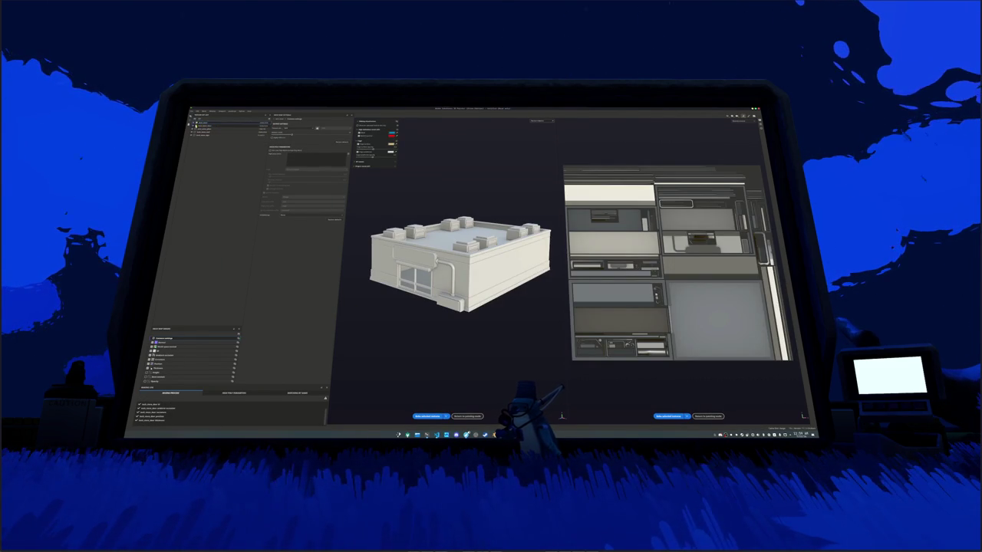
left_click(292, 131)
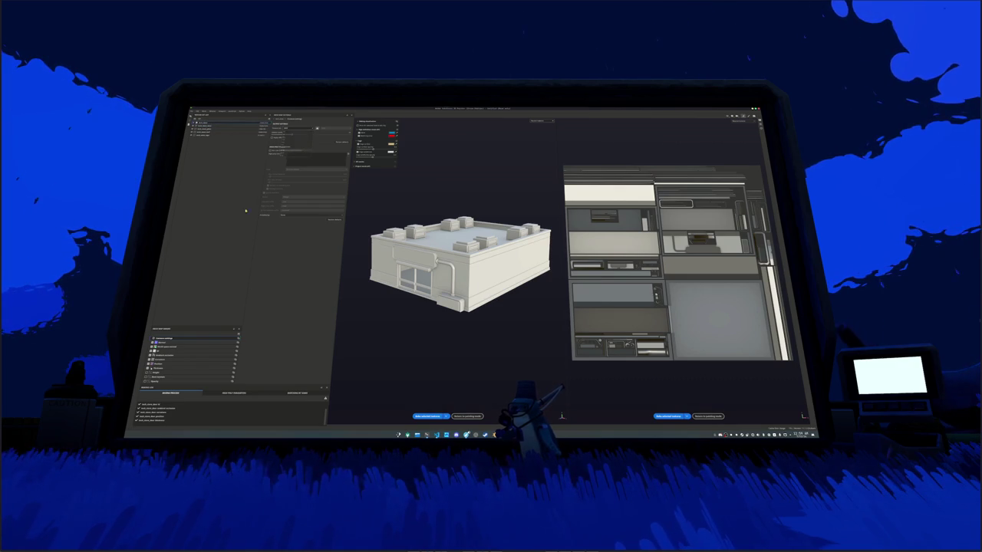
left_click(427, 416)
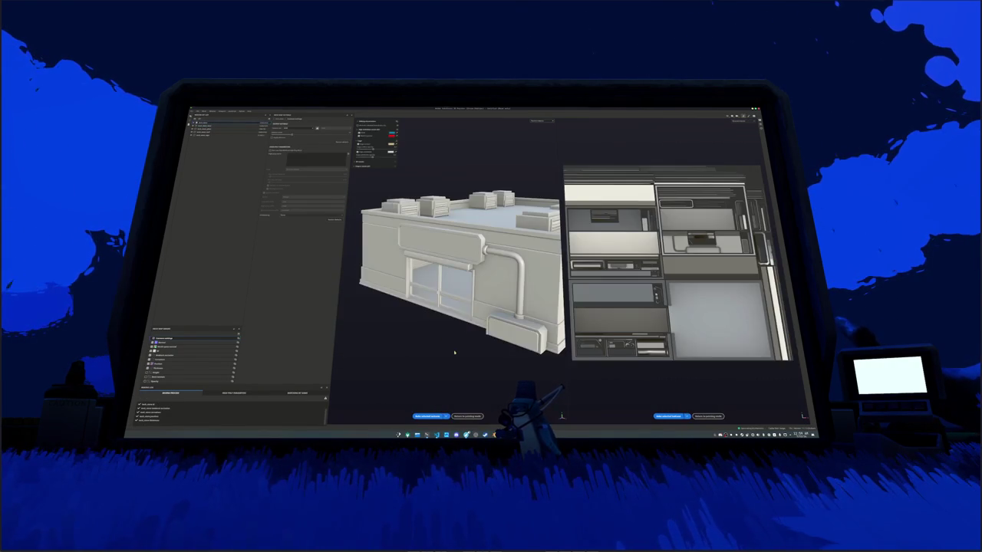
Step: Return to painting mode and orbit to a higher frontal view of the storefront
left_click(707, 416)
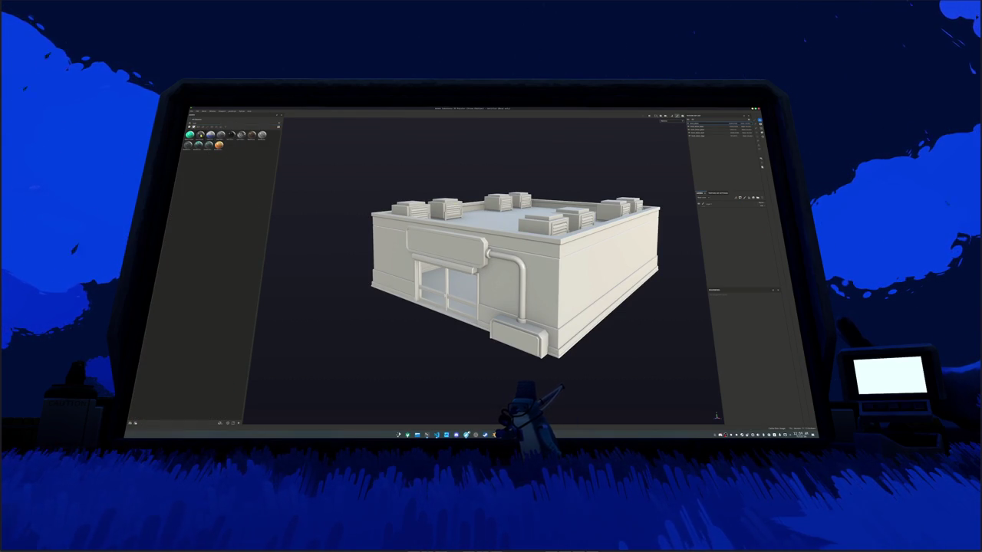
mouse_move(221, 145)
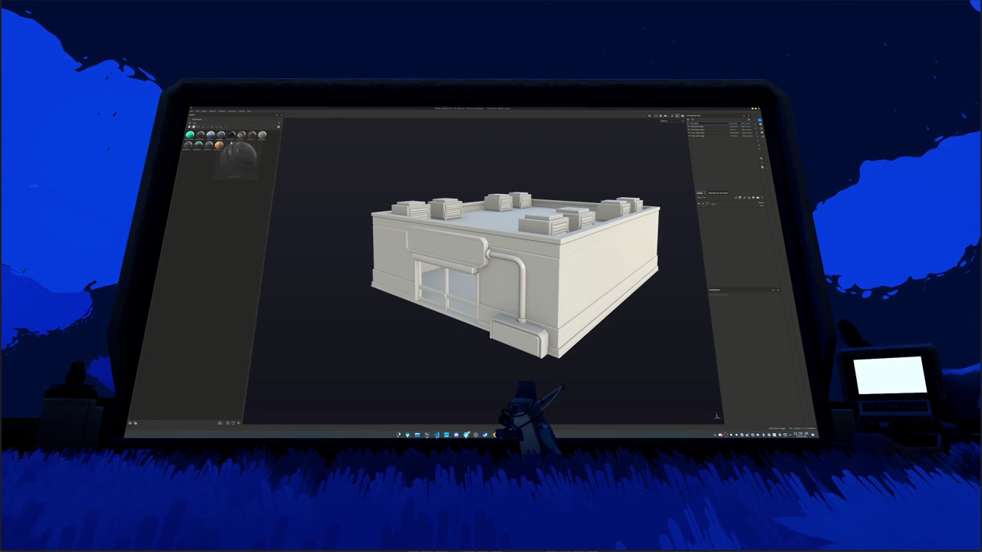
left_click_drag(404, 282, 440, 214)
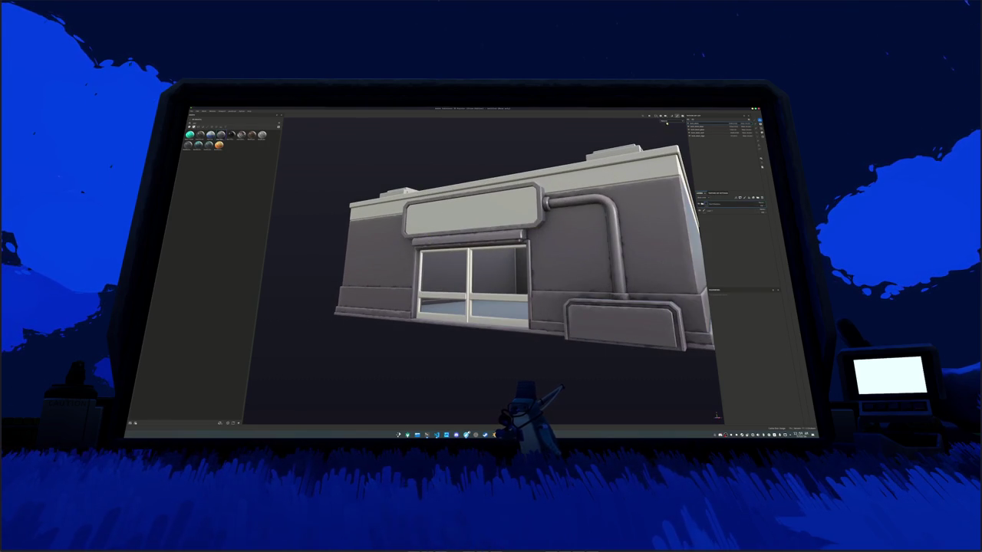
left_click_drag(401, 306, 559, 337)
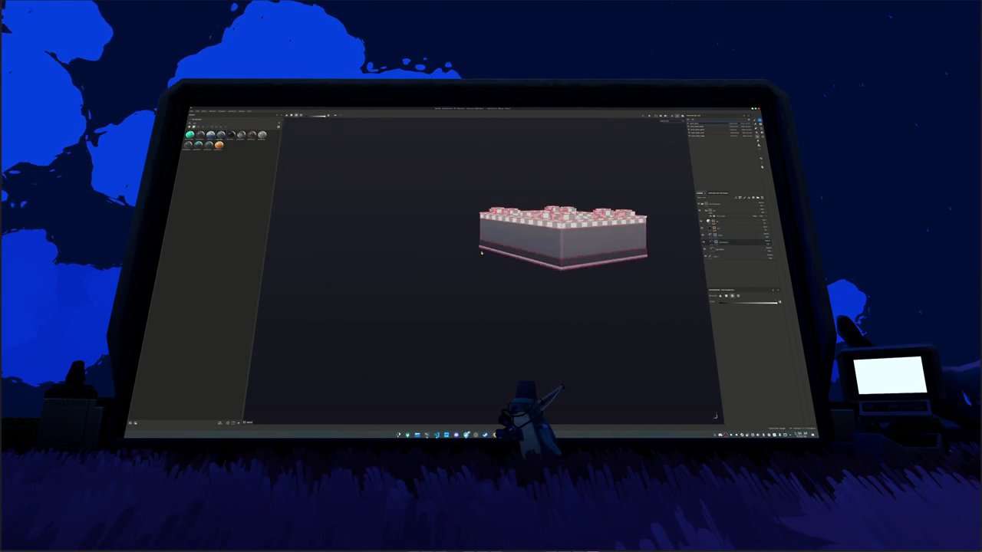
Step: Pan and zoom onto the storefront, then select the top layer in the Layers panel
left_click_drag(537, 264, 579, 272)
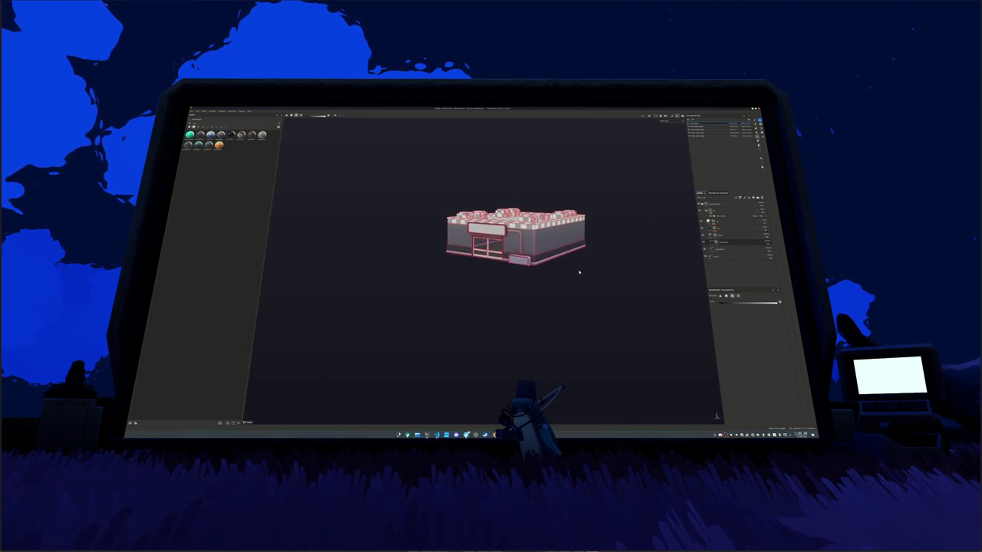
scroll(571, 267, "up", 5)
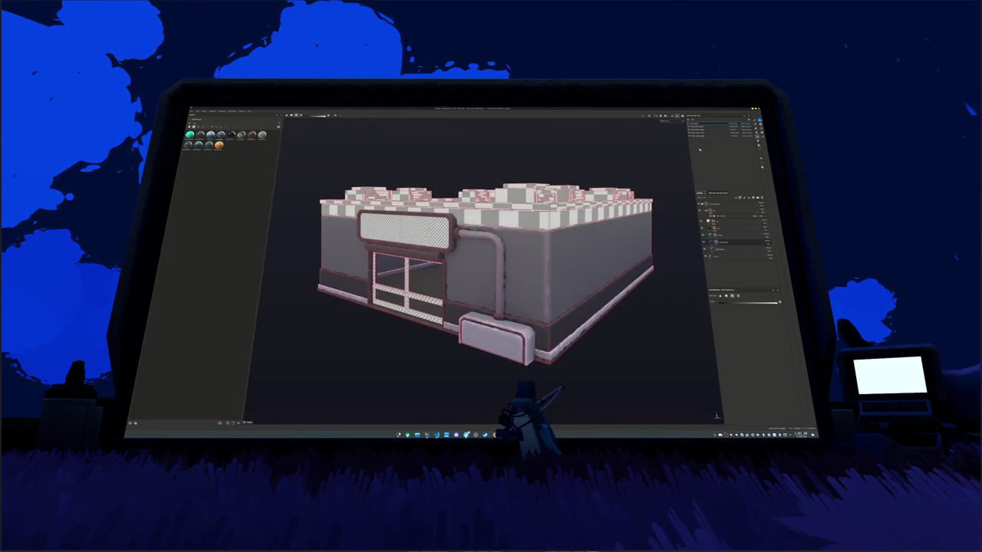
left_click(718, 204)
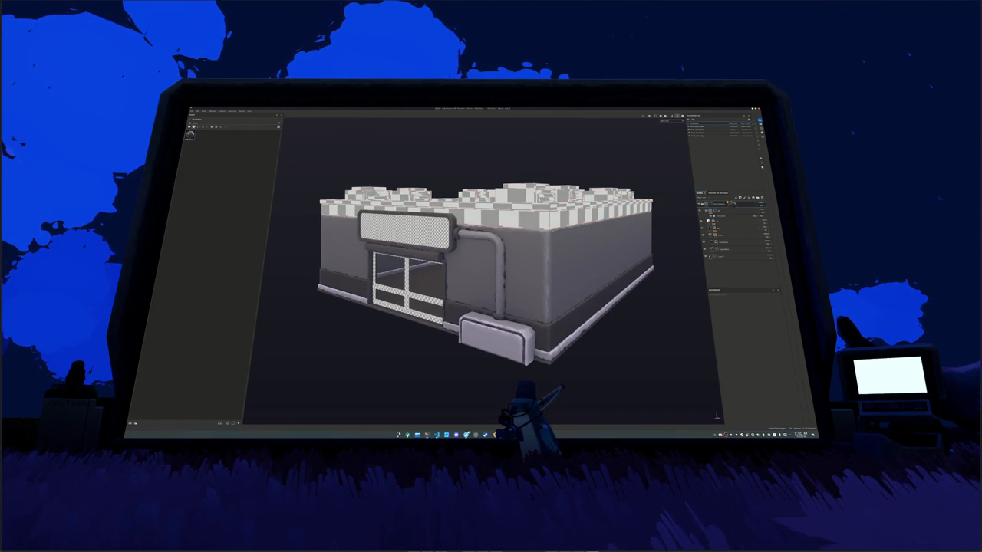
Step: Find the pipe's fill layer in the expanded layer stack and make the wall pipe teal
left_click(727, 203)
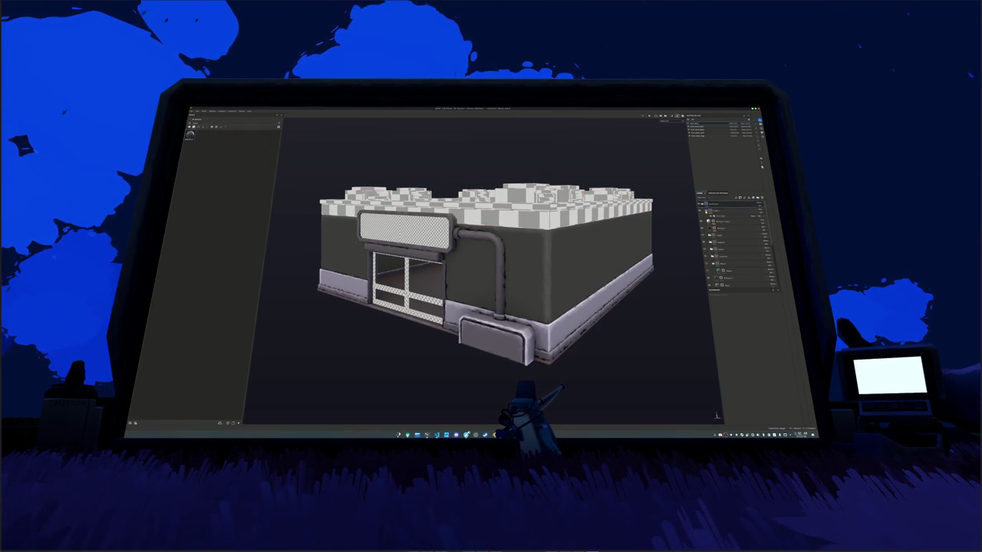
left_click(721, 203)
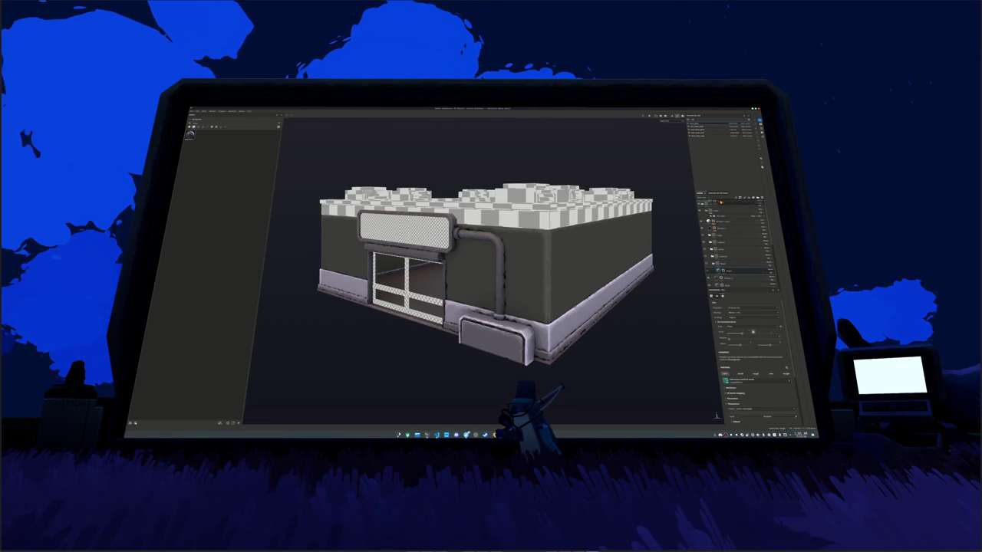
left_click(720, 210)
left_click(719, 211)
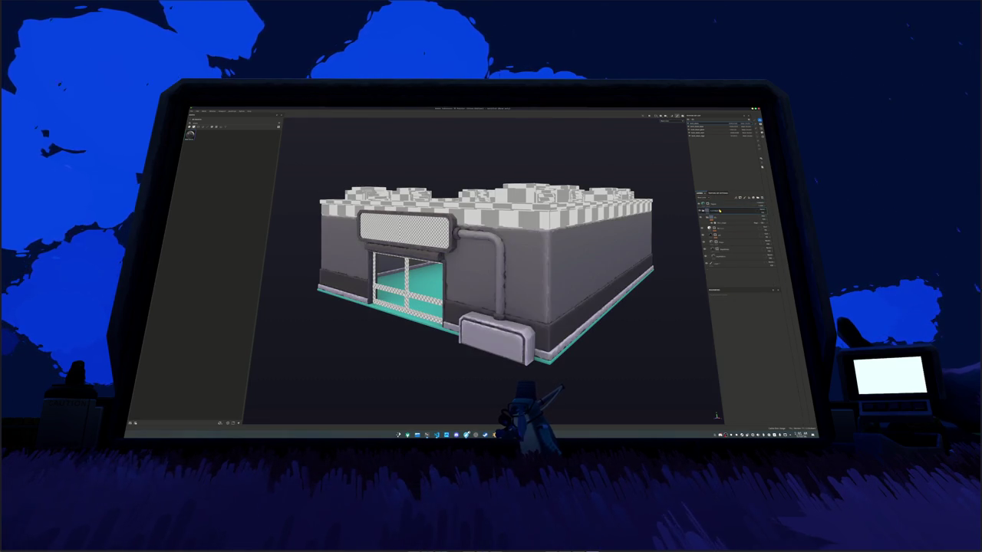
left_click(708, 204)
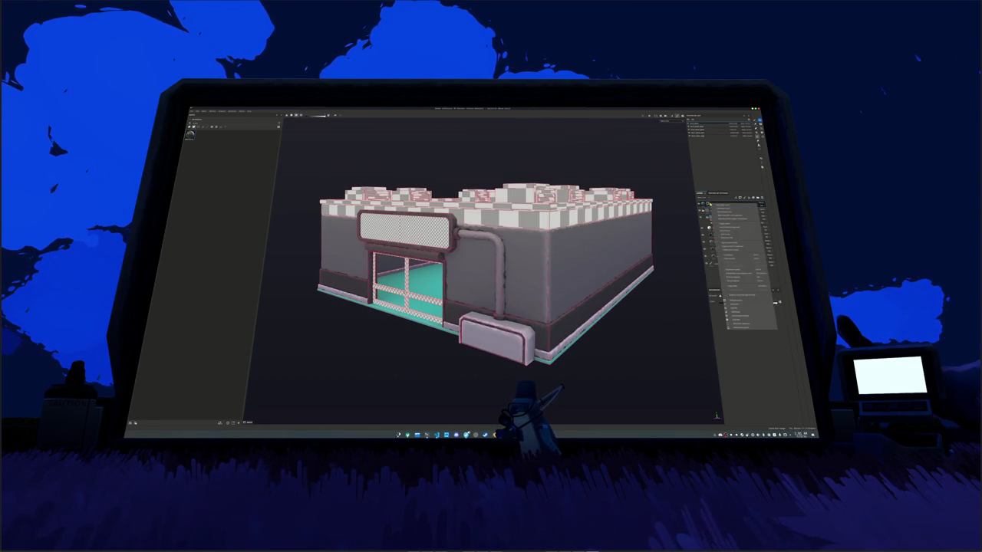
left_click(704, 256)
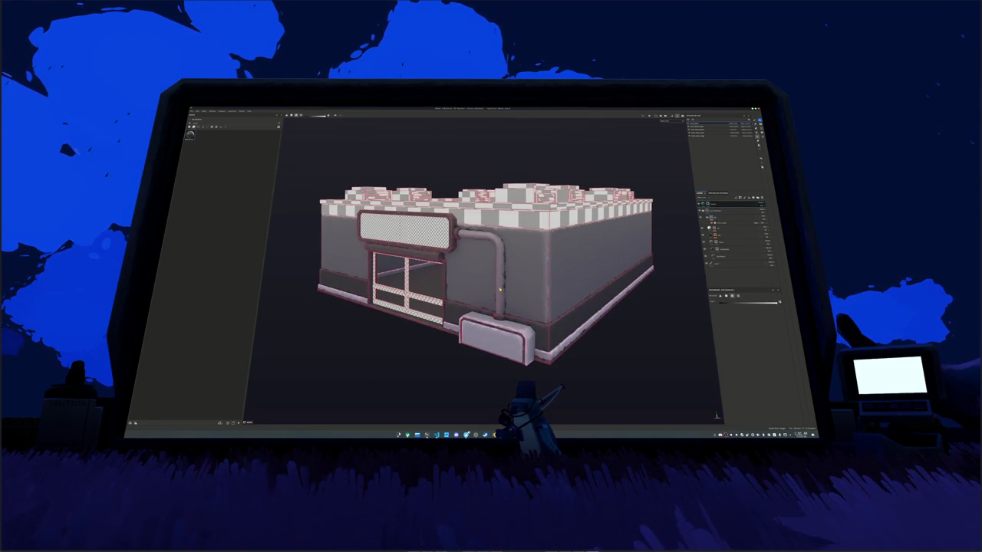
left_click(501, 289)
left_click_drag(649, 290, 652, 305)
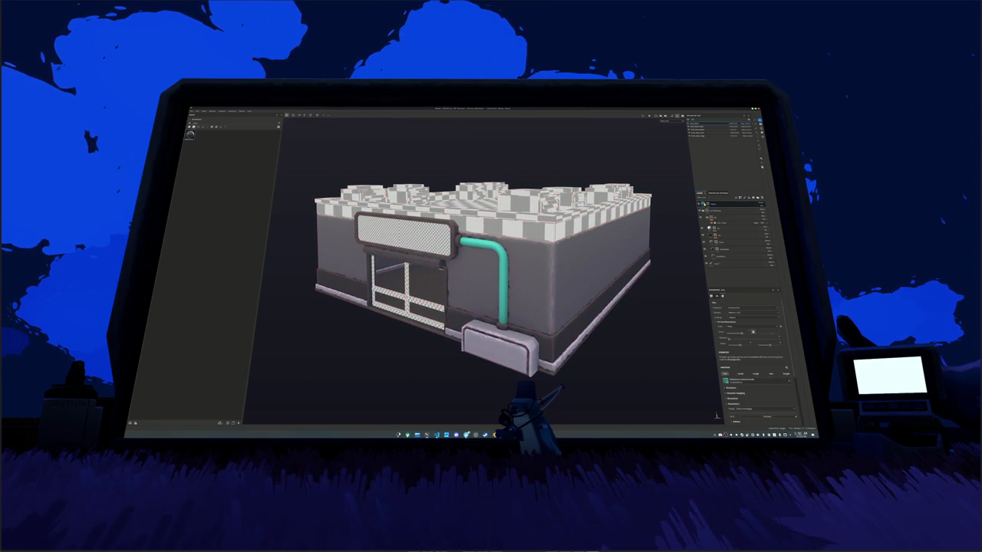
left_click(735, 224)
left_click(721, 217)
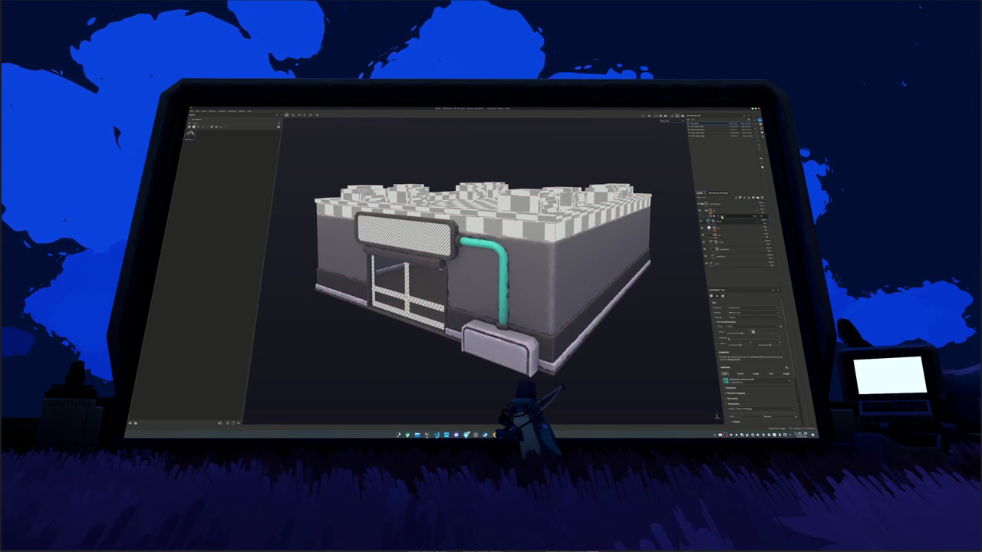
left_click(721, 217)
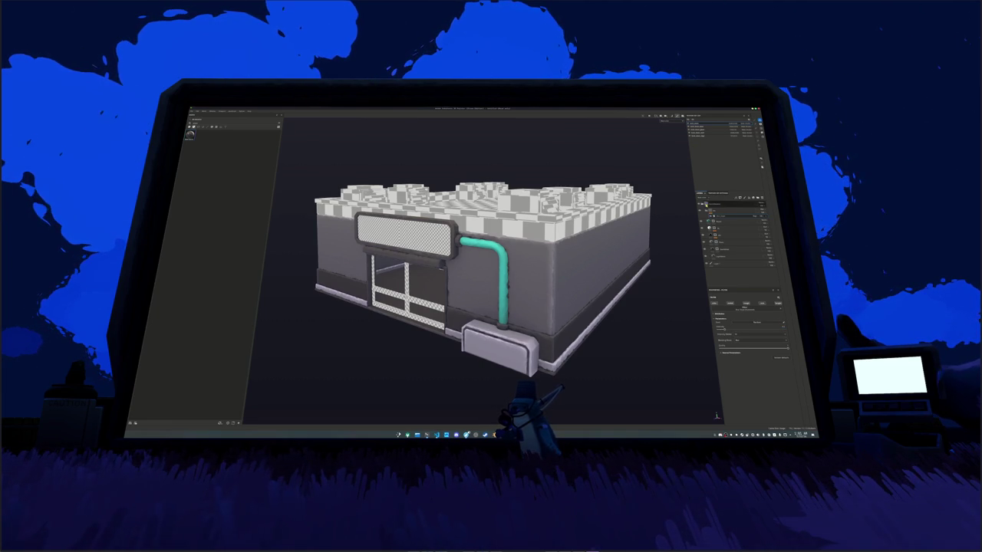
Step: Switch to the door's texture set and change the door's material layers
left_click(700, 132)
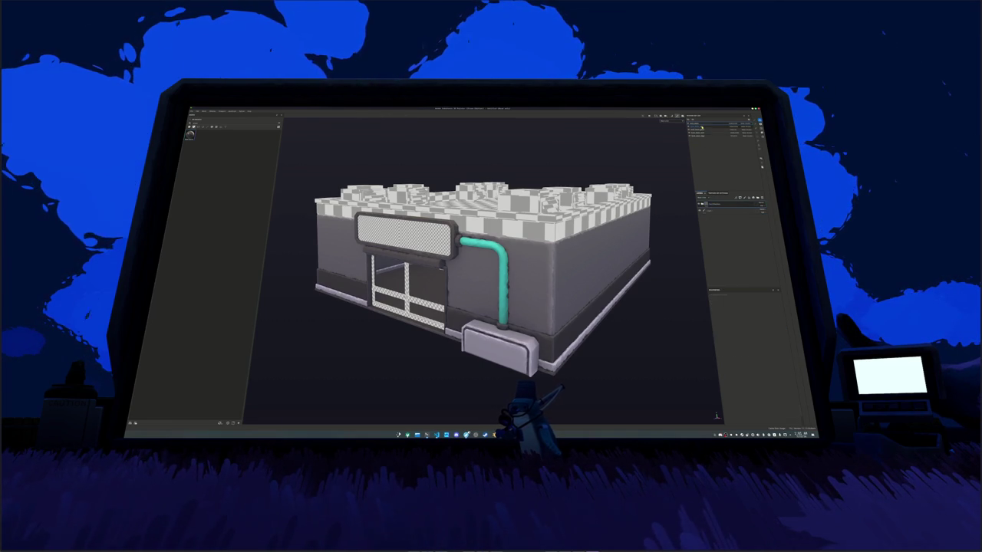
left_click(719, 204)
left_click(719, 209)
left_click(702, 205)
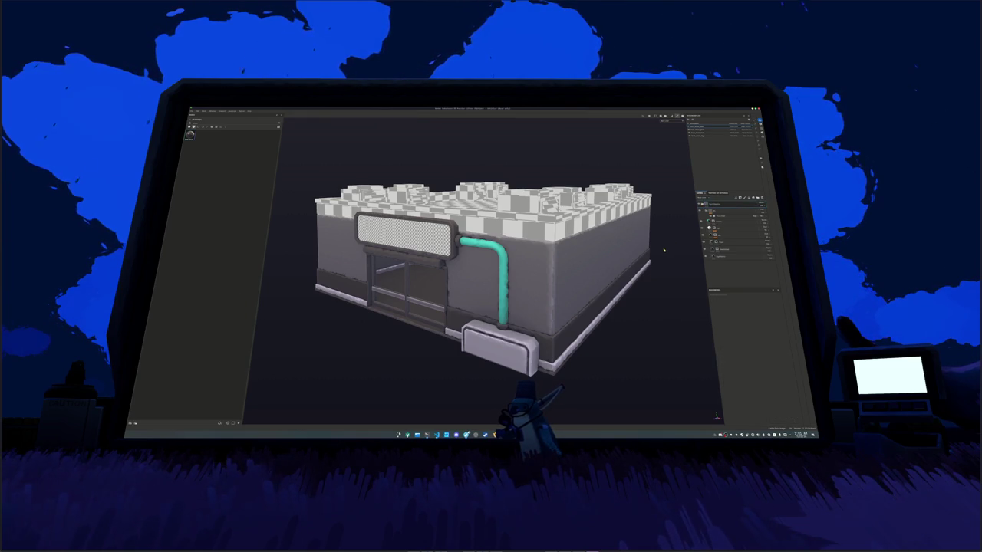
left_click(709, 221)
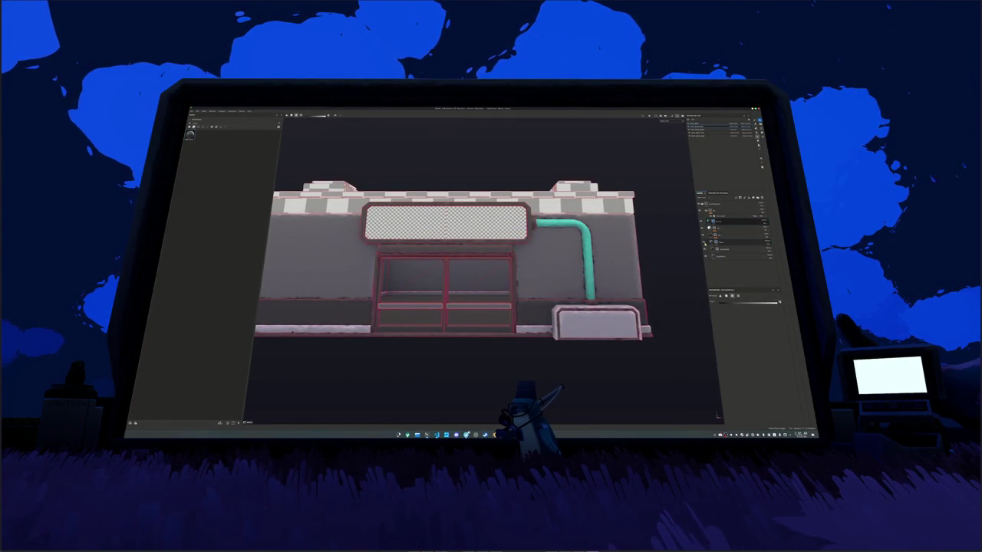
Step: Add a new fill layer that turns the door's lower rail strips white
right_click(719, 242)
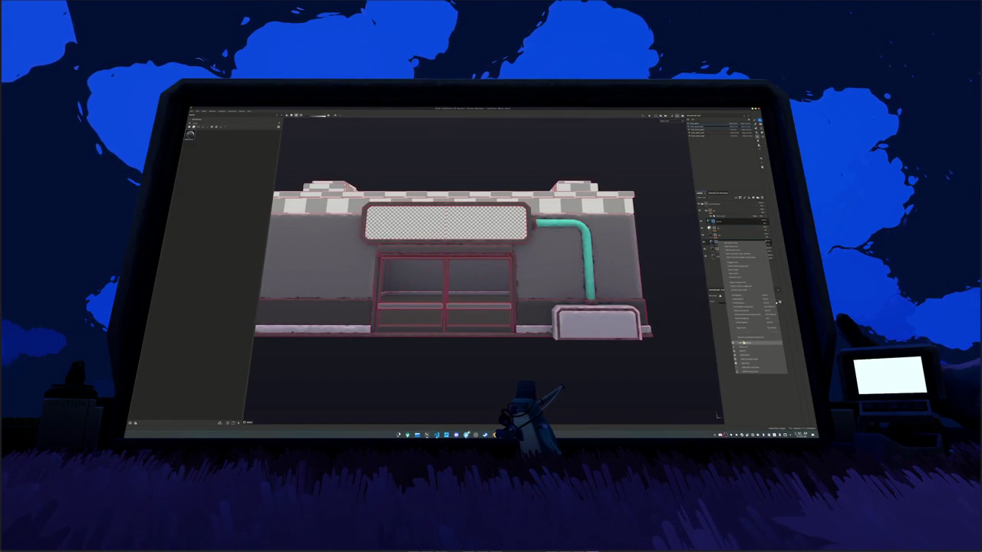
left_click(738, 277)
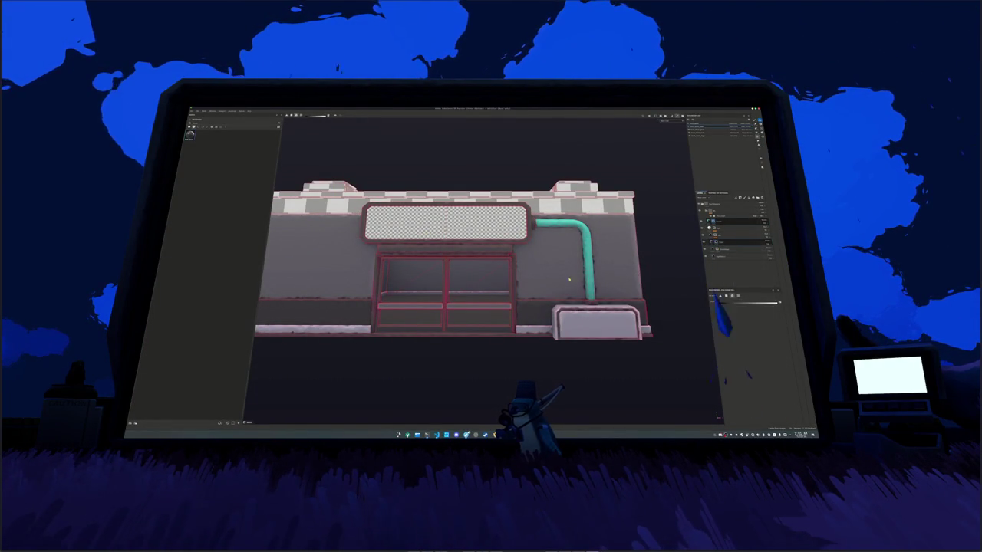
left_click(460, 309)
mouse_move(440, 306)
left_mouse_down()
mouse_move(451, 304)
mouse_move(470, 248)
mouse_move(387, 309)
mouse_move(615, 304)
left_mouse_up()
scroll(456, 301, "up", 3)
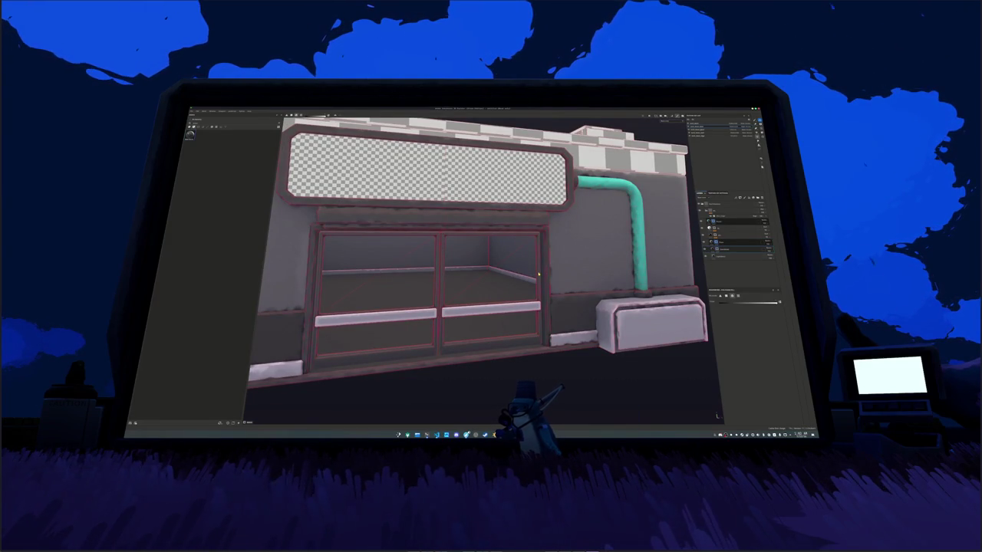
scroll(538, 274, "down", 10)
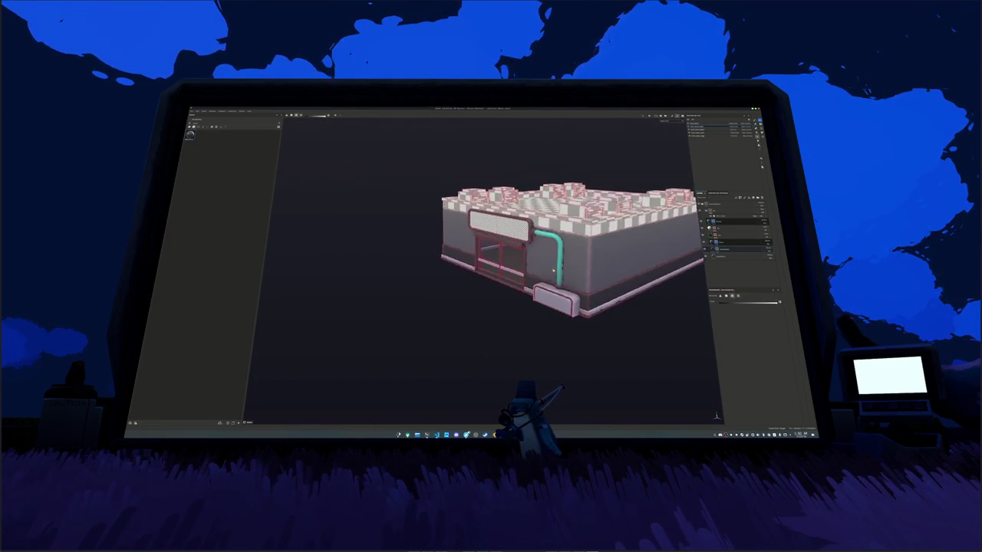
Step: Switch to the rooftop texture set, select its paint layer, and frame the building
left_click(704, 135)
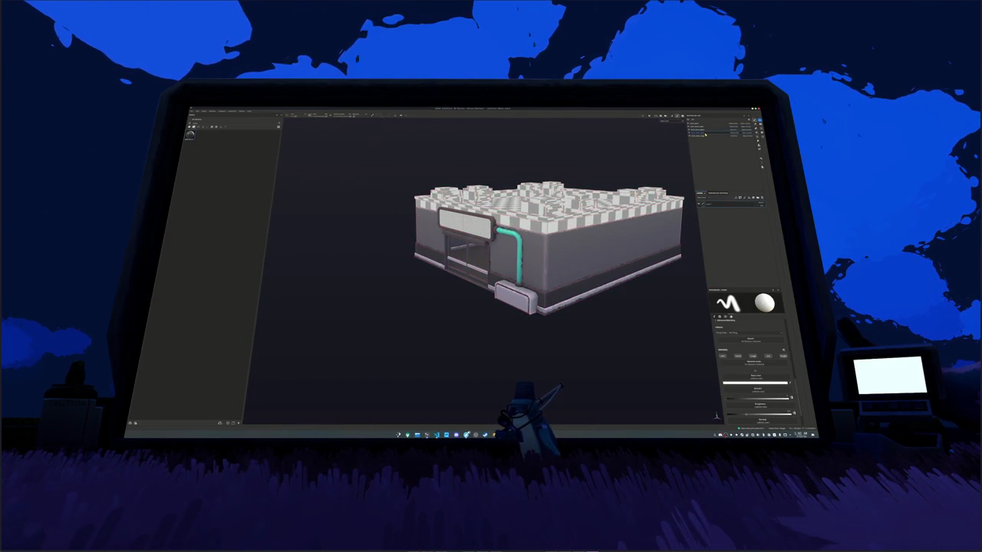
left_click(728, 204)
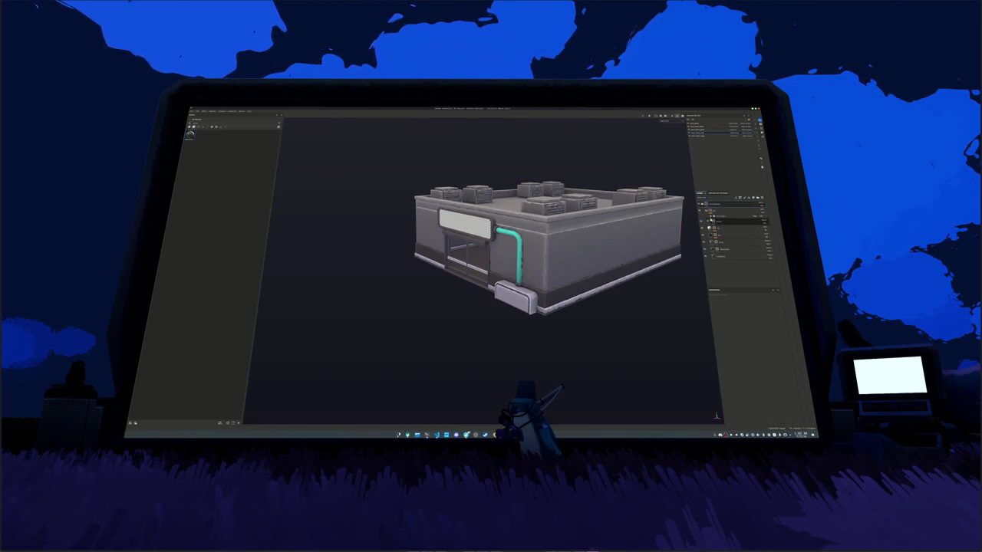
left_click(716, 241)
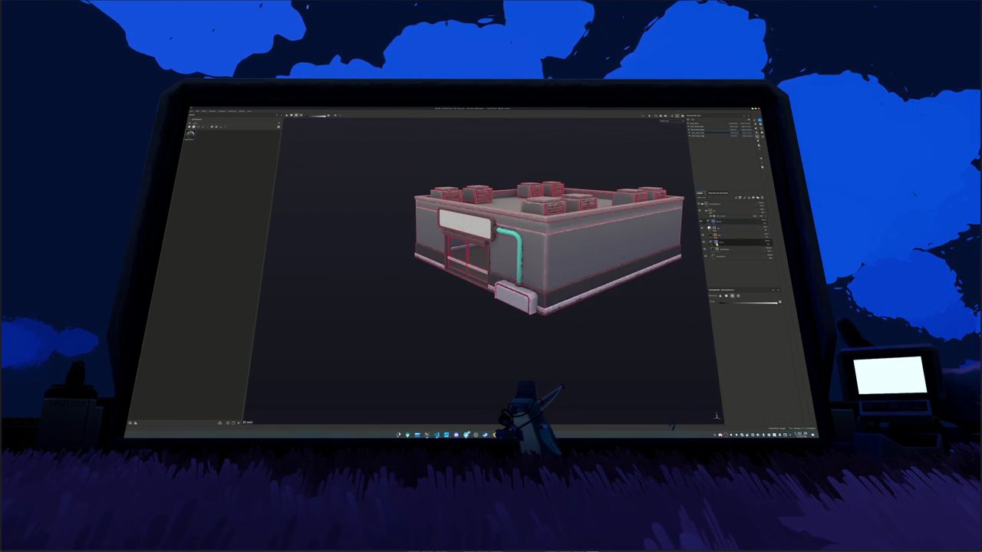
left_click_drag(536, 353, 537, 399)
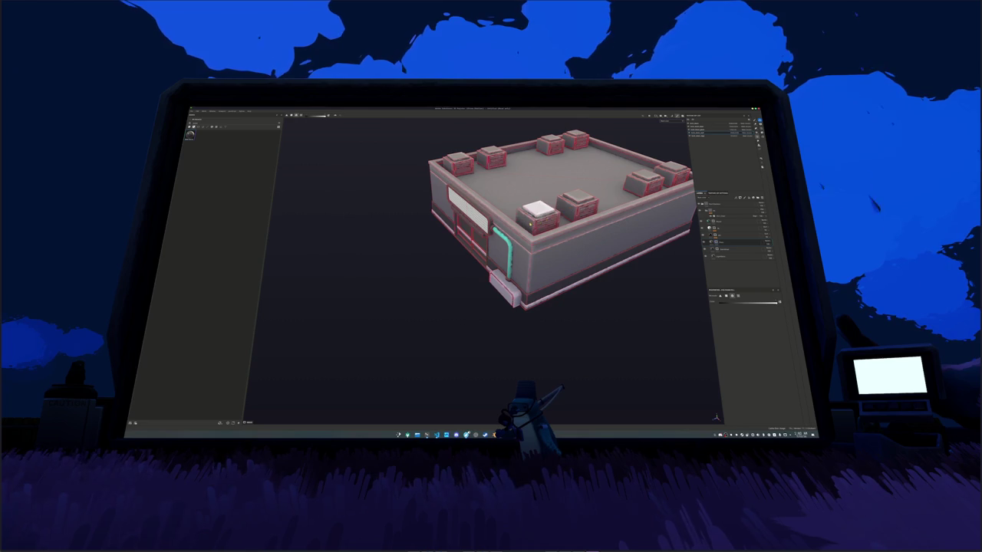
scroll(537, 238, "up", 4)
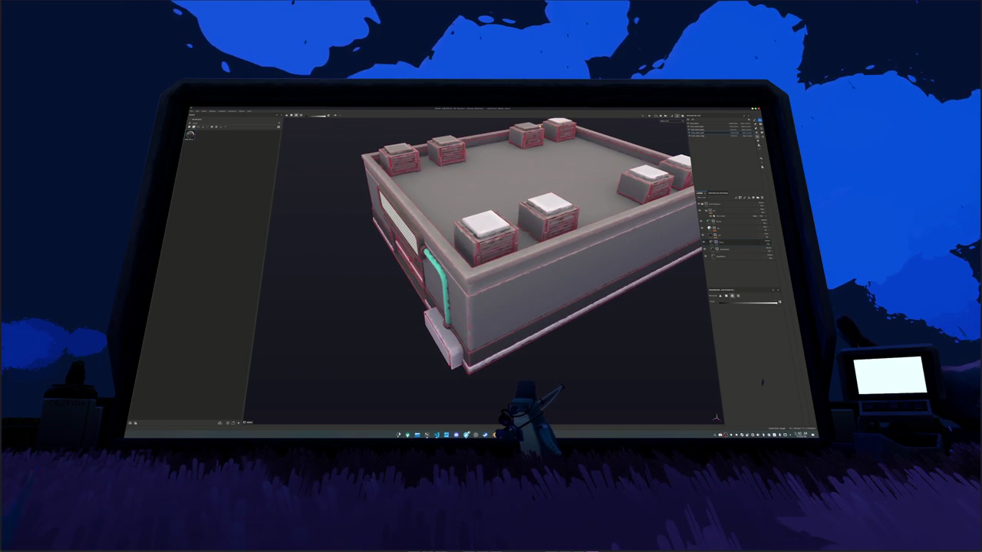
mouse_move(537, 253)
left_mouse_down()
mouse_move(686, 246)
mouse_move(675, 276)
mouse_move(689, 287)
left_mouse_up()
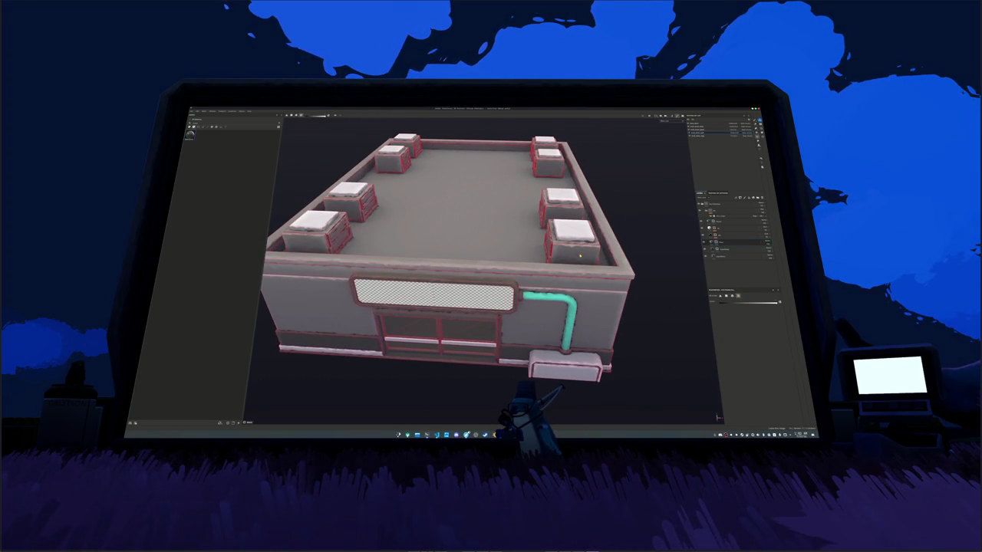
mouse_move(566, 257)
left_mouse_down()
mouse_move(662, 248)
mouse_move(689, 212)
mouse_move(633, 237)
mouse_move(549, 253)
mouse_move(611, 281)
mouse_move(575, 281)
left_mouse_up()
key("f")
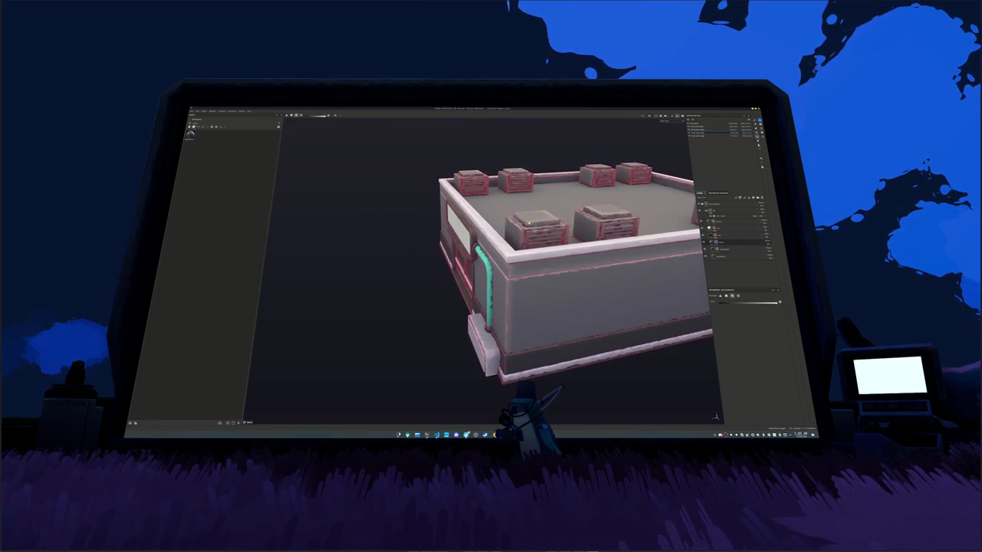
Step: Paint the right-front crate's top white, completing the white crate tops
left_click(618, 213)
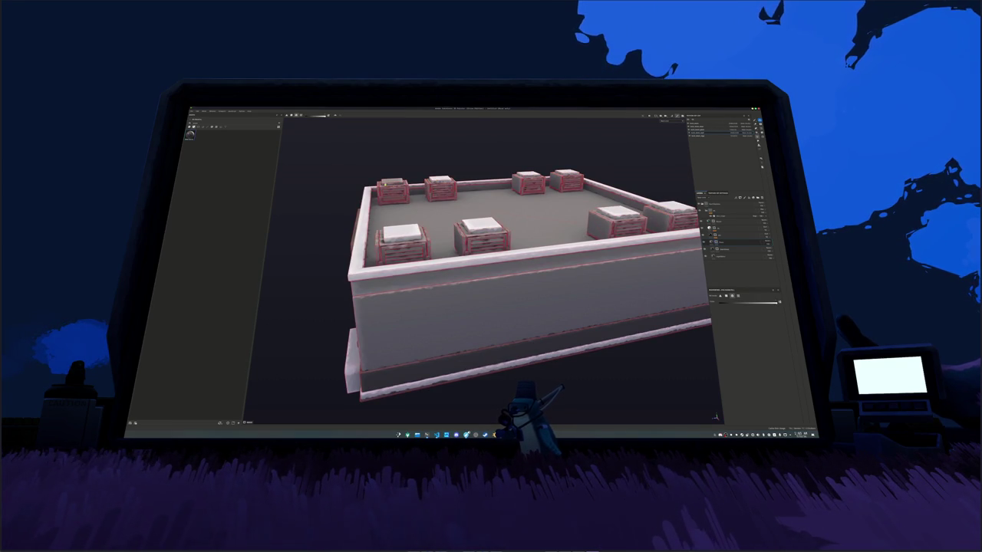
left_click(732, 249)
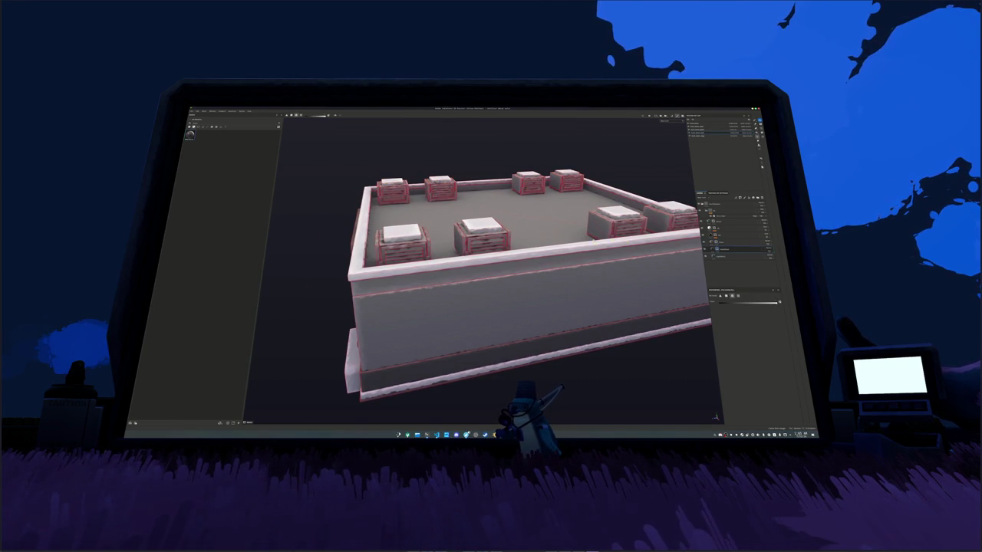
scroll(504, 240, "up", 3)
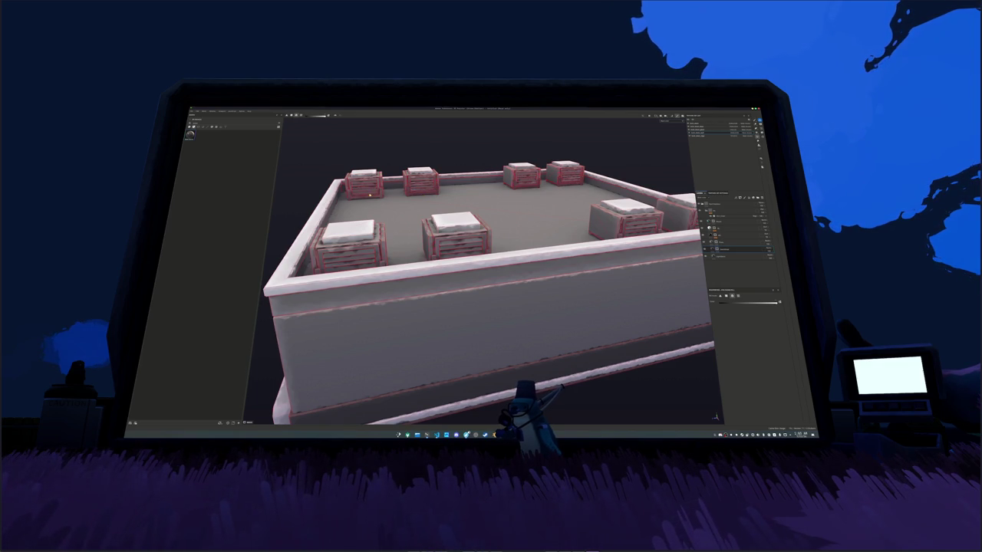
mouse_move(395, 225)
left_mouse_down()
mouse_move(554, 221)
mouse_move(538, 255)
left_mouse_up()
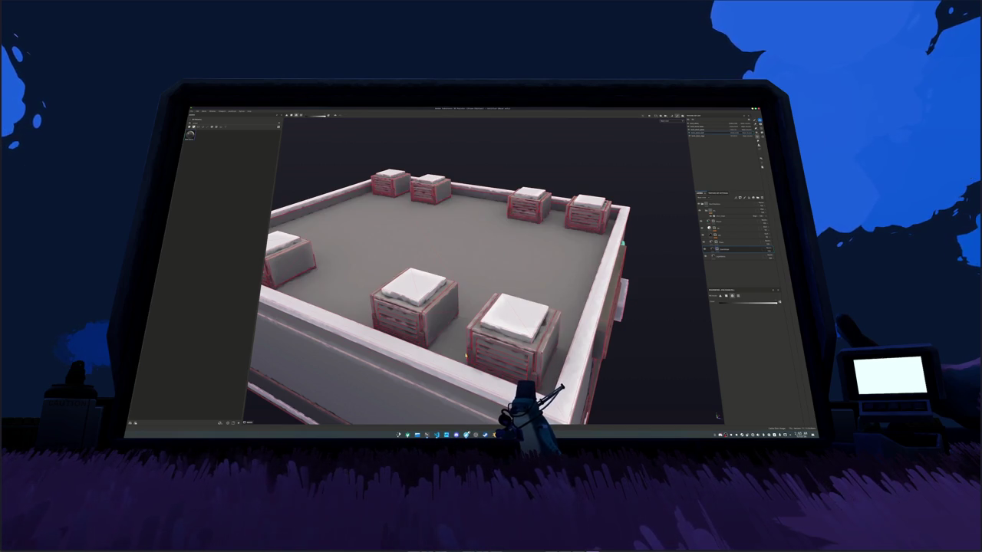
mouse_move(538, 255)
left_mouse_down()
mouse_move(452, 276)
mouse_move(541, 333)
left_mouse_up()
mouse_move(445, 269)
left_mouse_down()
mouse_move(563, 302)
mouse_move(493, 298)
left_mouse_up()
scroll(493, 297, "up", 5)
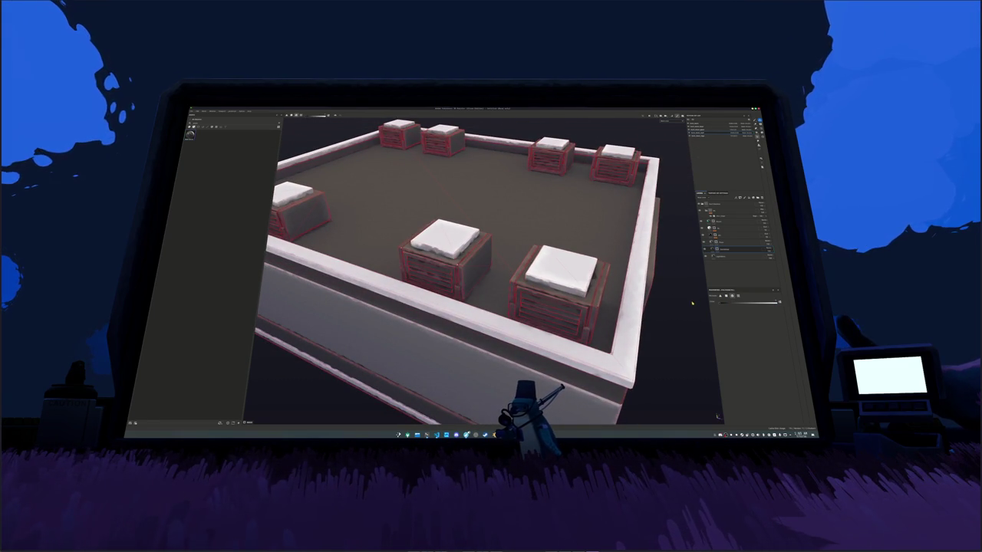
Step: Brush white onto the front crate's right face and along its right edge
left_click(736, 241)
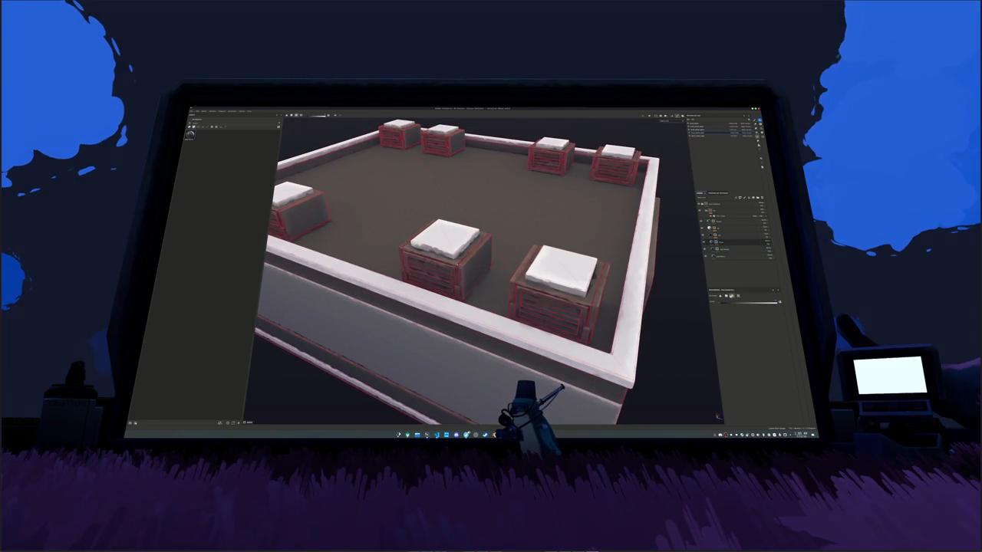
left_click_drag(476, 268, 521, 268)
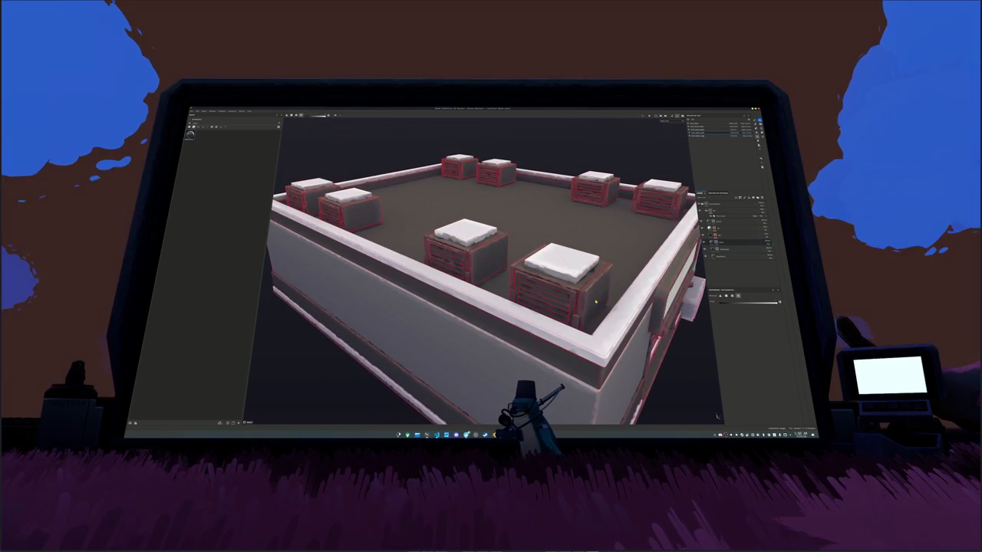
left_click(591, 295)
left_click_drag(582, 291, 583, 321)
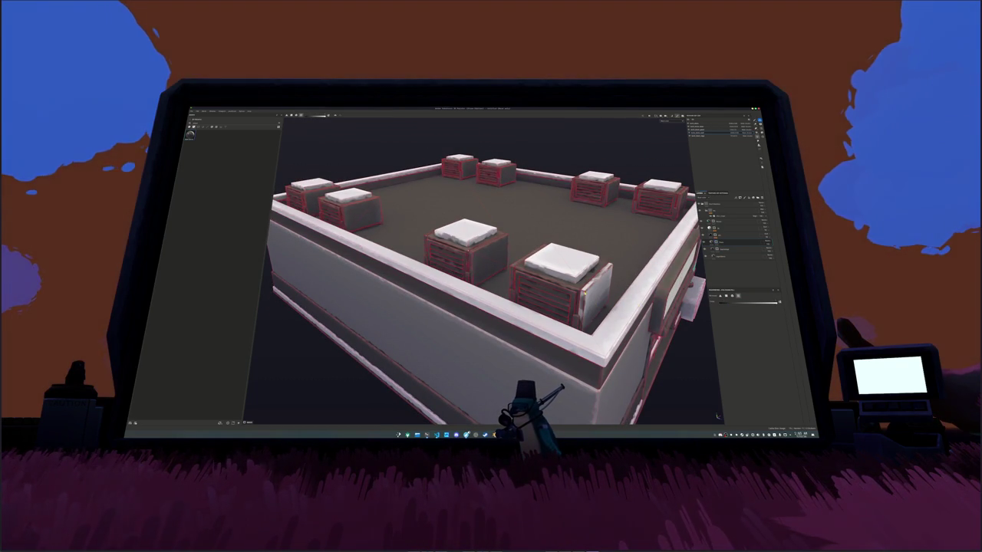
left_click_drag(582, 301, 557, 296)
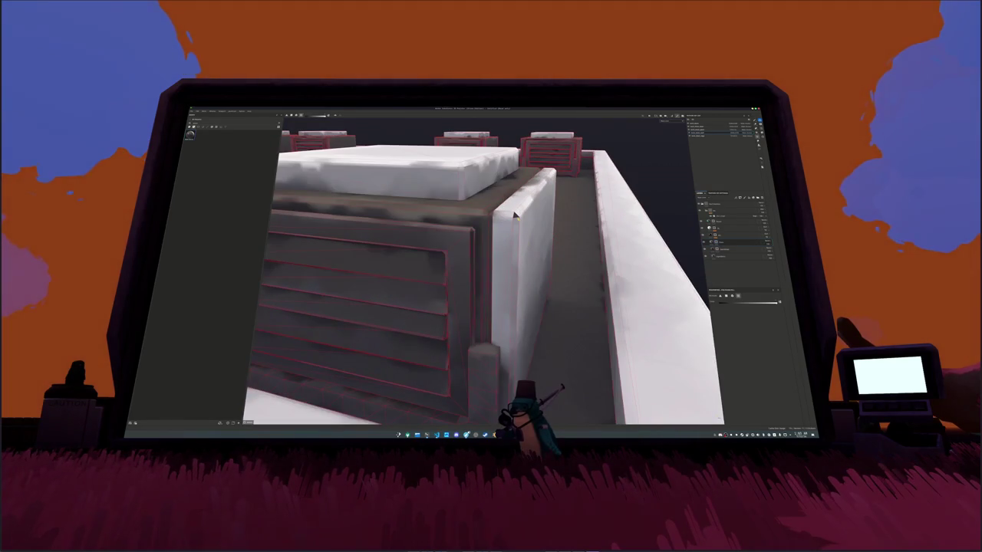
mouse_move(514, 214)
left_mouse_down()
mouse_move(382, 256)
mouse_move(428, 243)
mouse_move(416, 239)
left_mouse_up()
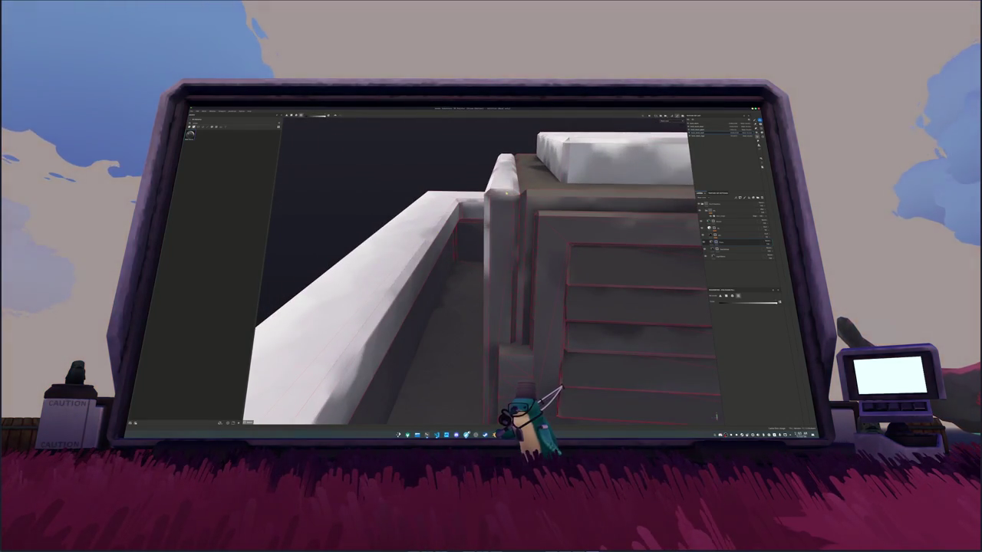
mouse_move(497, 205)
left_mouse_down()
mouse_move(501, 309)
mouse_move(486, 300)
mouse_move(484, 243)
mouse_move(486, 292)
mouse_move(495, 264)
left_mouse_up()
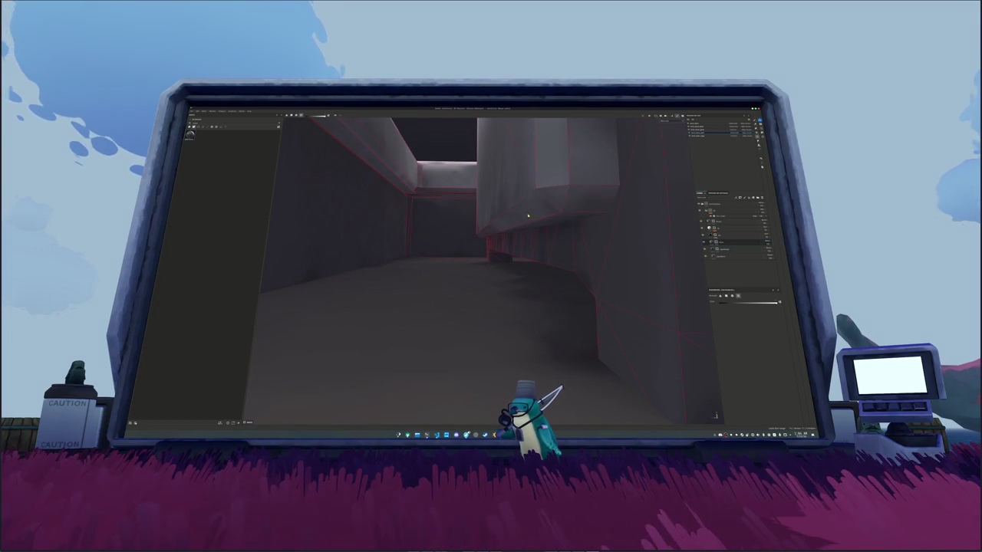
Step: Paint the right rooftop crate's left face white
mouse_move(554, 203)
left_mouse_down()
mouse_move(537, 223)
mouse_move(491, 238)
mouse_move(416, 241)
mouse_move(596, 281)
mouse_move(597, 317)
mouse_move(504, 324)
mouse_move(516, 248)
left_mouse_up()
mouse_move(486, 257)
left_mouse_down()
mouse_move(504, 295)
mouse_move(482, 262)
mouse_move(524, 247)
mouse_move(526, 232)
mouse_move(519, 254)
left_mouse_up()
scroll(482, 262, "down", 5)
scroll(519, 253, "down", 5)
scroll(519, 253, "up", 5)
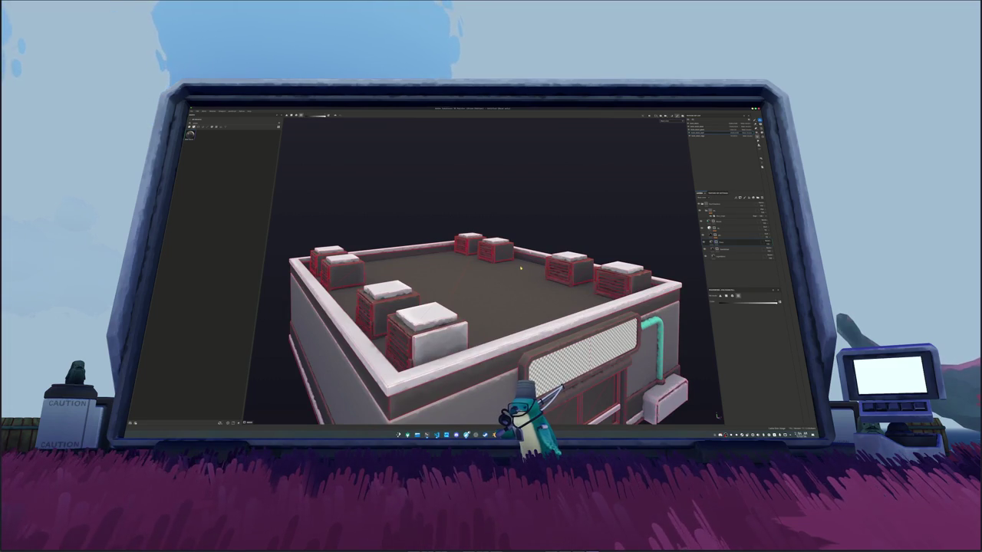
left_click_drag(492, 266, 568, 308)
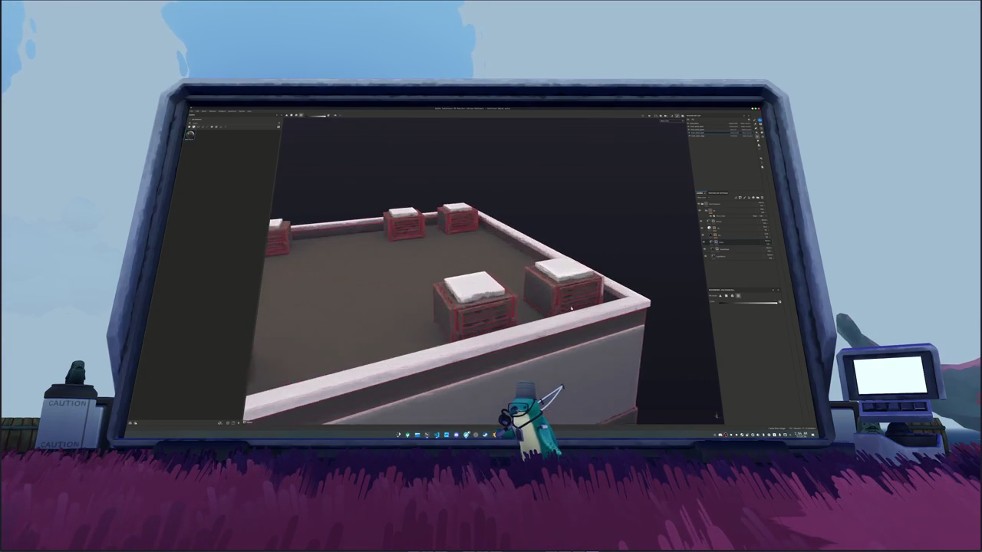
scroll(568, 307, "up", 2)
scroll(553, 284, "up", 3)
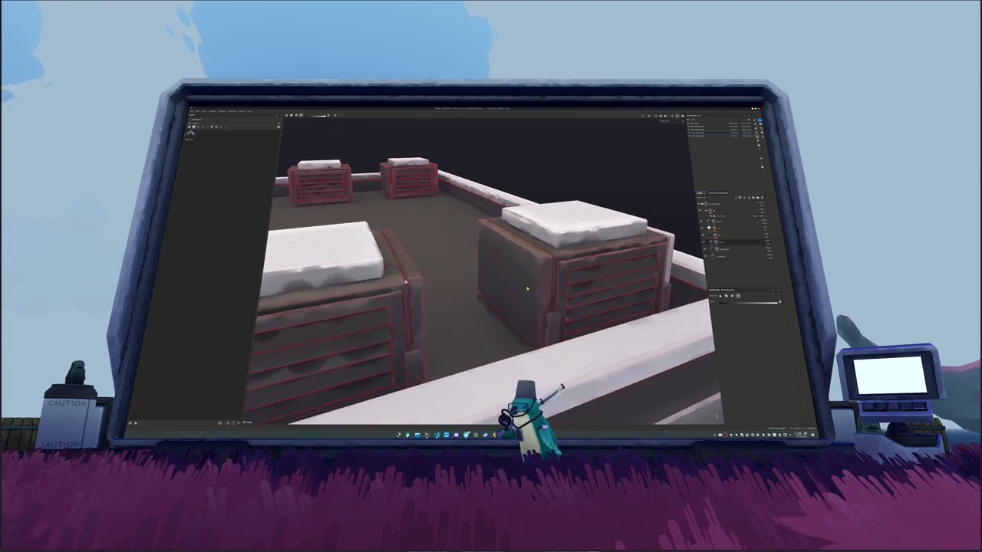
left_click(550, 286)
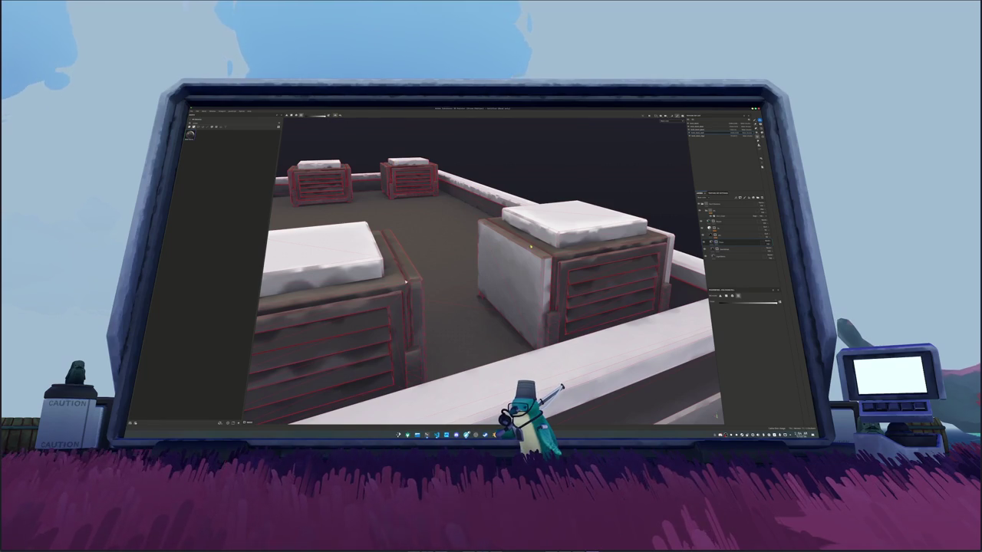
Step: Paint the left face of the front rooftop block white
left_click_drag(530, 247, 517, 272)
mouse_move(402, 290)
left_mouse_down()
mouse_move(319, 255)
mouse_move(344, 250)
left_mouse_up()
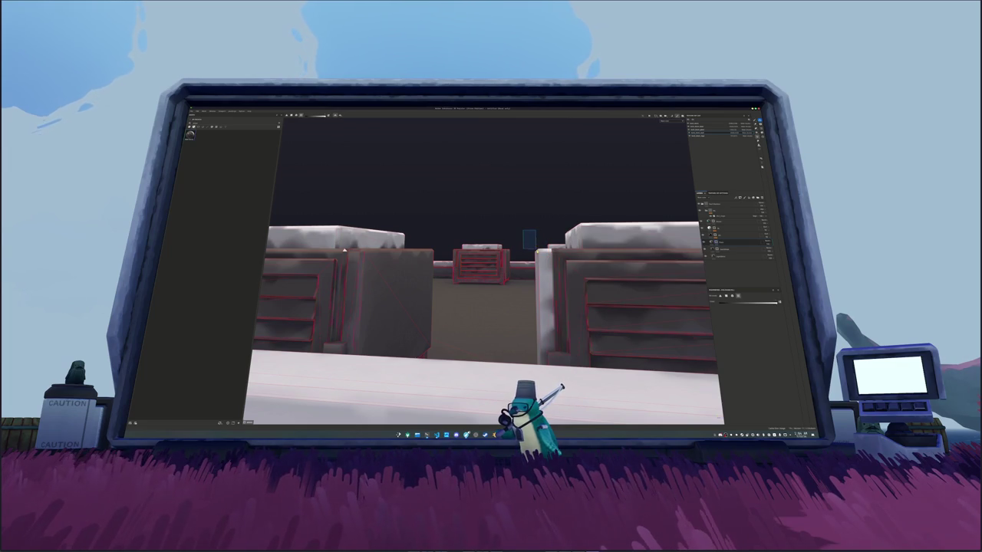
left_click_drag(345, 250, 310, 255)
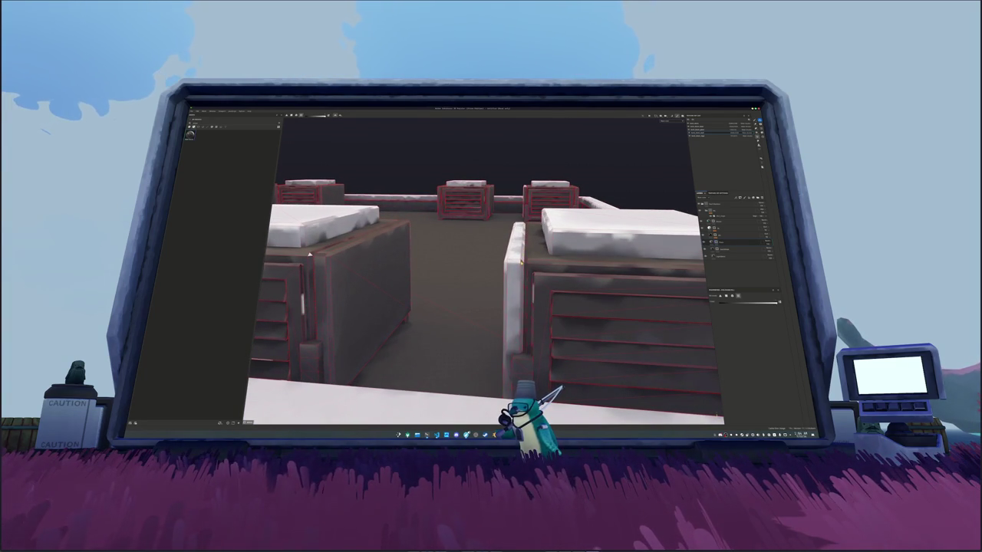
scroll(522, 262, "up", 10)
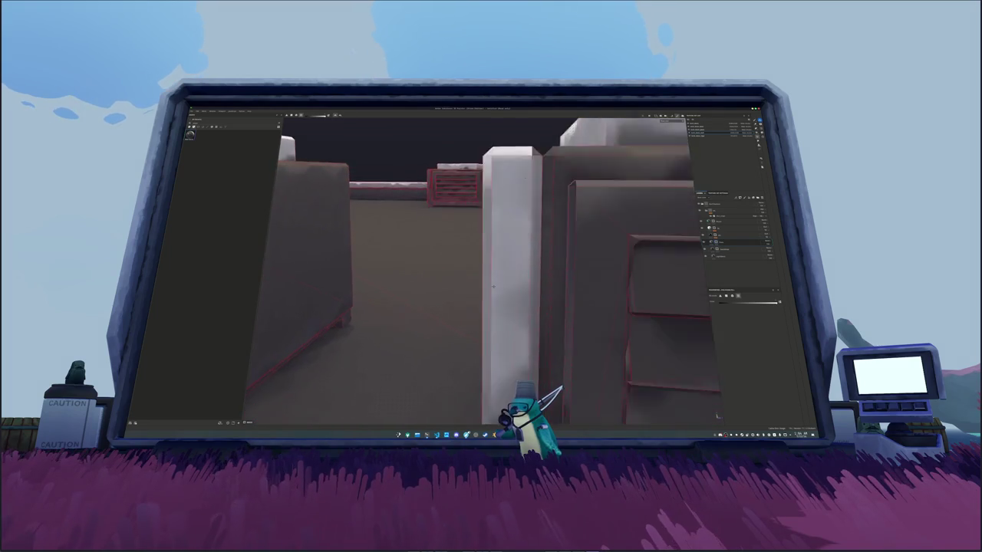
mouse_move(494, 255)
left_mouse_down()
mouse_move(485, 332)
mouse_move(468, 340)
mouse_move(451, 314)
mouse_move(520, 278)
left_mouse_up()
mouse_move(450, 228)
left_mouse_down()
mouse_move(443, 202)
mouse_move(431, 205)
left_mouse_up()
mouse_move(447, 259)
left_mouse_down()
mouse_move(439, 276)
mouse_move(423, 277)
mouse_move(467, 284)
mouse_move(488, 250)
mouse_move(479, 258)
mouse_move(502, 277)
mouse_move(567, 285)
mouse_move(428, 278)
mouse_move(480, 246)
mouse_move(477, 217)
left_mouse_up()
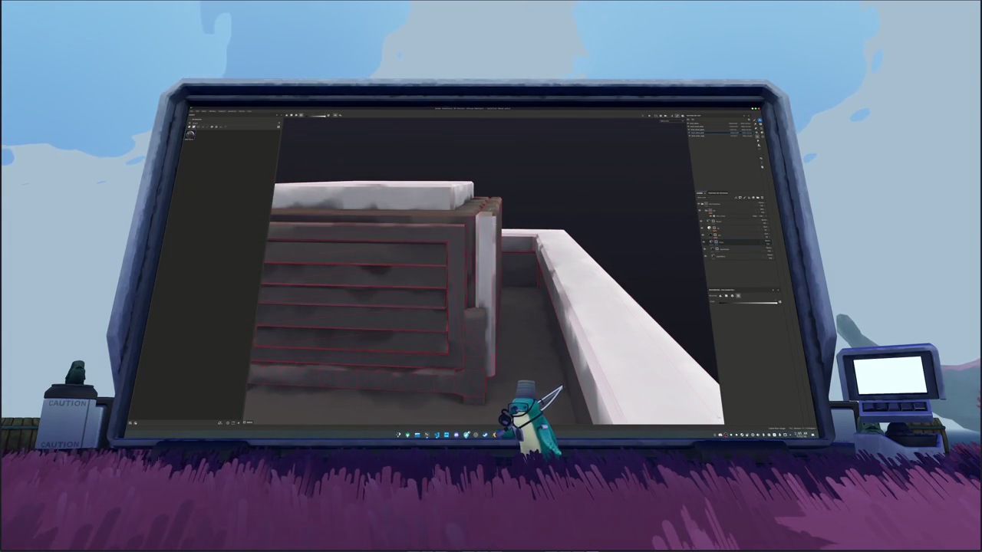
left_click_drag(476, 218, 477, 213)
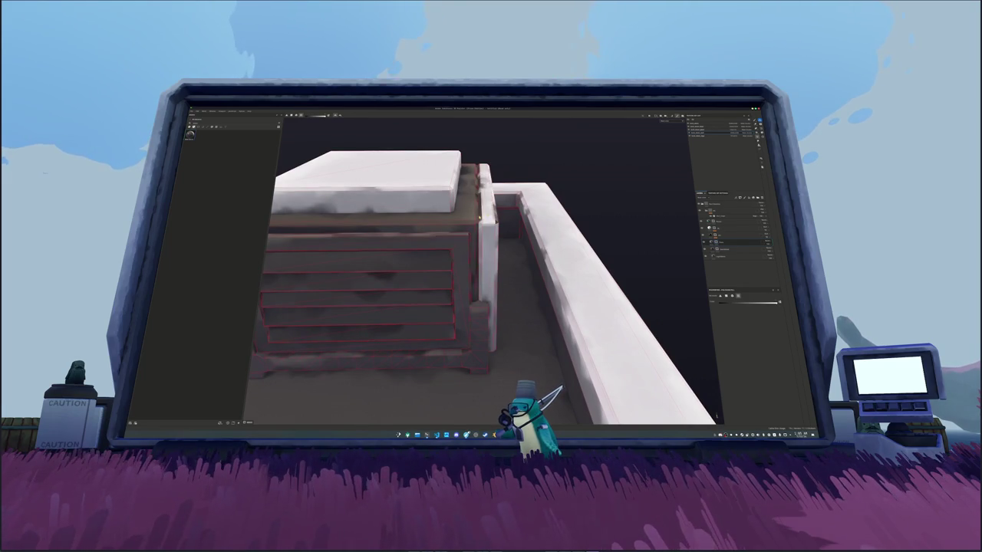
mouse_move(329, 253)
left_mouse_down()
mouse_move(349, 281)
mouse_move(473, 229)
left_mouse_up()
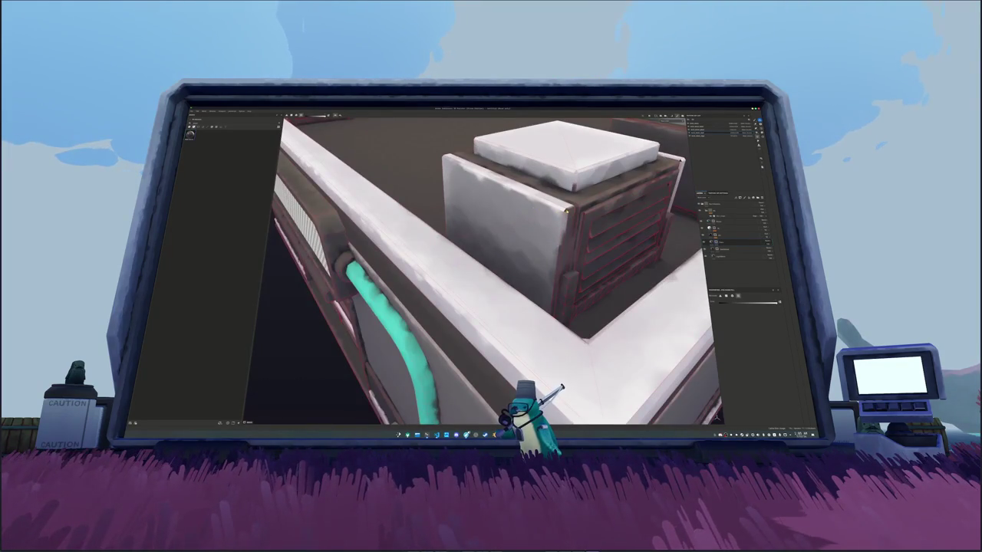
left_click_drag(567, 210, 540, 225)
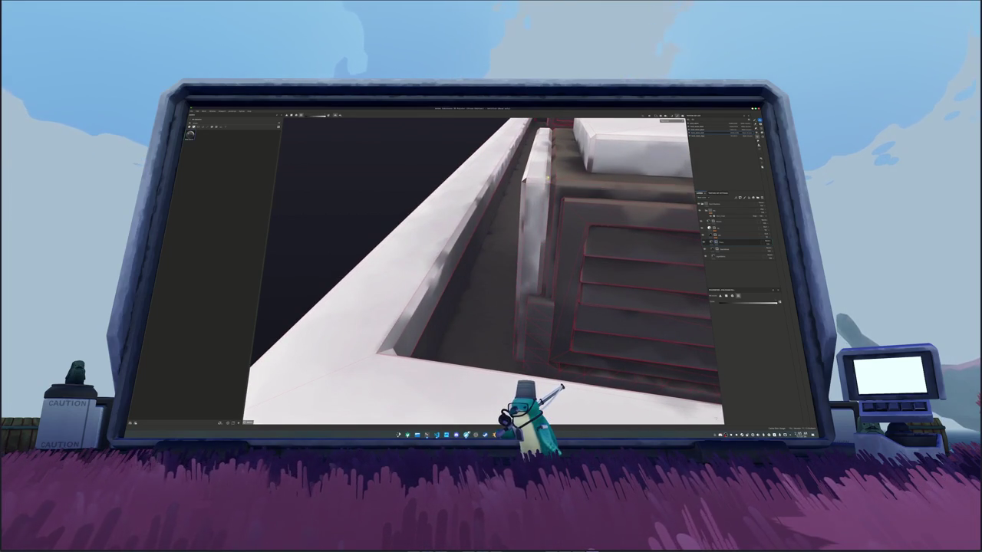
mouse_move(537, 230)
left_mouse_down()
mouse_move(486, 270)
mouse_move(533, 280)
mouse_move(475, 228)
mouse_move(537, 302)
mouse_move(522, 283)
mouse_move(606, 284)
mouse_move(517, 286)
mouse_move(513, 301)
mouse_move(491, 261)
mouse_move(455, 230)
mouse_move(376, 215)
mouse_move(541, 299)
mouse_move(494, 282)
left_mouse_up()
left_click(491, 277)
Step: Open the shop building file from File > Open Recent
scroll(491, 278, "up", 3)
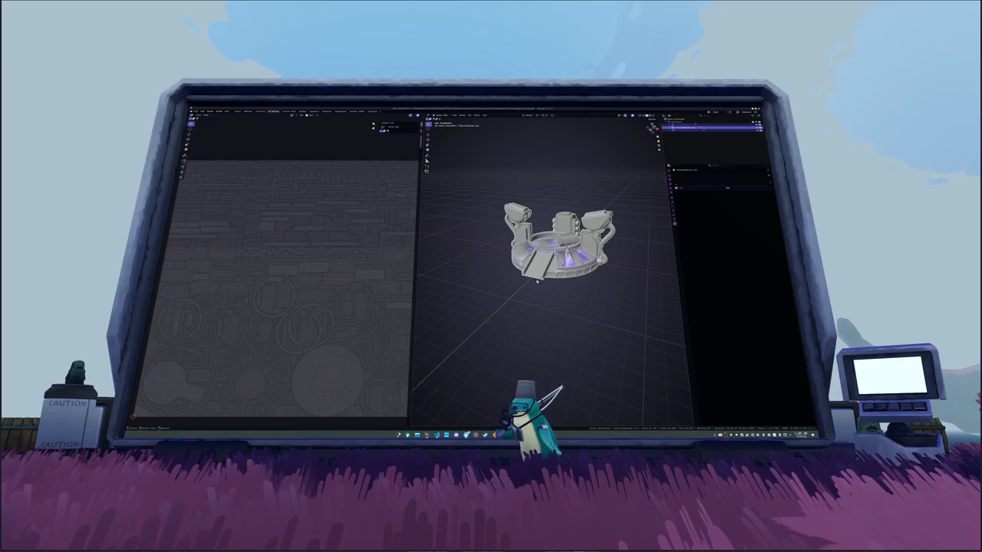
left_click(196, 112)
mouse_move(207, 122)
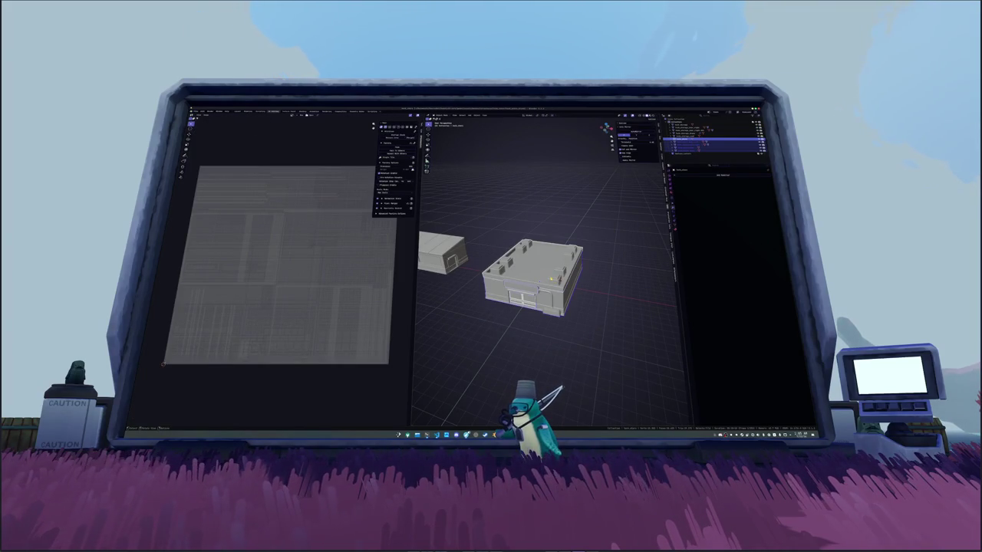
Step: Select all of the building mesh in Edit Mode and merge vertices by distance
left_click(551, 280)
key("Tab")
right_click(591, 278)
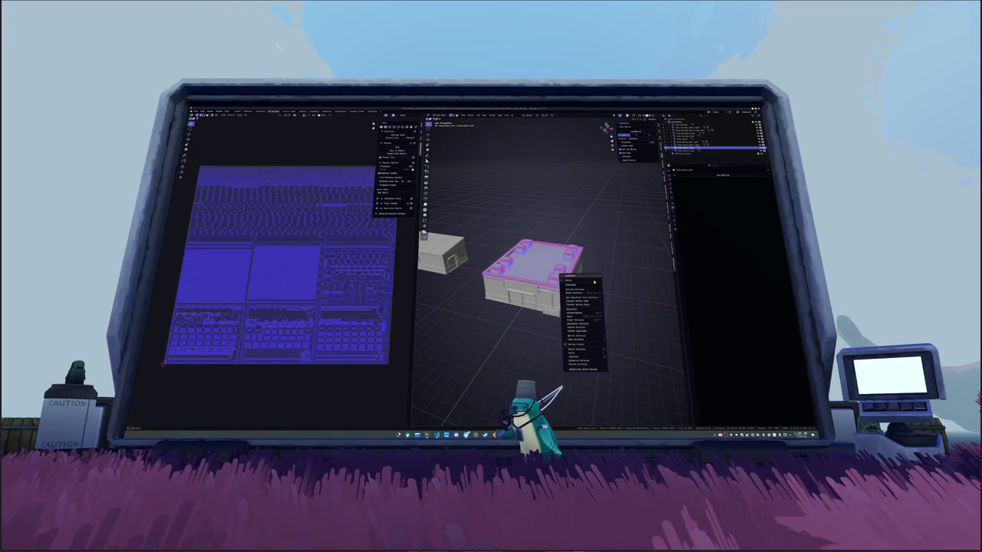
mouse_move(598, 349)
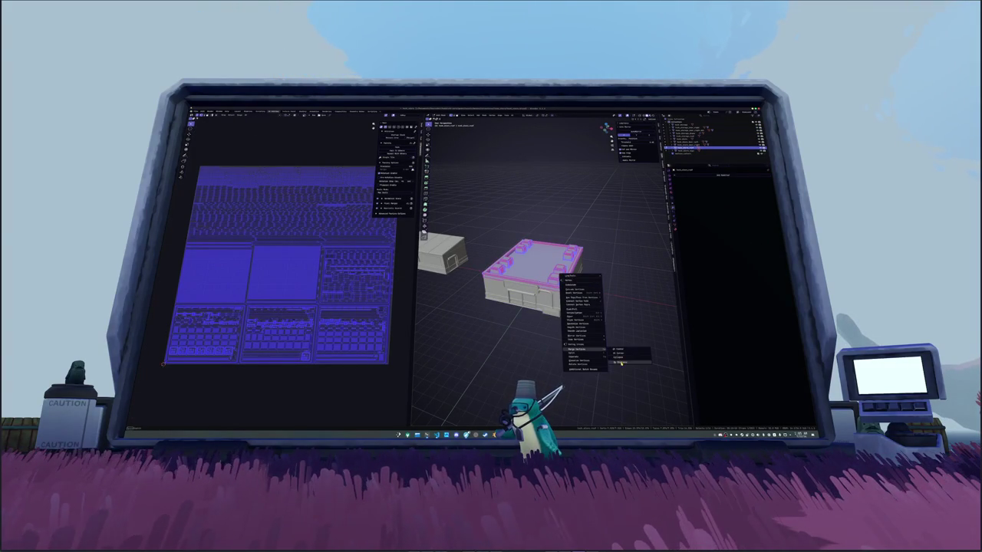
left_click(620, 362)
scroll(587, 354, "up", 5)
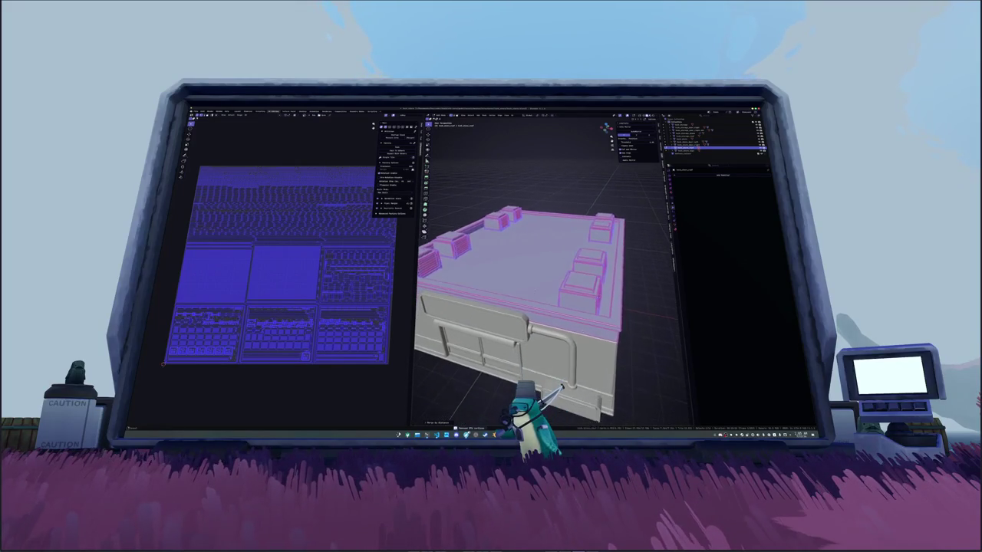
key("alt+a")
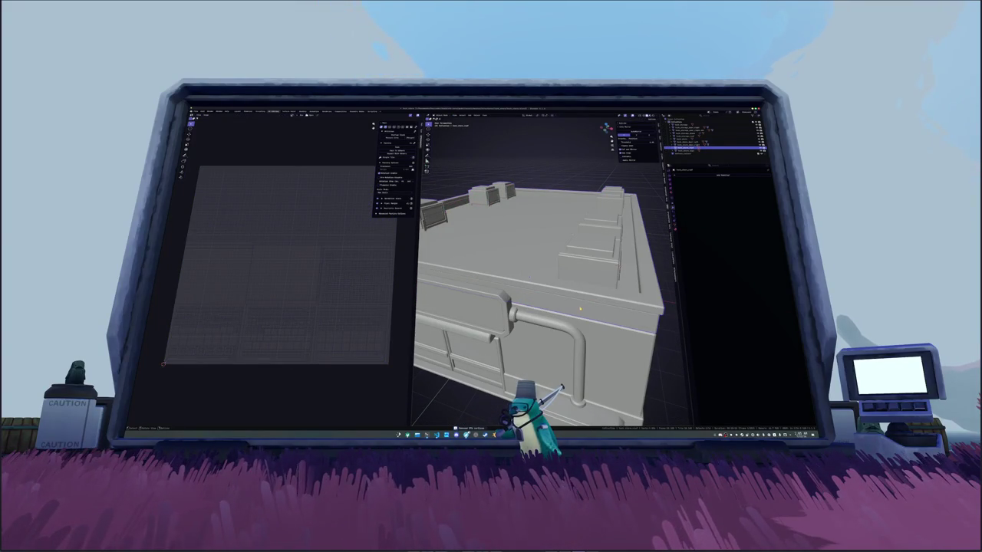
scroll(587, 332, "down", 5)
key("a")
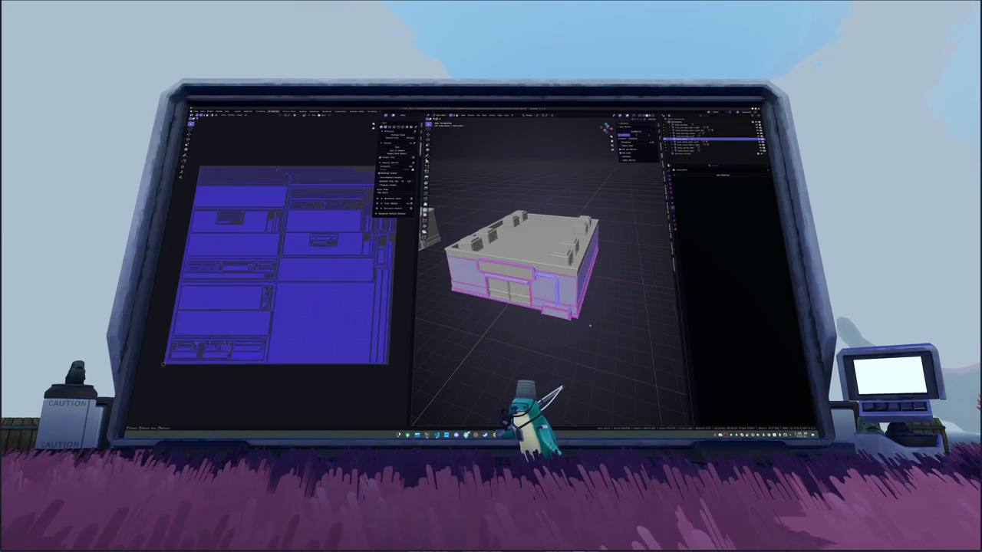
right_click(593, 325)
left_click(616, 333)
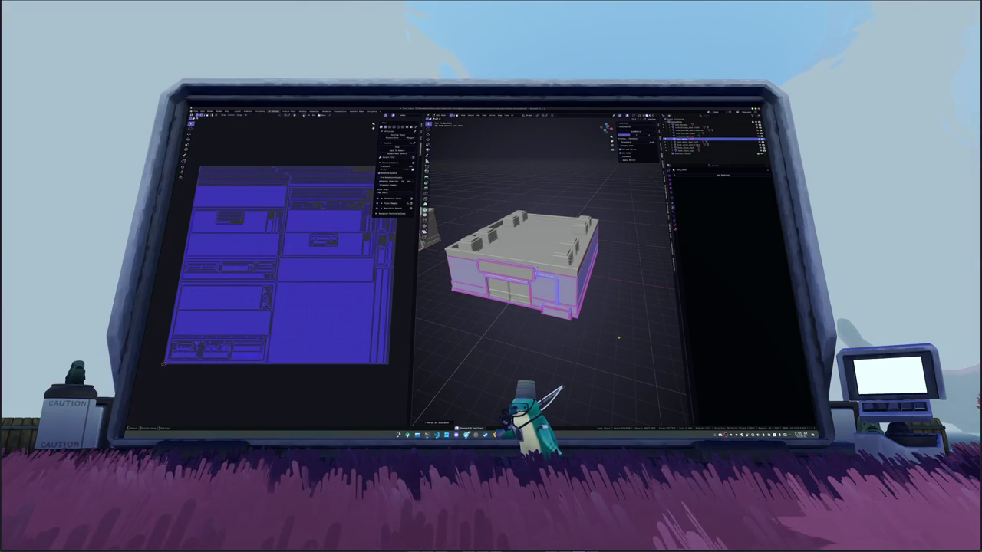
key("alt+a")
key("a")
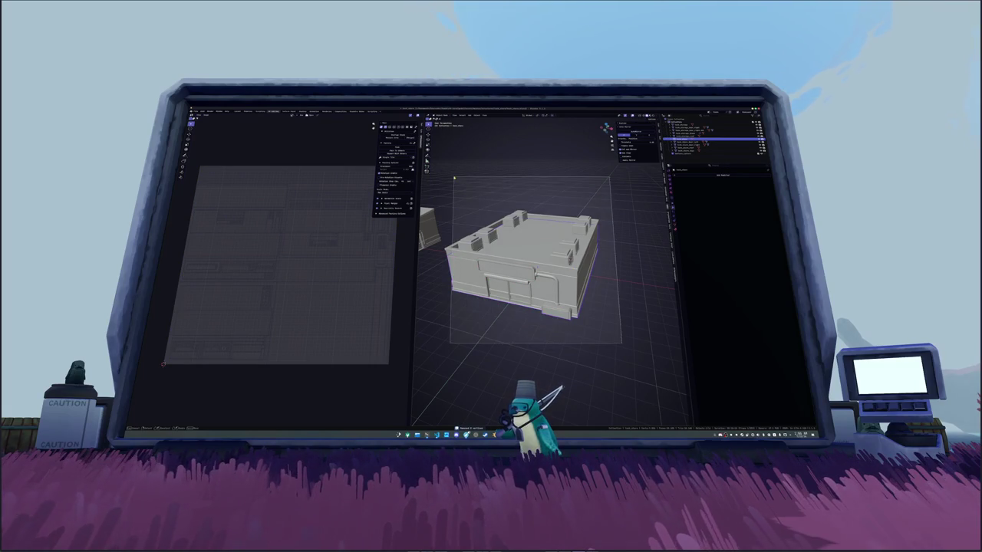
Step: Start loading an image into the UV editor with Image > Open
left_click(196, 112)
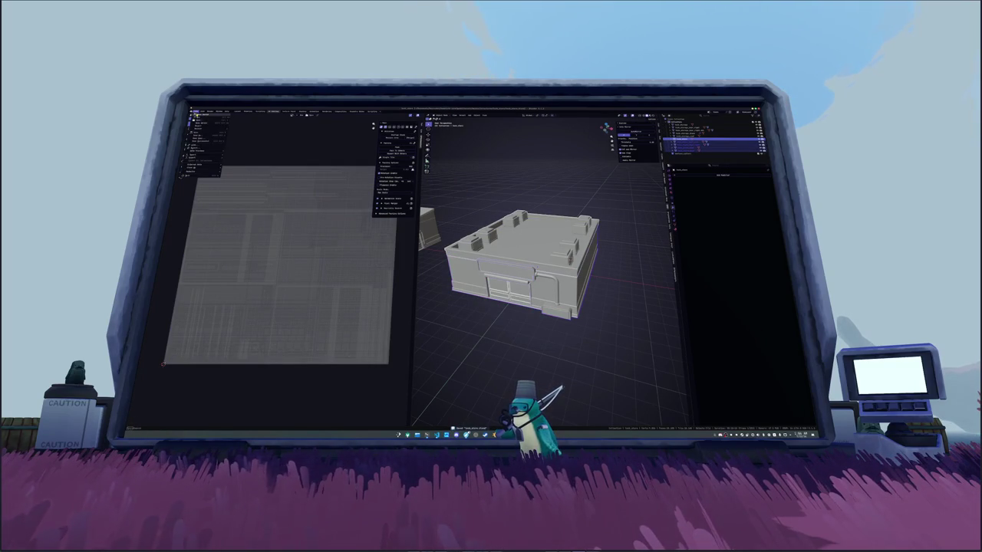
mouse_move(201, 158)
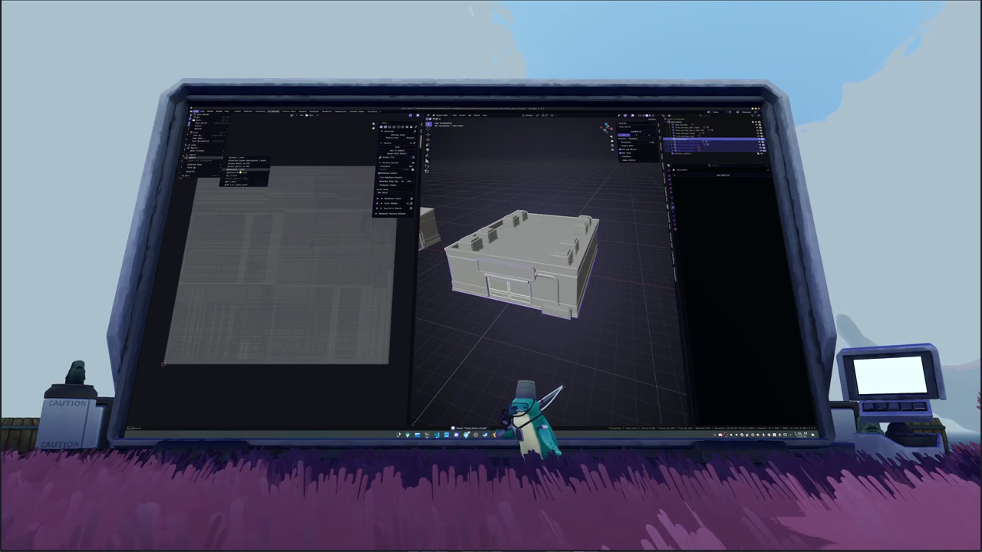
left_click(234, 183)
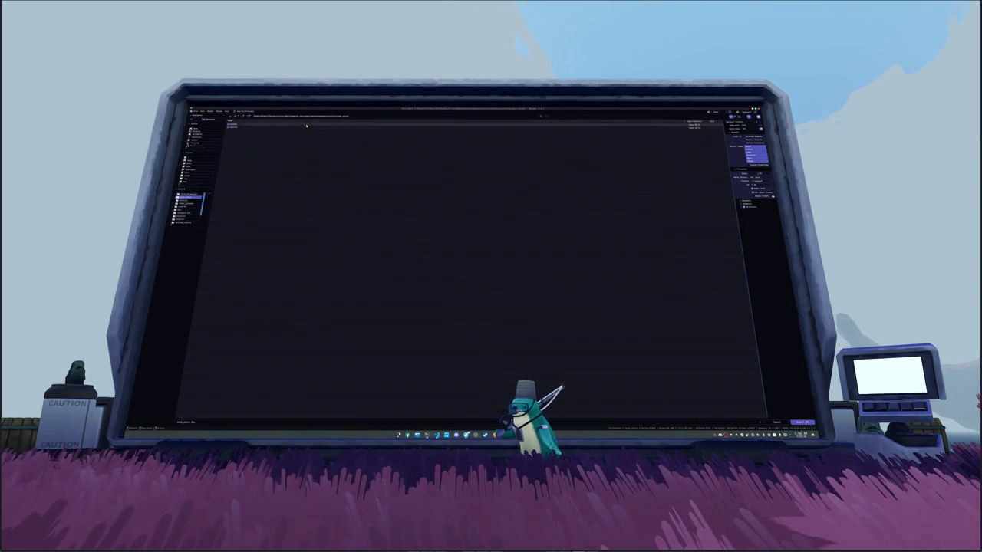
Step: Load the top texture file into the UV editor, then Save As with a different file format
double_click(245, 124)
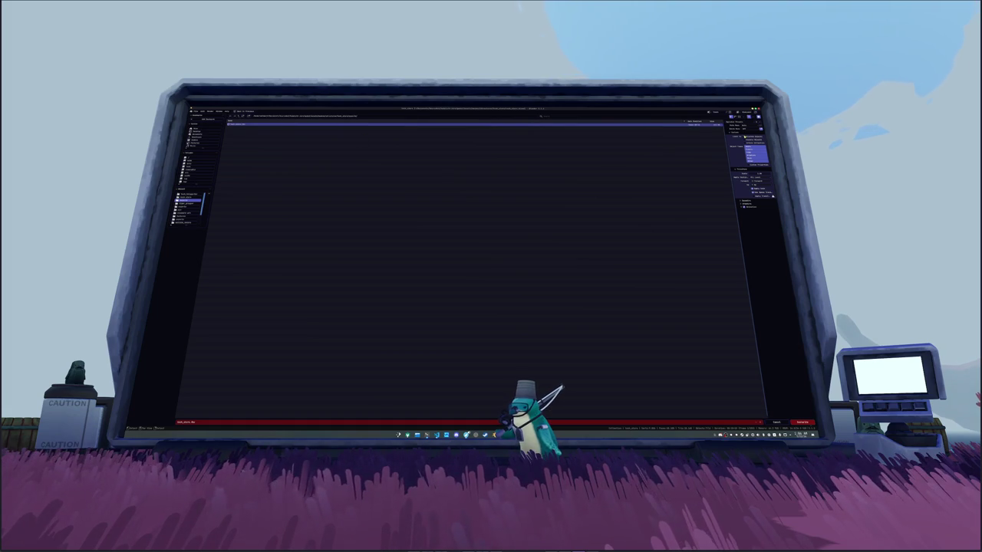
left_click(797, 422)
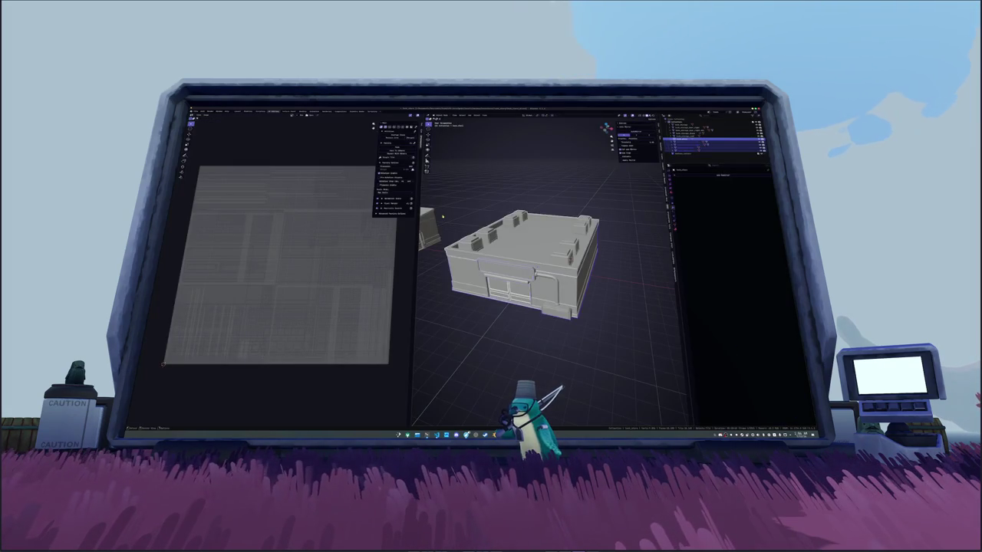
left_click(206, 115)
mouse_move(203, 157)
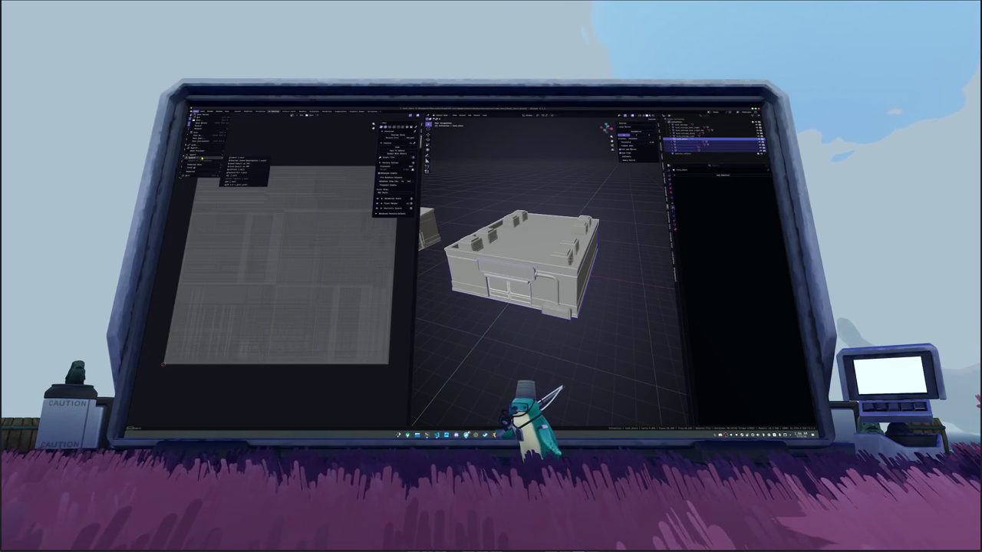
left_click(232, 184)
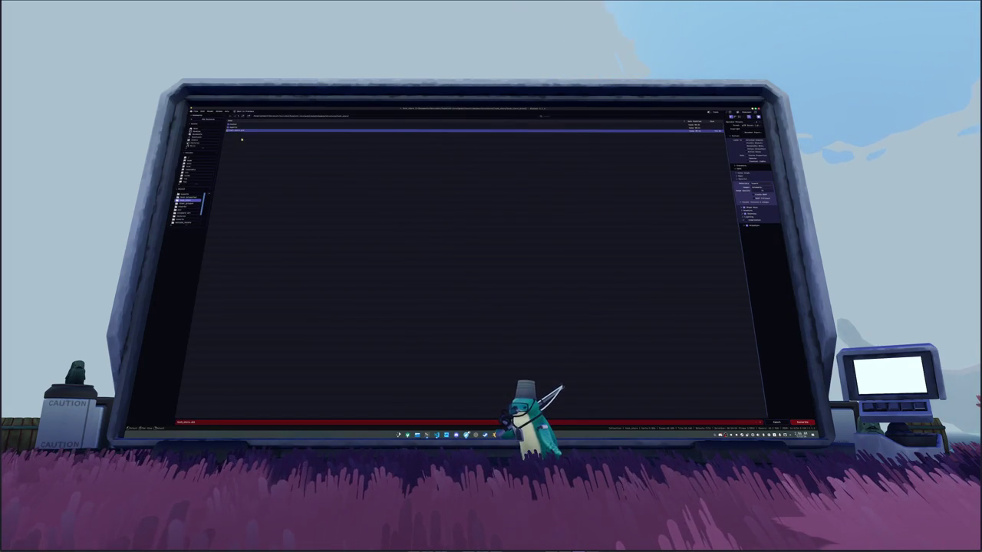
left_click(756, 190)
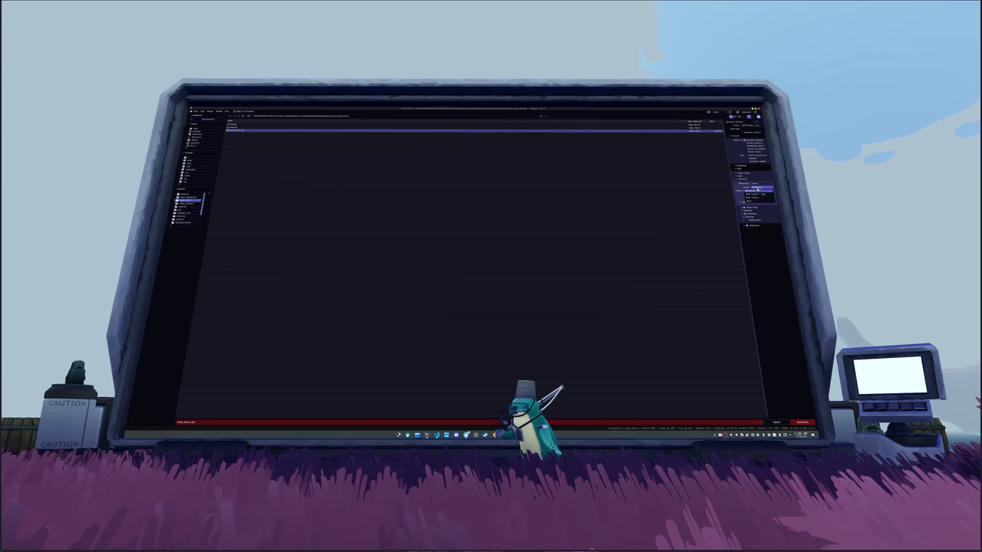
left_click(758, 201)
left_click(801, 422)
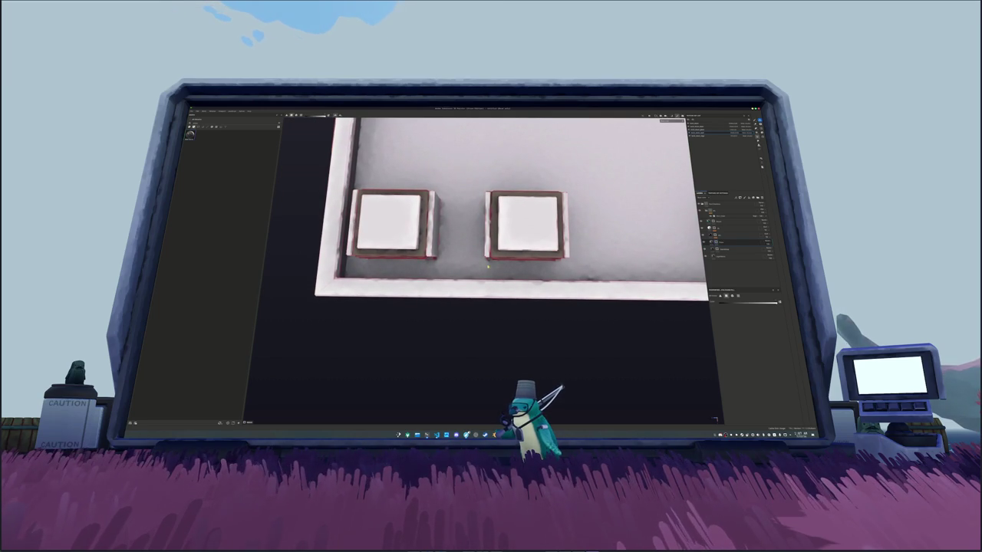
Step: Paint straight strokes down and up the rooftop box's side and left edges
left_click_drag(480, 185, 490, 283)
scroll(494, 276, "left", 3)
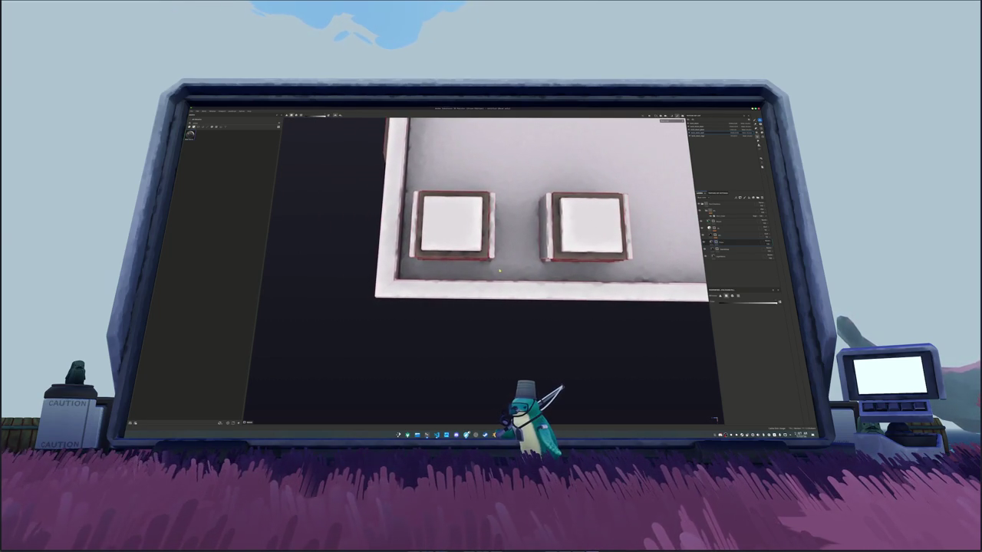
left_click_drag(491, 180, 491, 164)
scroll(493, 176, "left", 4)
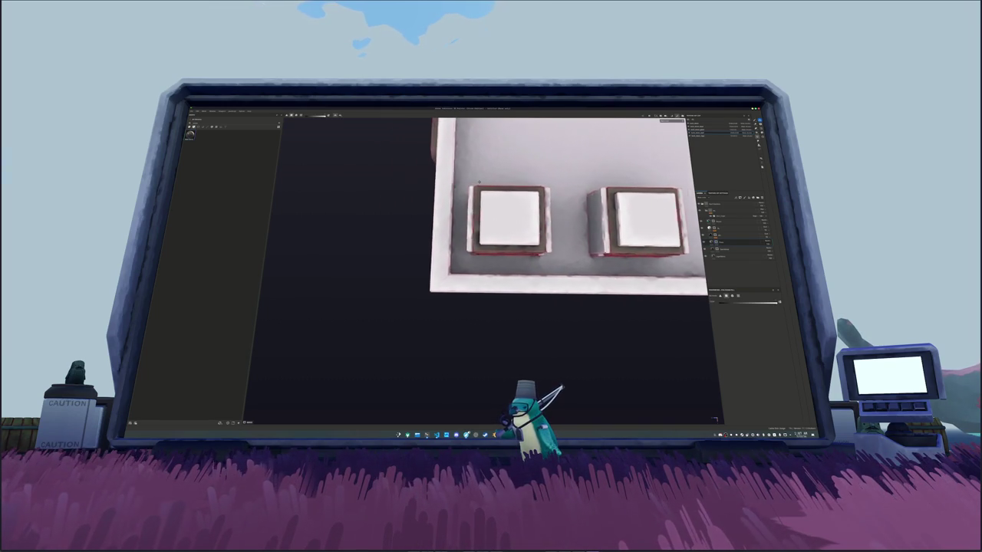
mouse_move(467, 285)
left_mouse_down()
mouse_move(490, 282)
mouse_move(491, 167)
mouse_move(489, 192)
left_mouse_up()
scroll(476, 230, "right", 10)
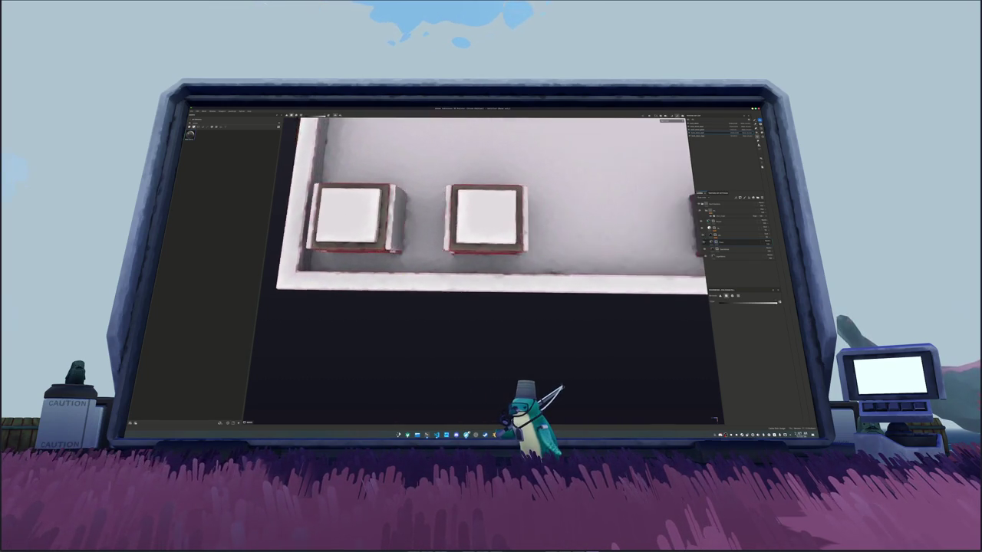
scroll(450, 263, "right", 1)
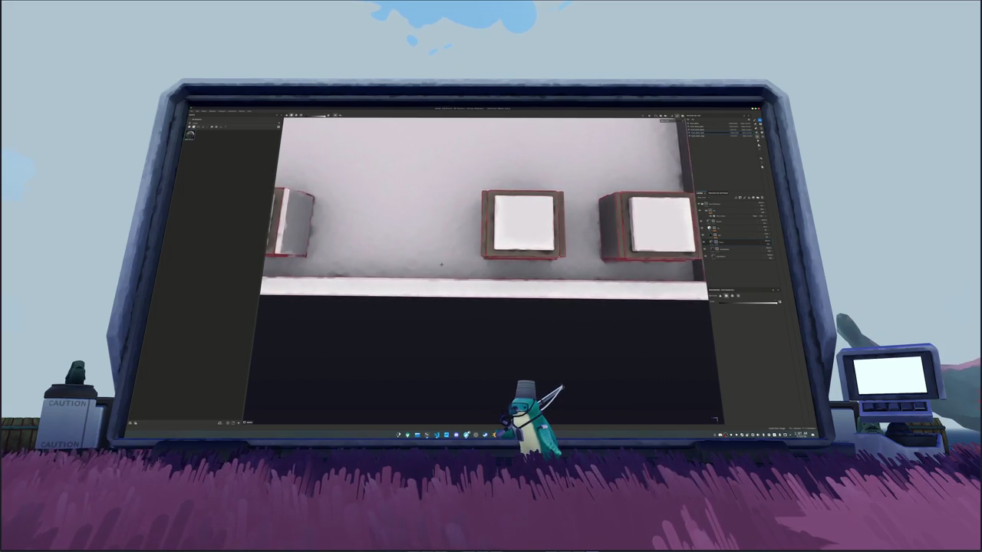
mouse_move(464, 166)
left_mouse_down()
mouse_move(464, 221)
mouse_move(491, 301)
left_mouse_up()
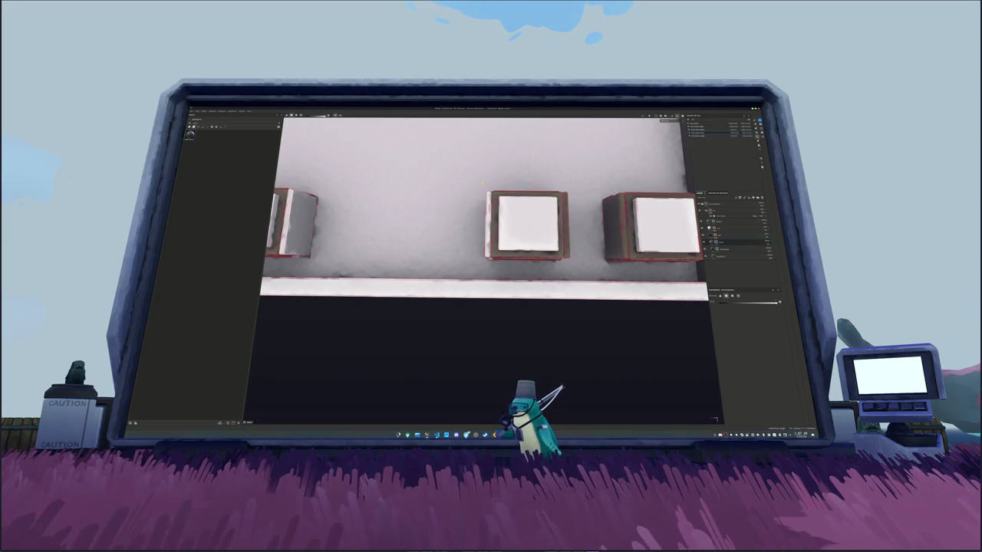
scroll(491, 215, "right", 5)
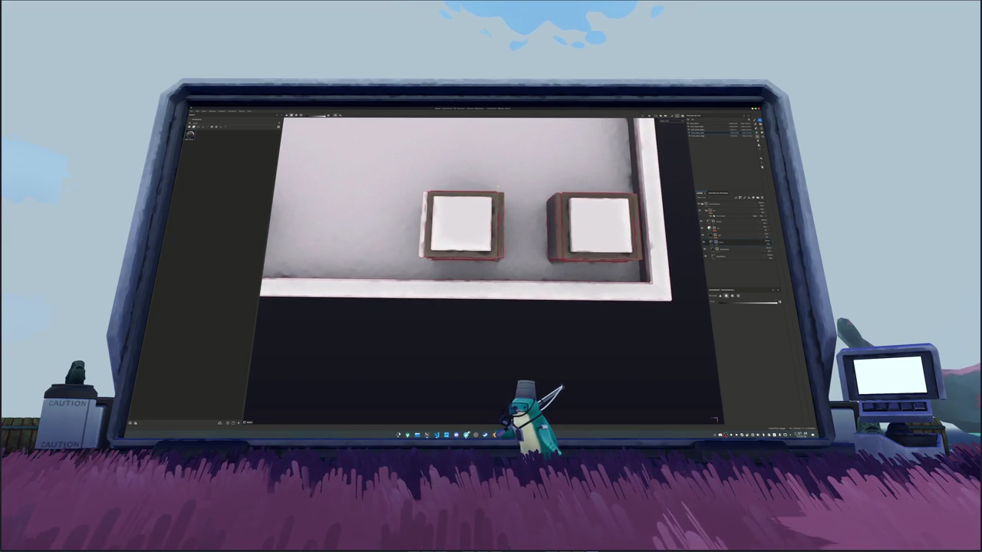
Step: Paint along the left box's right edge, then add a stroke up the right wall
mouse_move(499, 185)
left_mouse_down()
mouse_move(516, 289)
mouse_move(476, 283)
mouse_move(496, 284)
left_mouse_up()
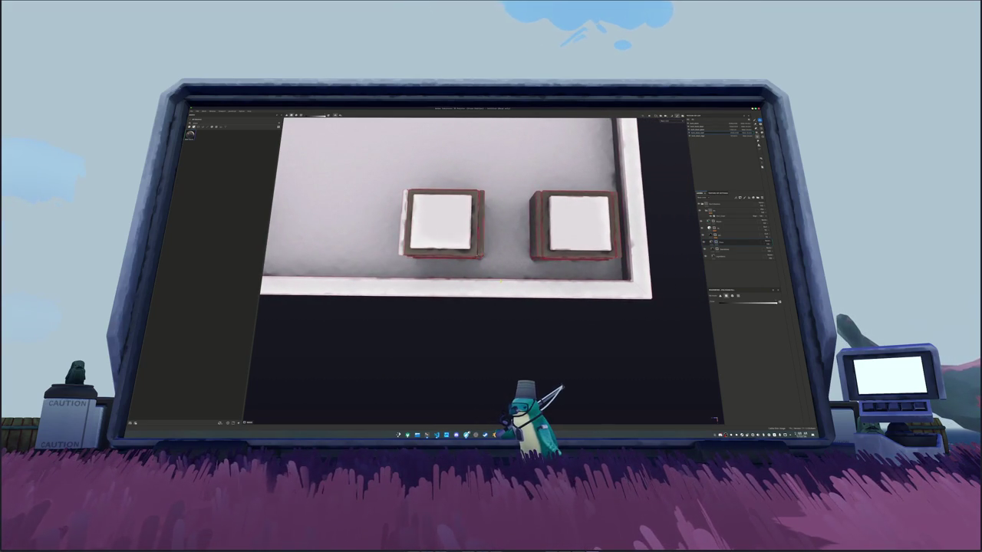
left_click_drag(484, 181, 481, 147)
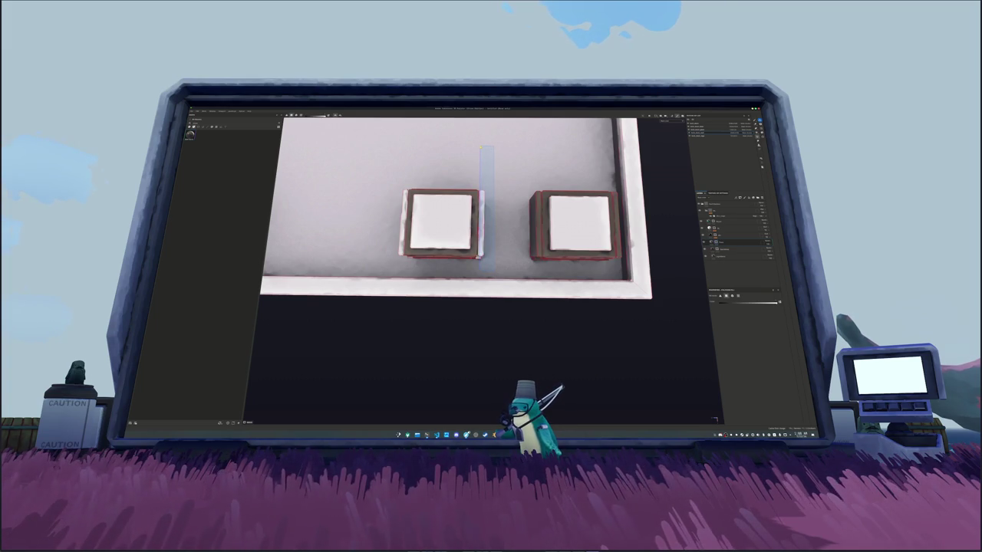
mouse_move(481, 148)
left_mouse_down()
mouse_move(429, 141)
mouse_move(485, 203)
left_mouse_up()
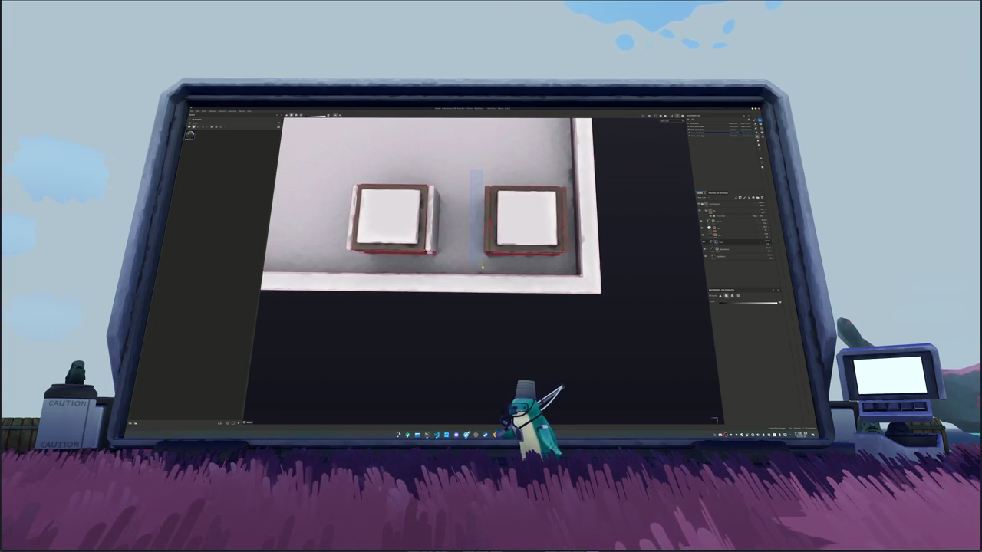
left_click_drag(484, 299, 463, 296)
mouse_move(534, 293)
left_mouse_down()
mouse_move(523, 177)
mouse_move(494, 130)
mouse_move(594, 277)
mouse_move(570, 292)
mouse_move(579, 289)
mouse_move(567, 277)
mouse_move(584, 276)
left_mouse_up()
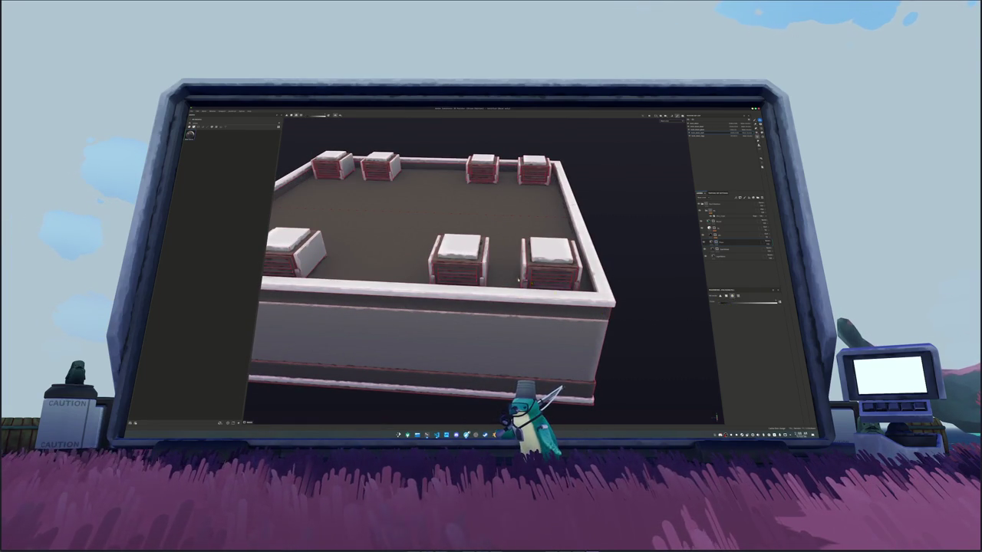
left_click_drag(522, 329, 517, 301)
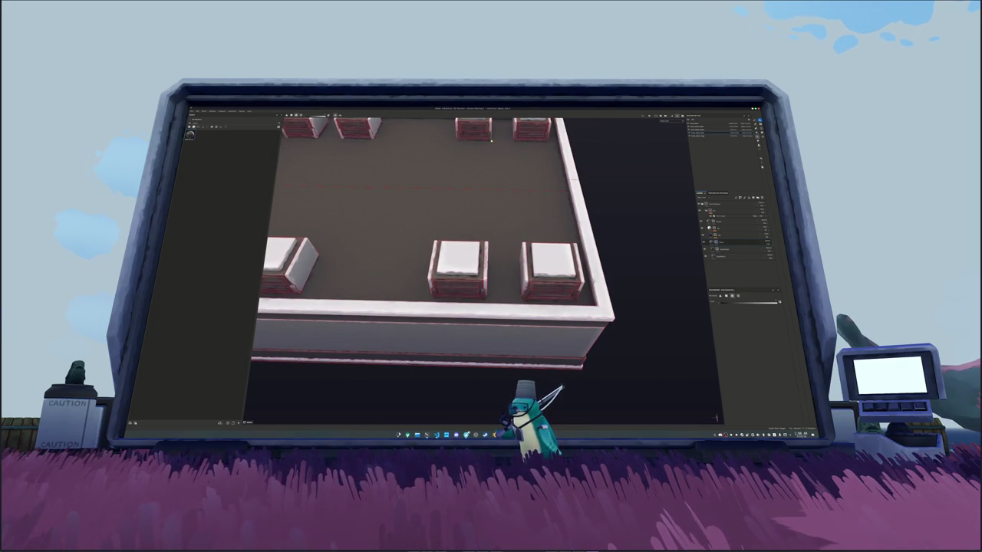
left_click_drag(479, 148, 549, 190)
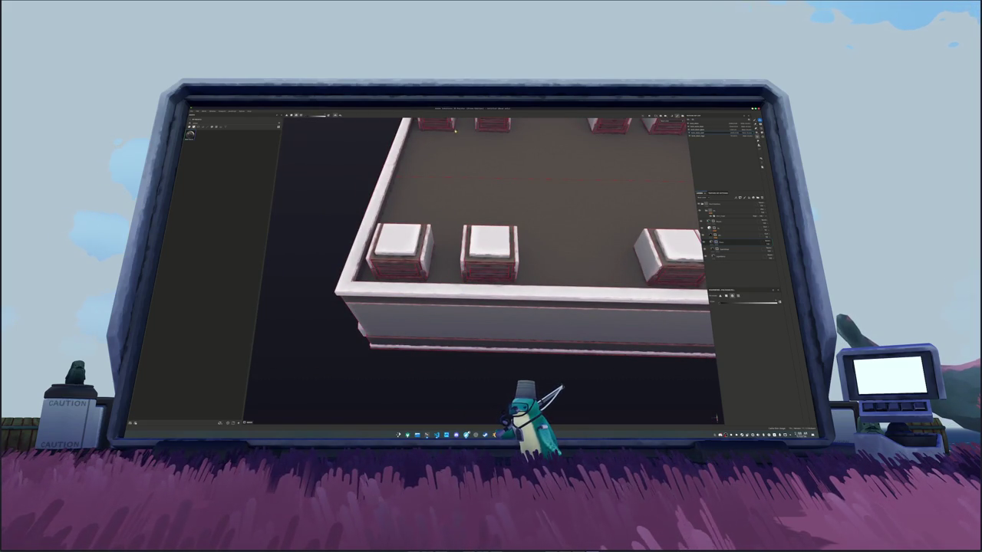
left_click_drag(477, 133, 679, 274)
left_click(729, 249)
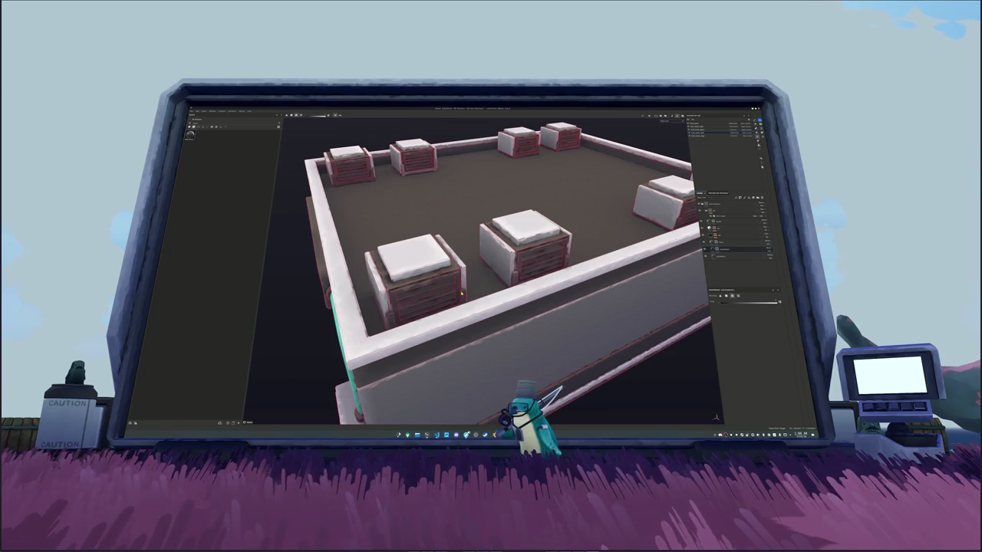
left_click_drag(462, 294, 587, 240)
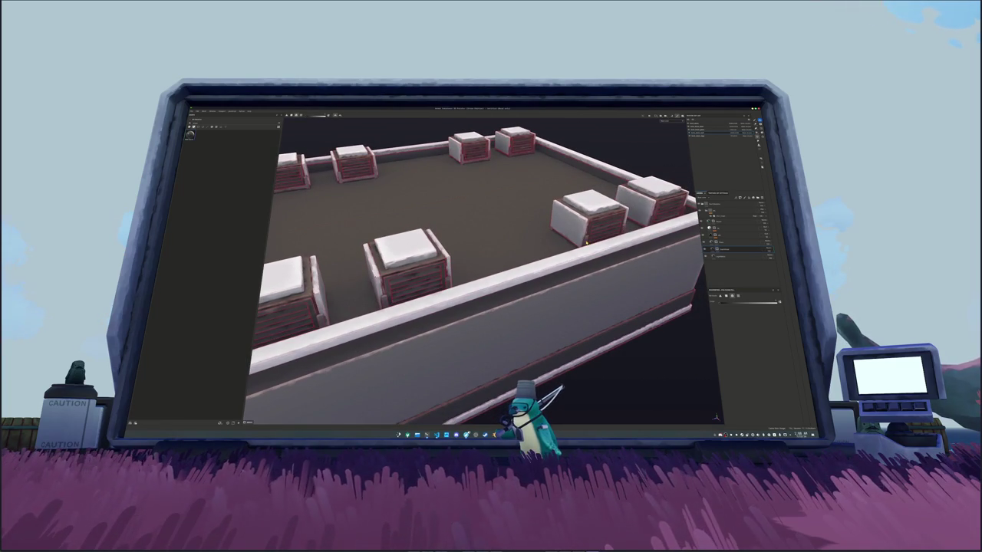
mouse_move(500, 222)
left_mouse_down()
mouse_move(495, 241)
mouse_move(459, 276)
mouse_move(448, 233)
mouse_move(546, 261)
left_mouse_up()
mouse_move(646, 265)
left_mouse_down()
mouse_move(607, 272)
mouse_move(587, 254)
mouse_move(527, 242)
left_mouse_up()
left_click(732, 217)
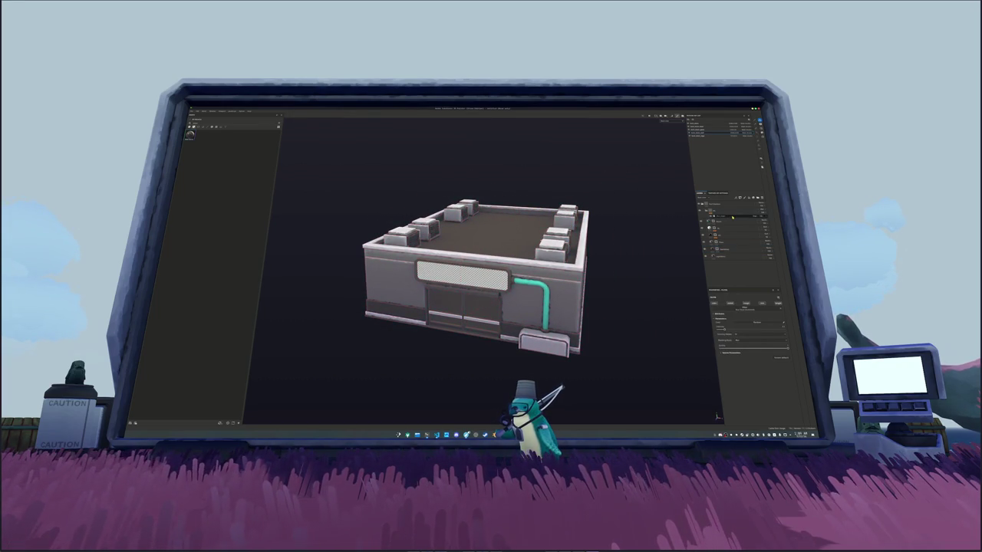
Step: Switch to the sign's texture set, remove its chequer pattern via its layer, and save
left_click(703, 137)
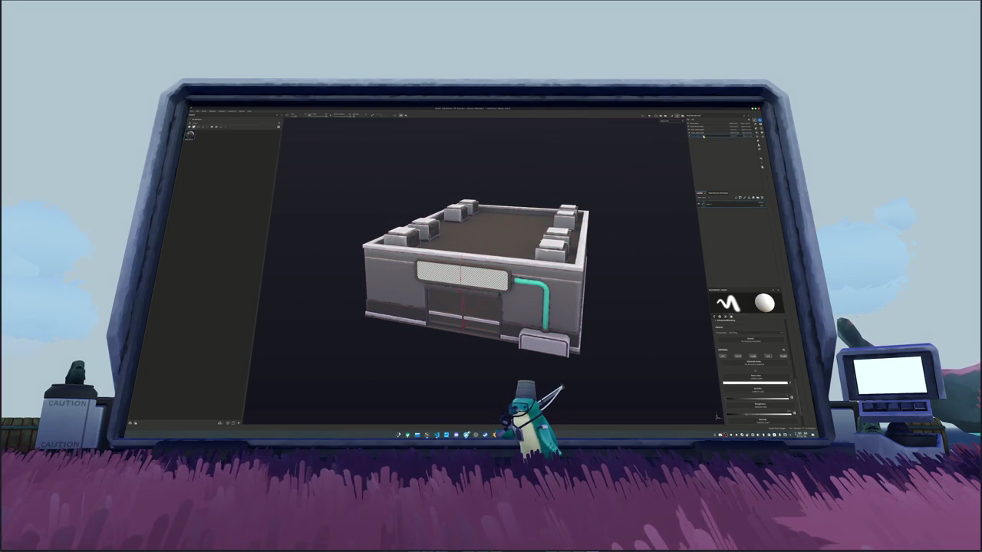
left_click(702, 136)
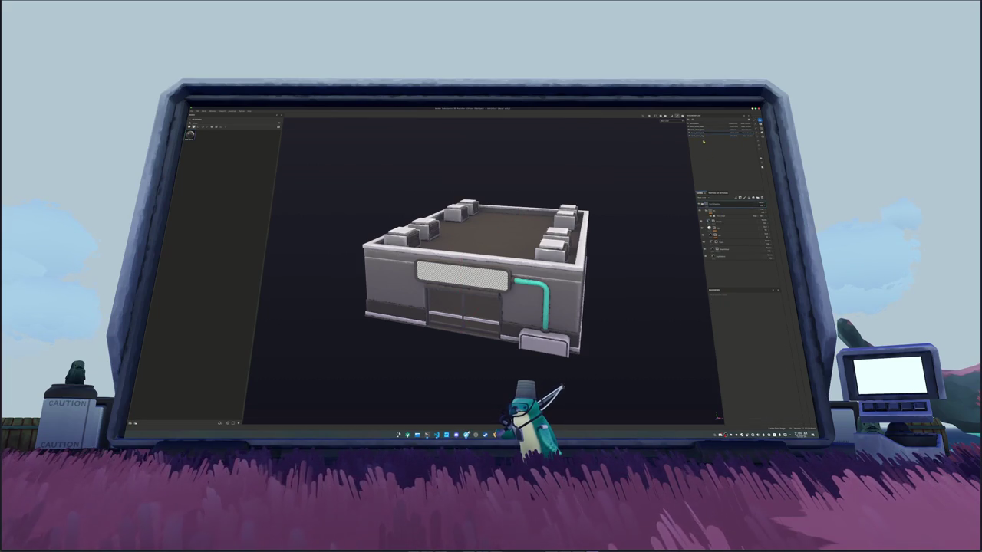
left_click(705, 138)
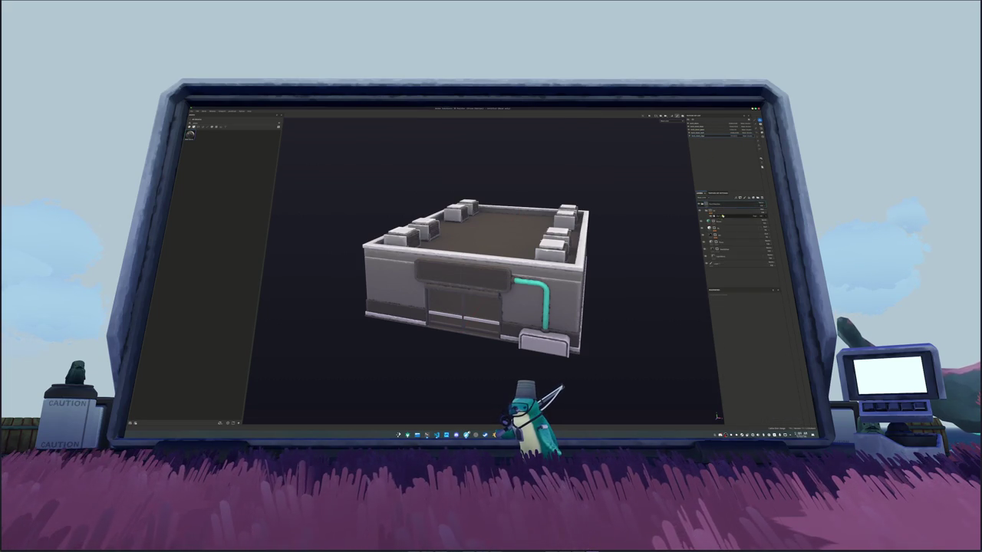
left_click(719, 245)
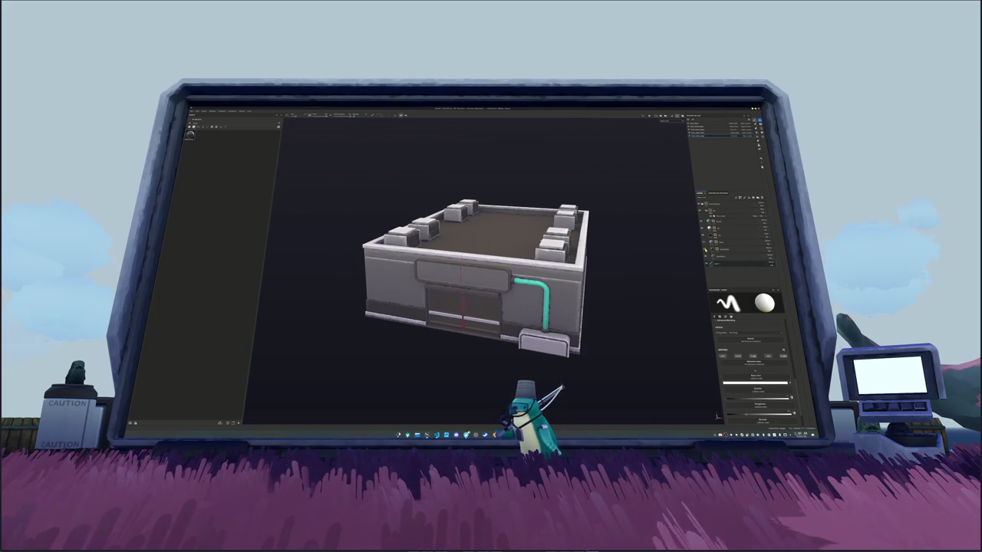
key("f")
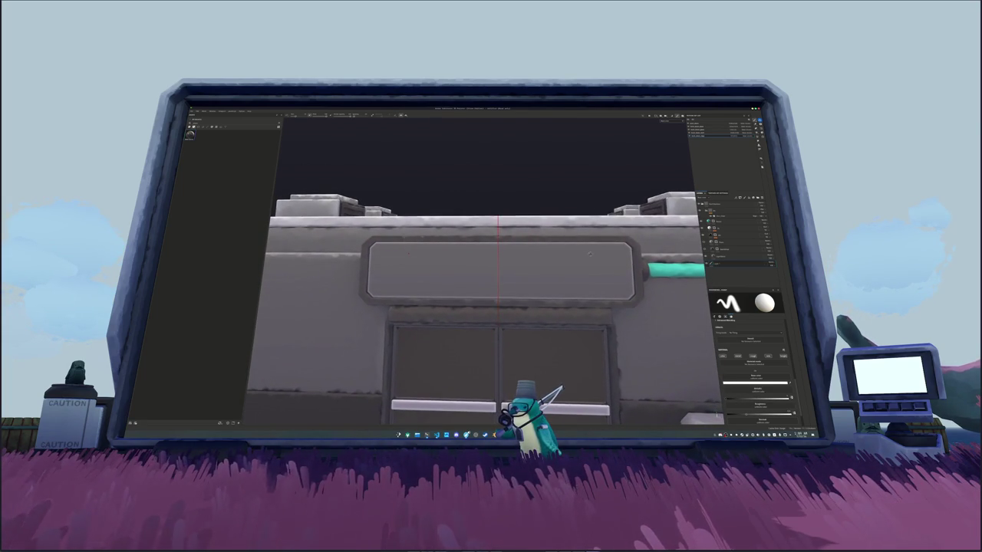
scroll(717, 415, "down", 3)
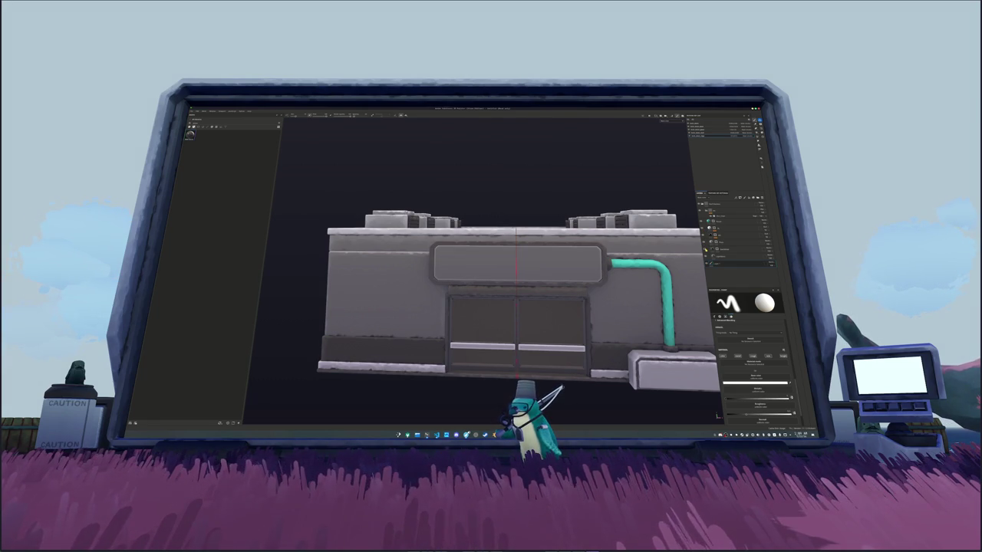
mouse_move(614, 292)
left_mouse_down()
mouse_move(571, 282)
mouse_move(627, 285)
mouse_move(606, 276)
mouse_move(614, 264)
left_mouse_up()
scroll(606, 277, "down", 3)
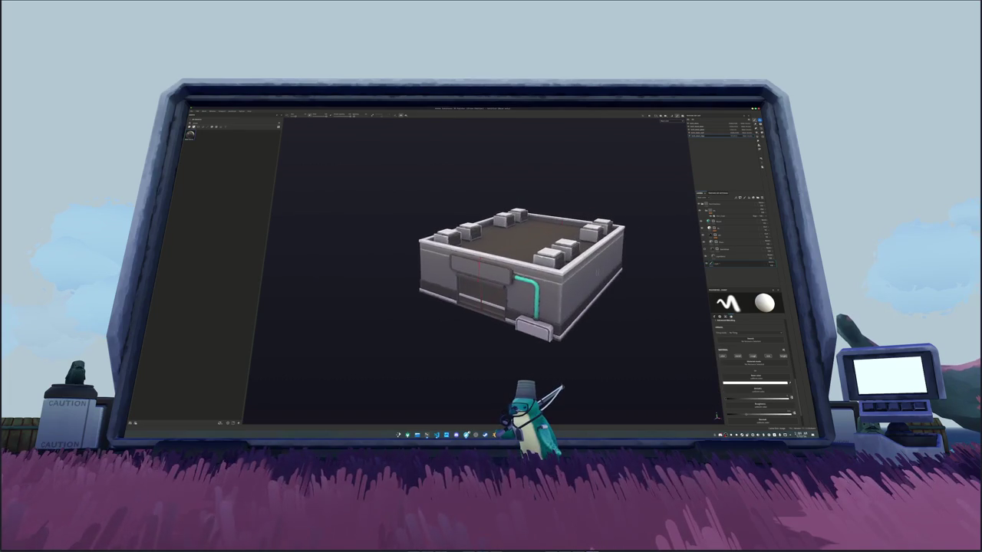
key("ctrl+s")
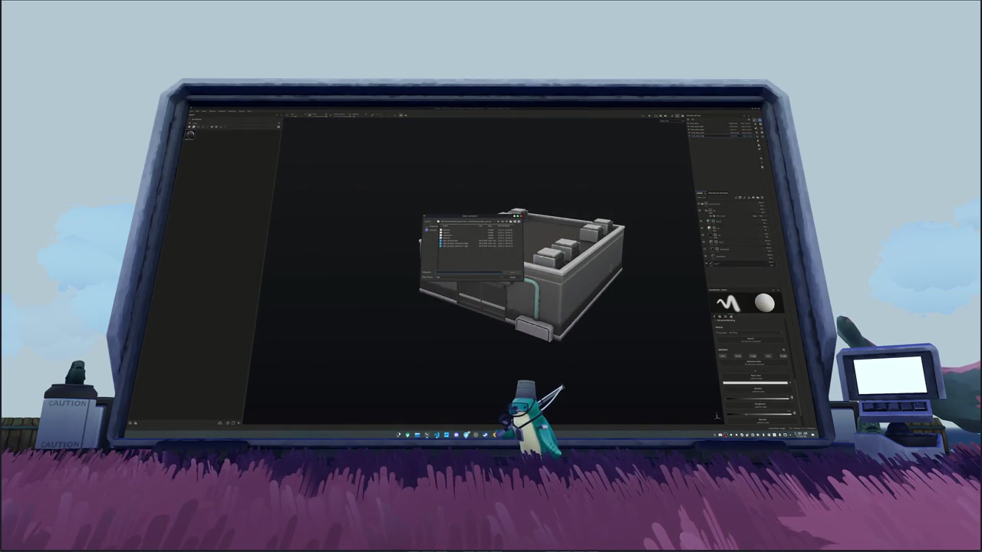
Step: Dismiss the save dialog and frame the whole building in a front view
key("Return")
mouse_move(571, 245)
left_mouse_down()
mouse_move(553, 232)
mouse_move(567, 222)
mouse_move(552, 230)
mouse_move(537, 215)
left_mouse_up()
scroll(529, 291, "up", 2)
scroll(475, 306, "up", 5)
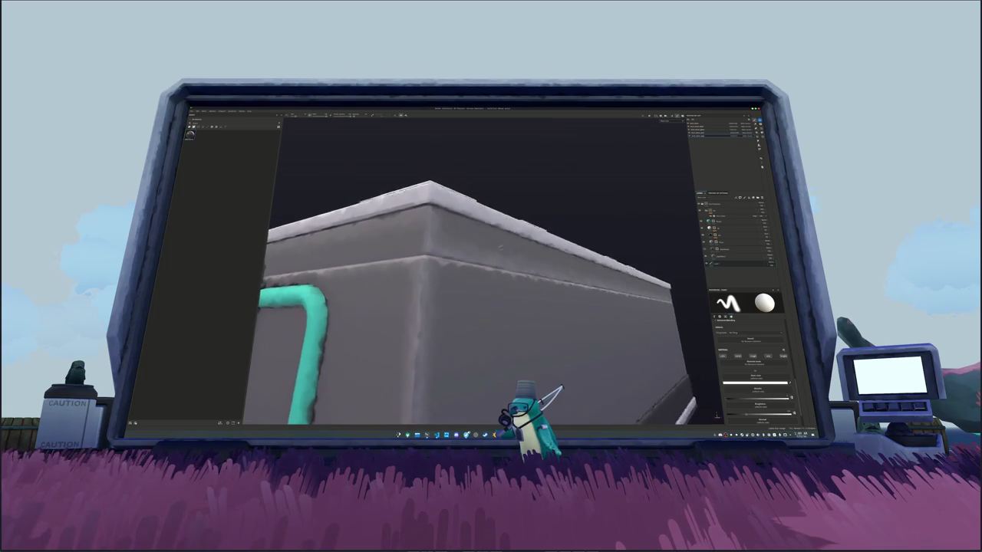
key("f")
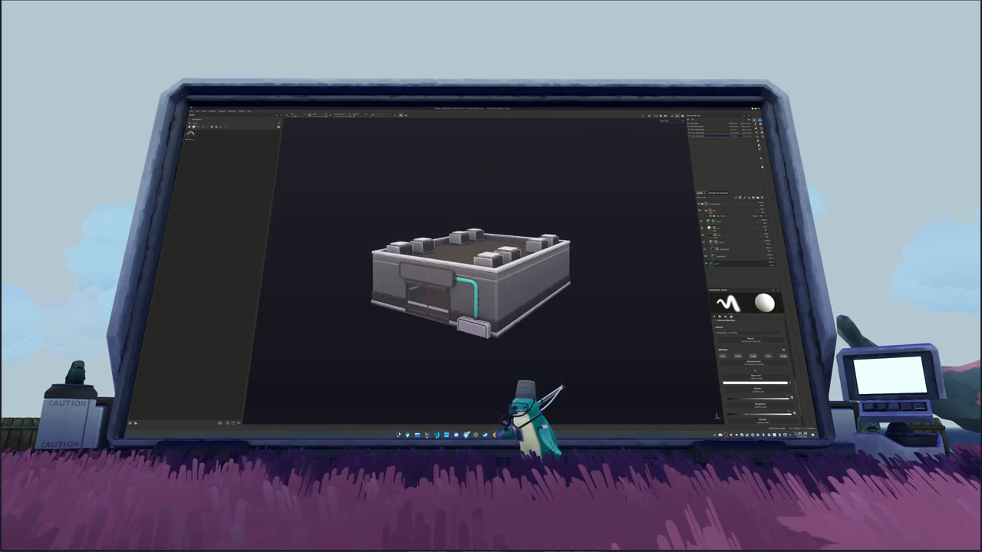
Step: Save the project into its destination folder and open Export Textures
key("ctrl+s")
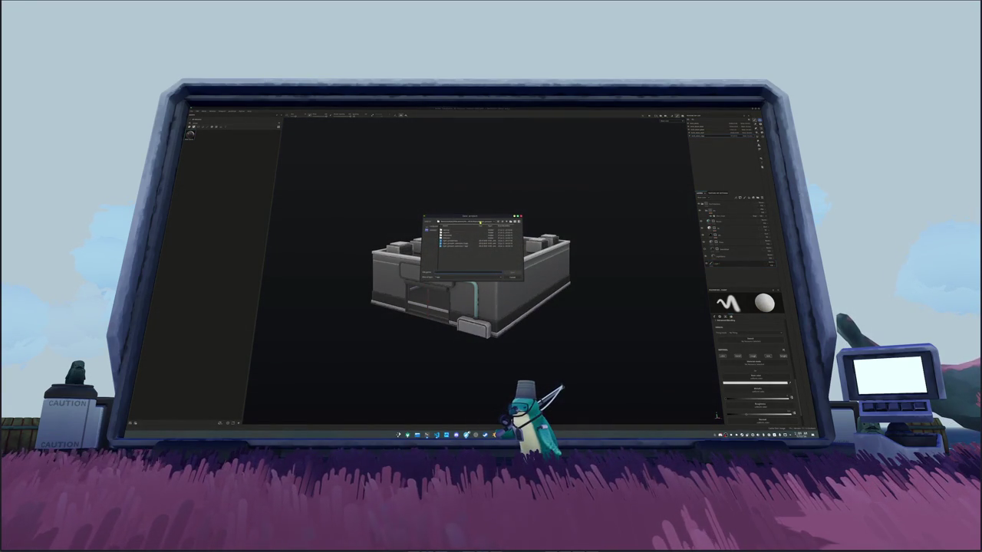
double_click(480, 225)
double_click(477, 241)
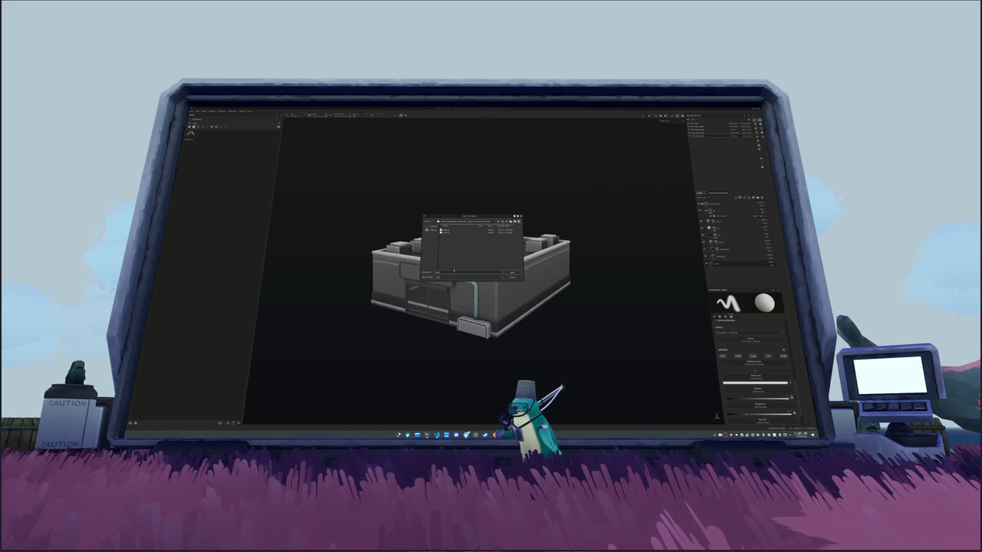
key("Return")
key("ctrl+shift+e")
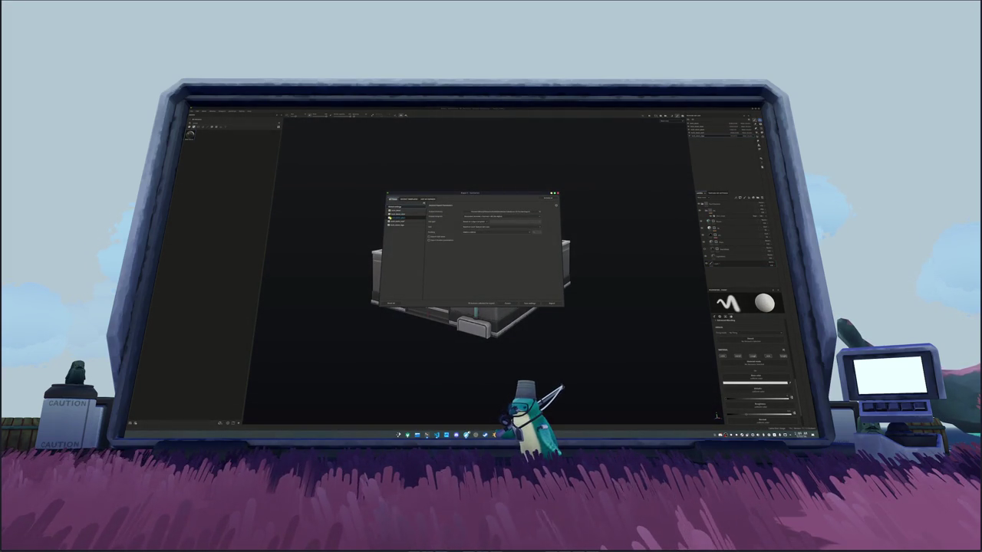
left_click(407, 214)
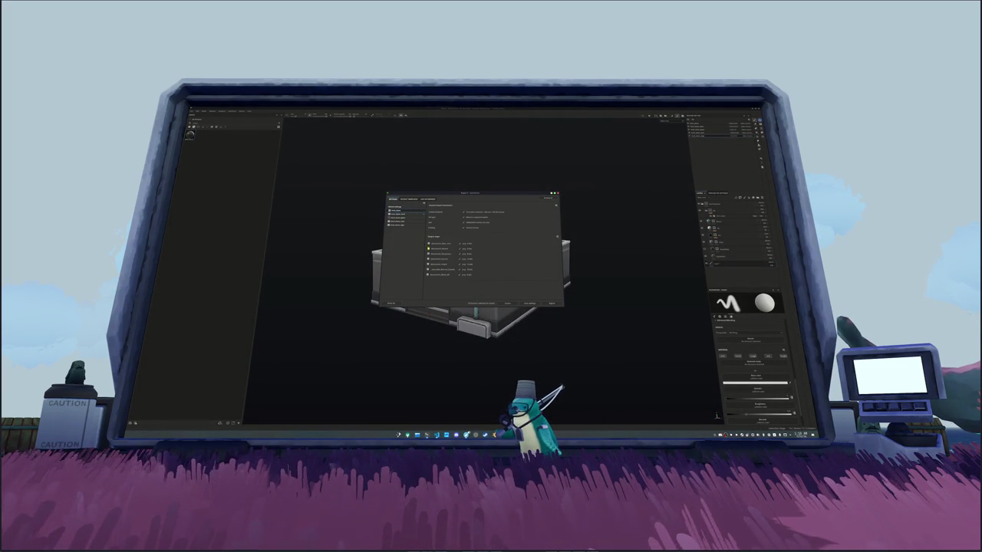
Step: Pick the export preset, browse to the destination folder, and export the shop textures
left_click(406, 222)
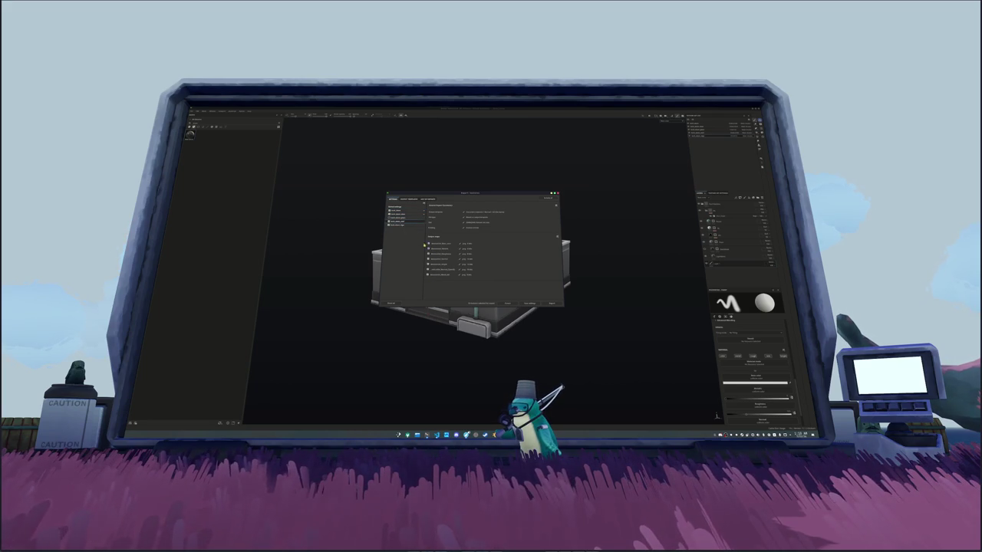
left_click(407, 225)
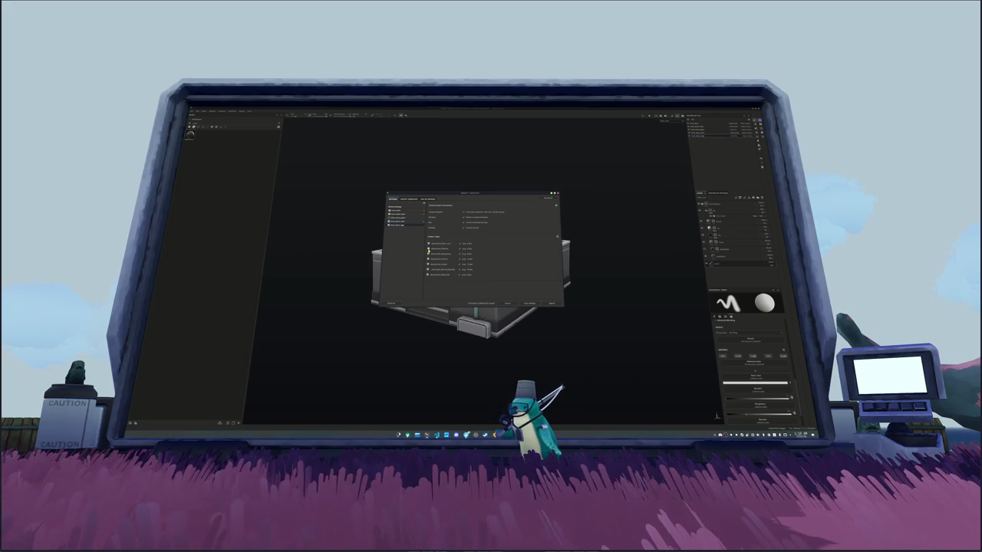
left_click(493, 212)
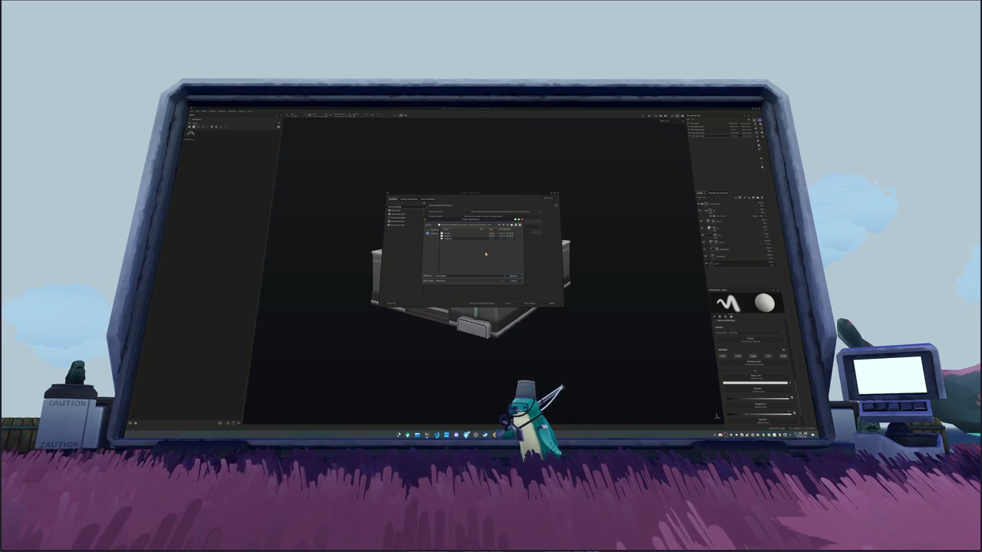
double_click(454, 240)
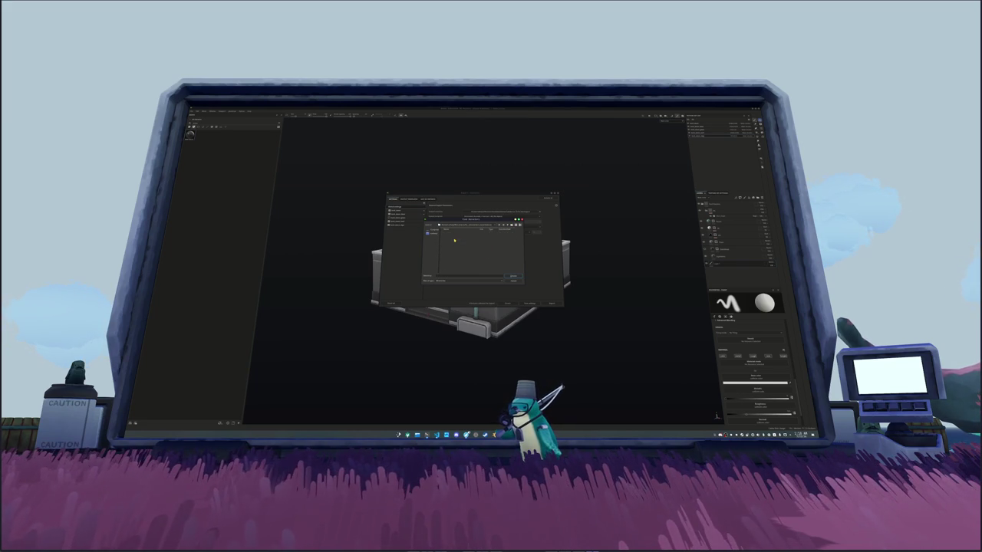
left_click(516, 276)
left_click(550, 305)
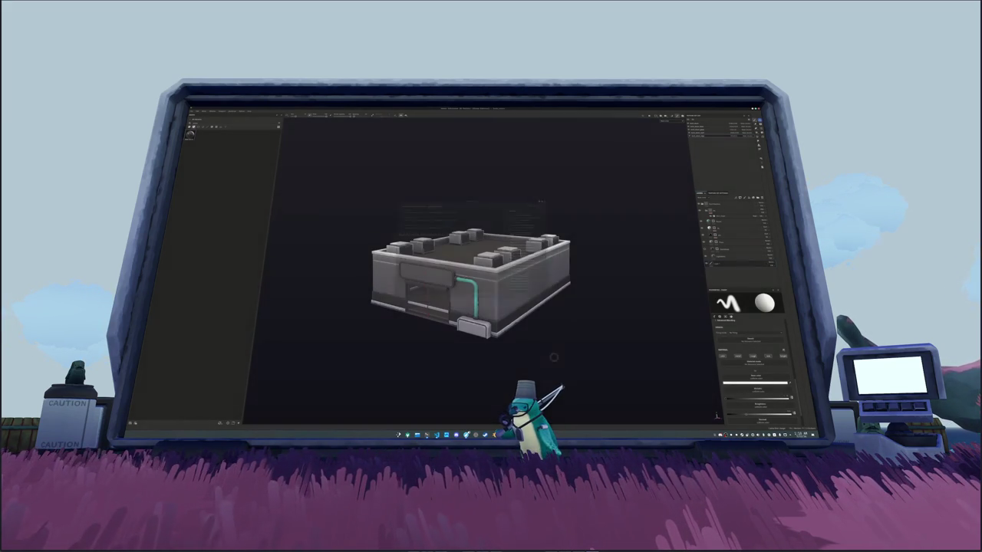
key("alt+Tab")
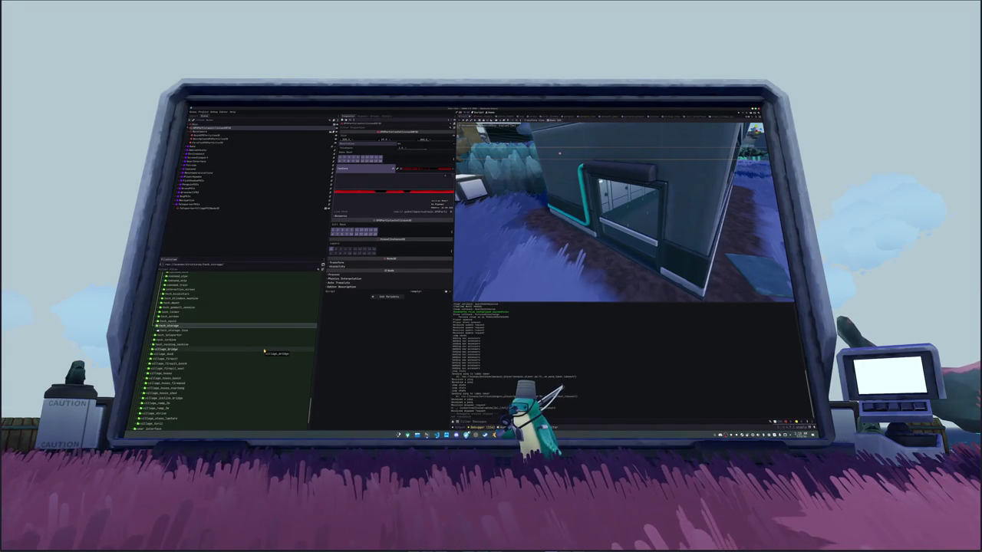
Step: Duplicate the tech_storage folder and name the copy tech_store
left_click(221, 335)
left_click(219, 326)
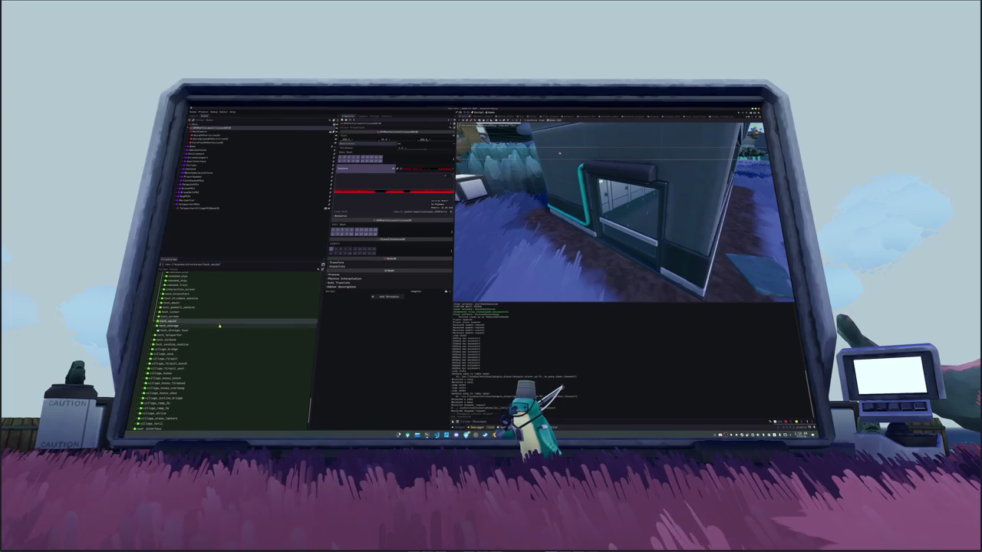
key("ctrl+d")
key("BackSpace")
key("BackSpace")
key("BackSpace")
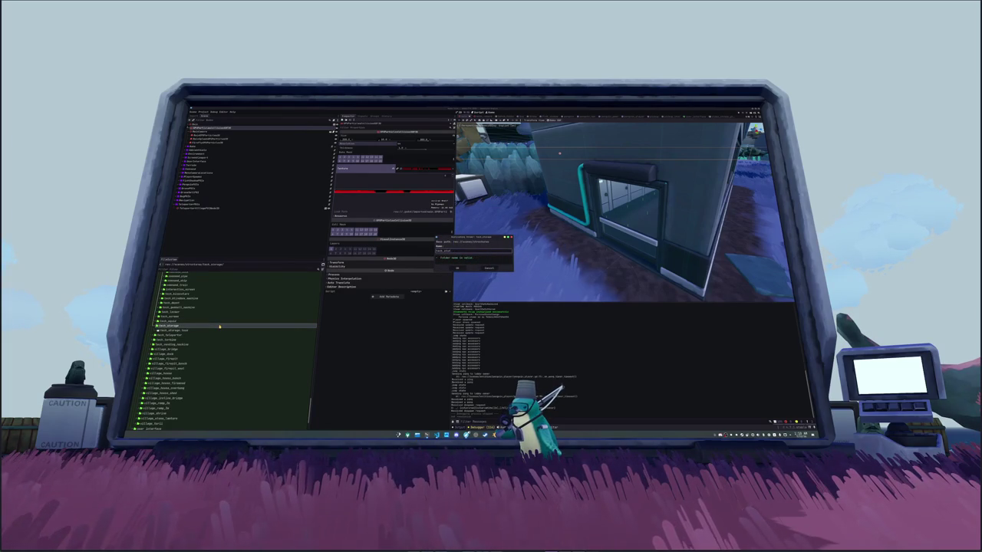
key("Return")
left_click(193, 339)
Step: Open the scene inside the new tech_store folder and select its root node
left_click(208, 335)
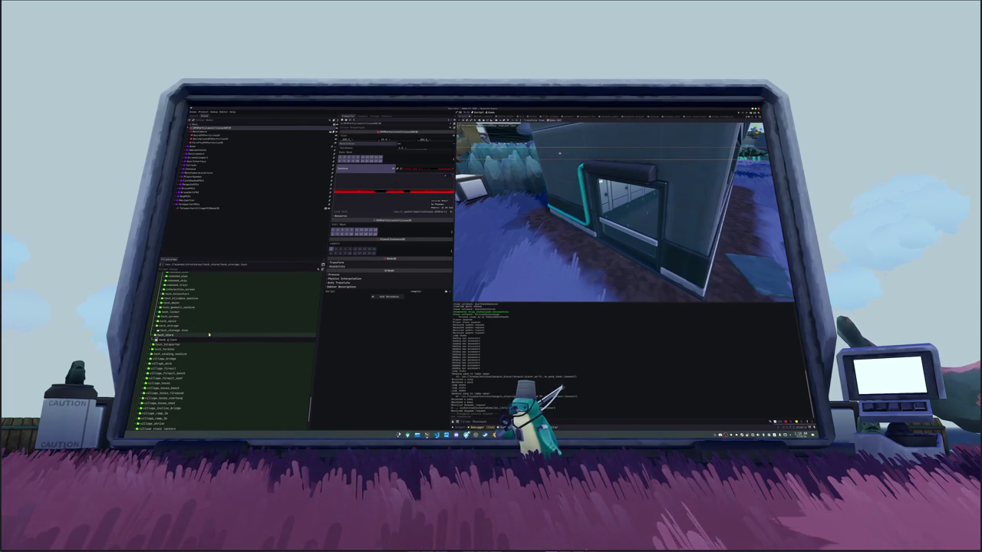
double_click(208, 334)
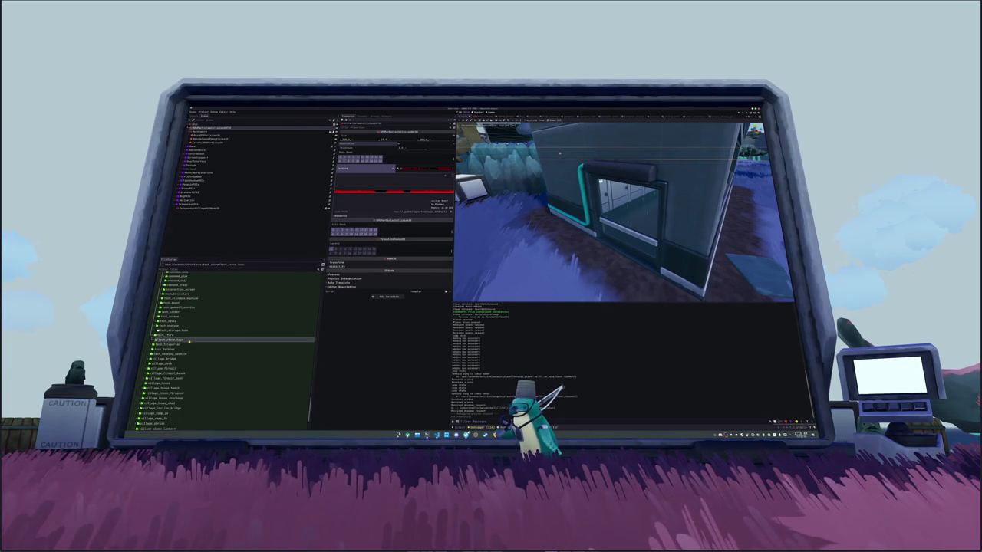
double_click(193, 339)
left_click(229, 125)
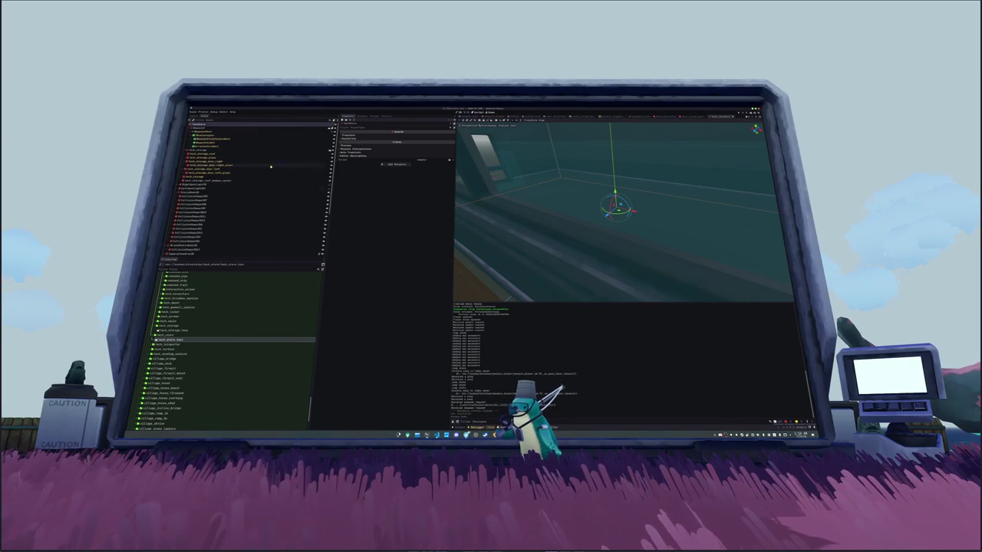
Step: Frame the shop model, delete a word from the Label text, and move the label toward centre
key("f")
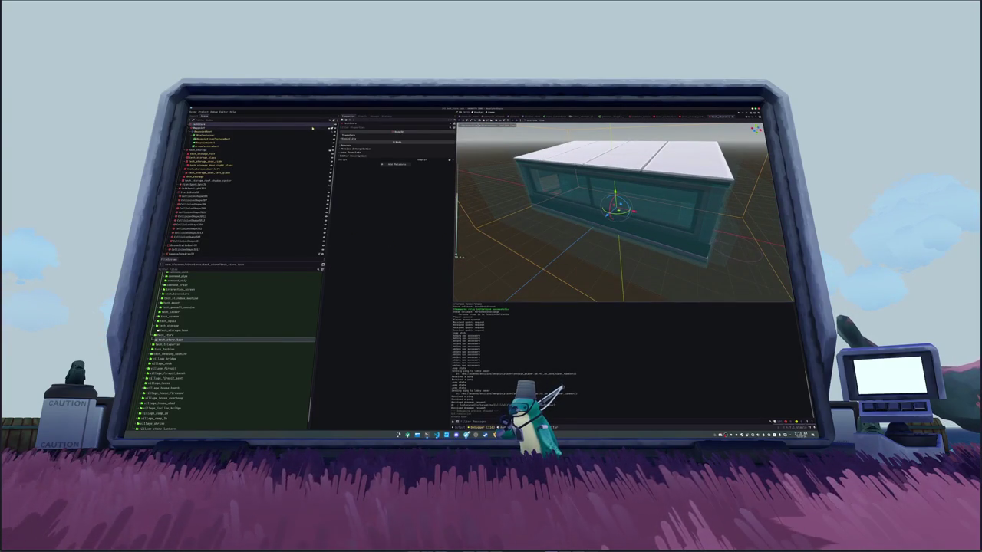
left_click(206, 143)
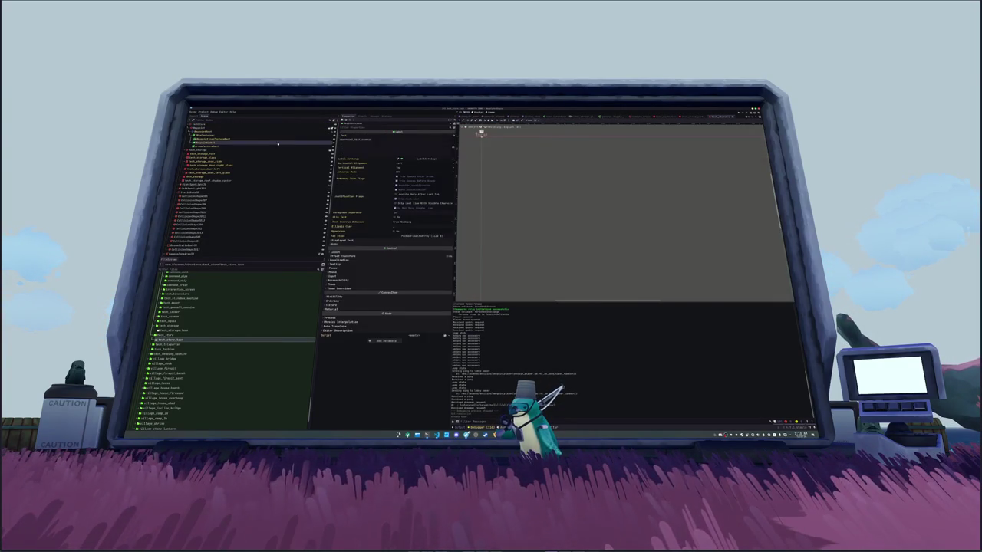
double_click(368, 140)
key("BackSpace")
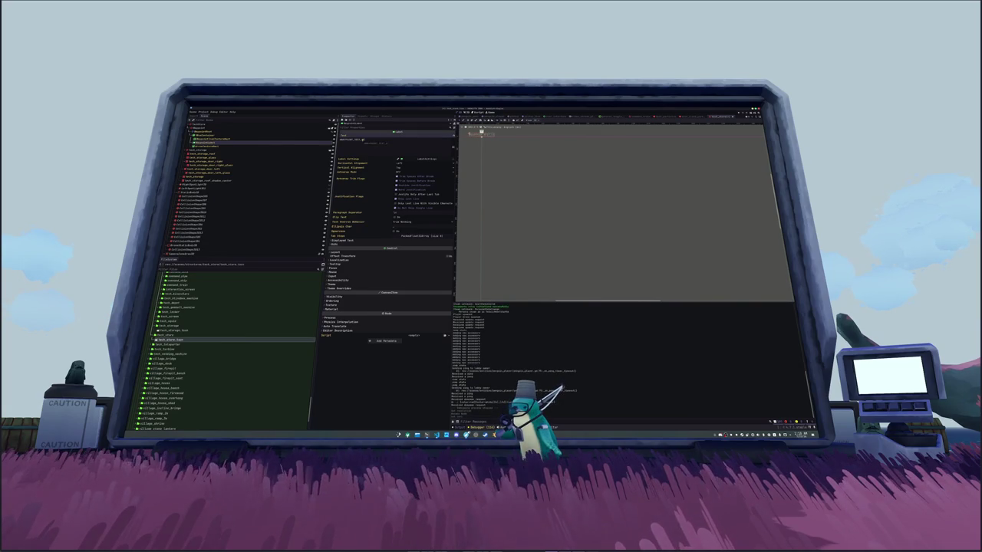
left_click_drag(481, 130, 500, 171)
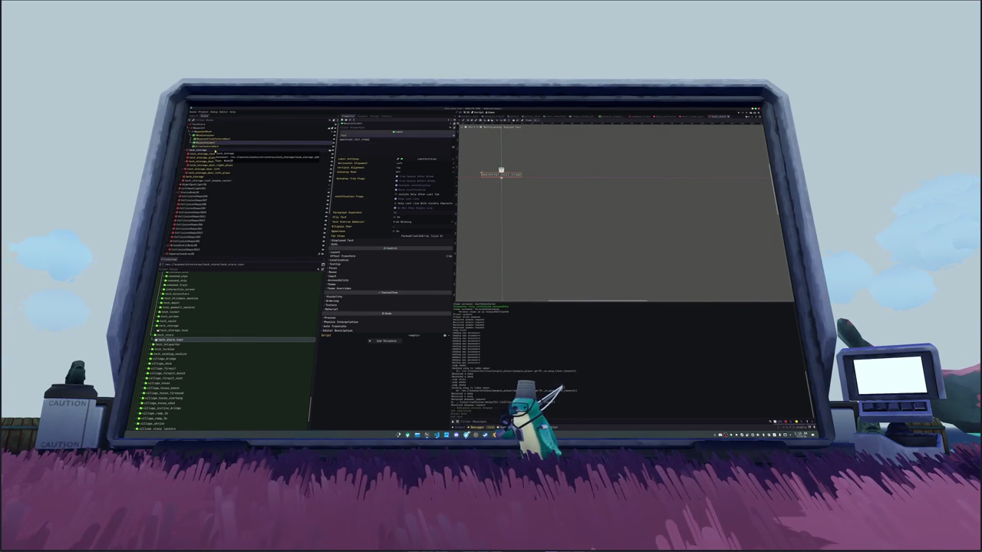
Step: Open tech_store.tscn and drag tech_store.glb into the scene tree
left_click(214, 150)
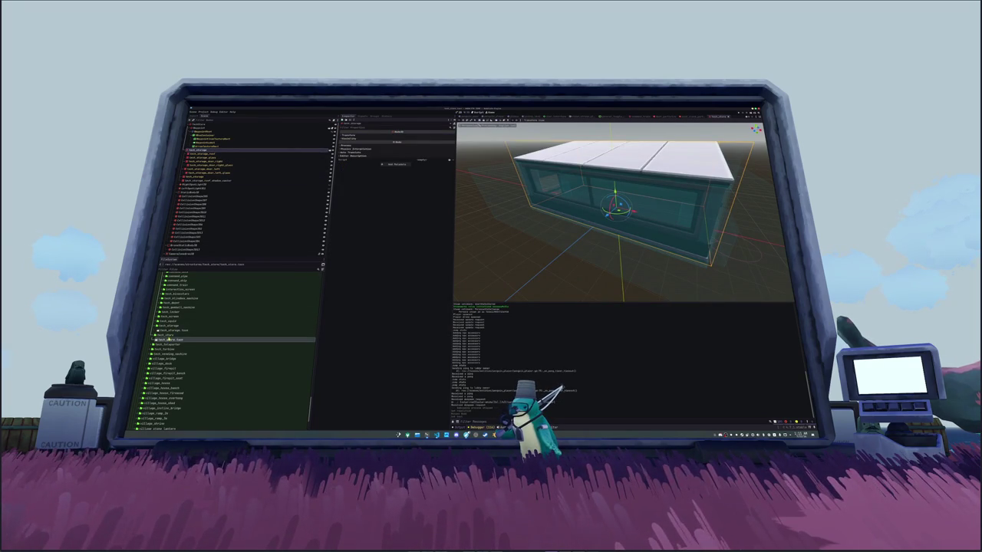
left_click(200, 264)
key("Return")
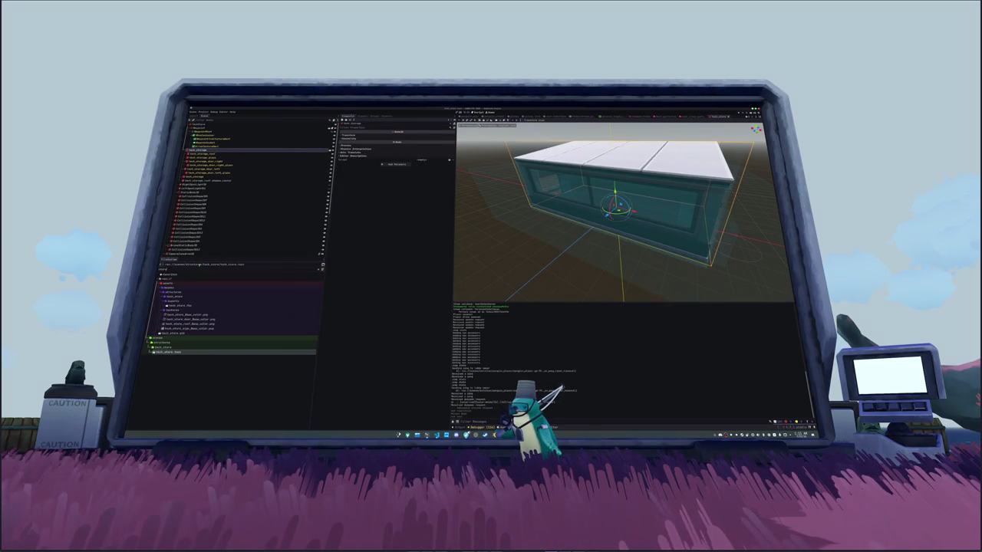
left_click_drag(171, 335, 194, 147)
Step: Enable Editable Children on the tech_store instance and inspect its mesh nodes, including the roof shadow-caster
right_click(191, 147)
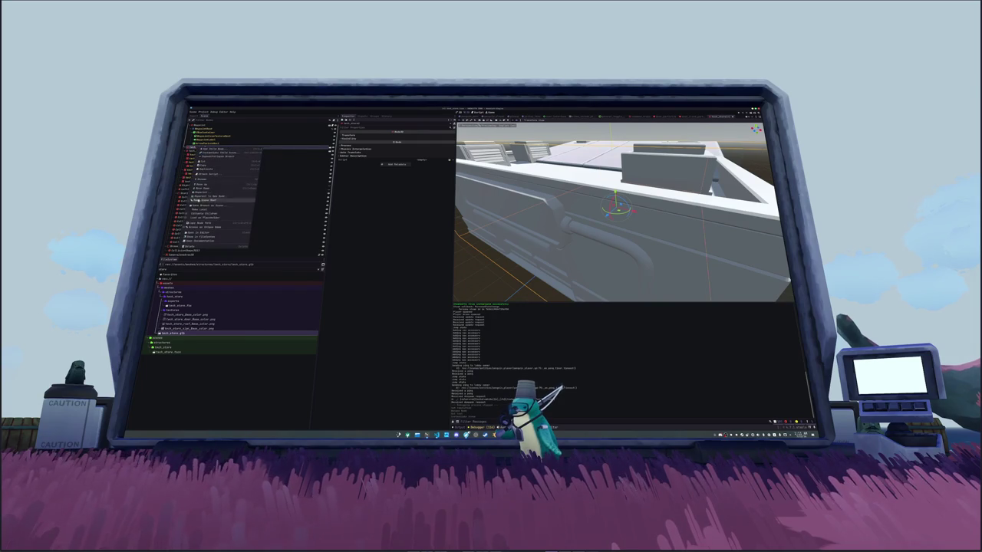
left_click(195, 214)
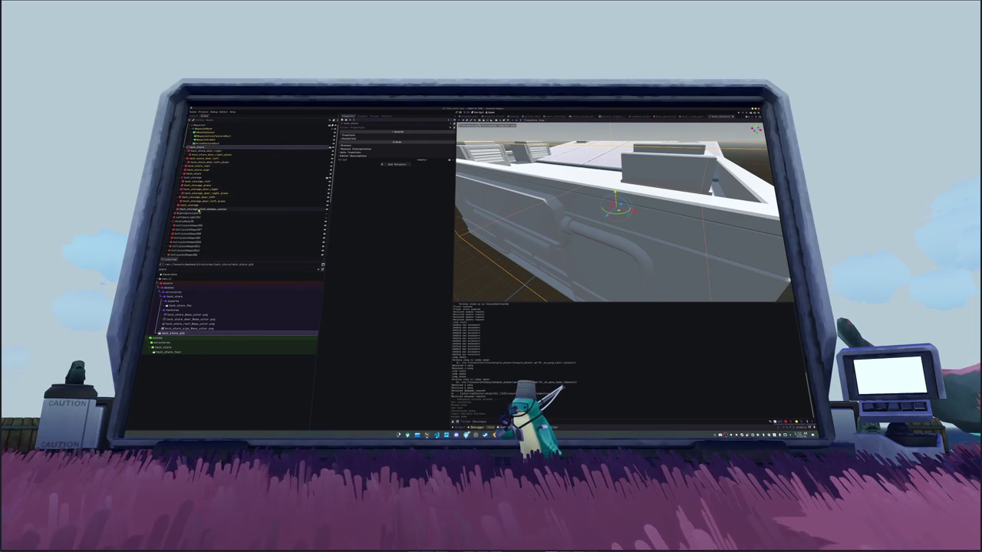
left_click(195, 209)
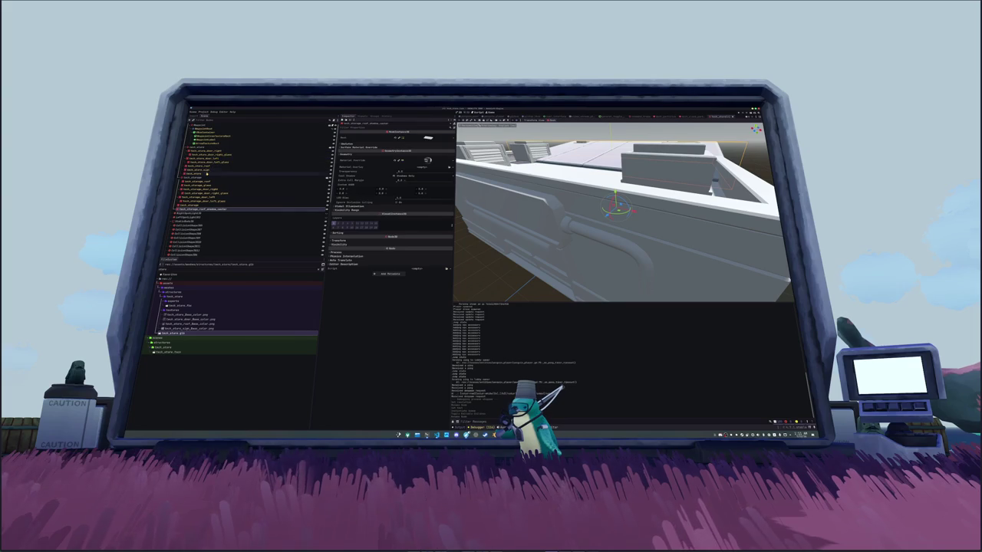
left_click(207, 174)
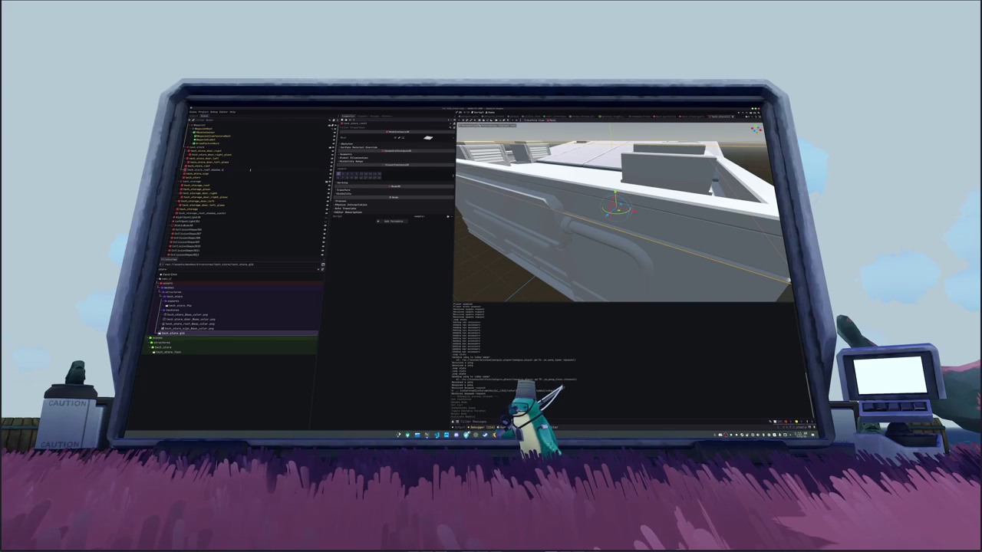
left_click(196, 170)
Step: Move the roof shadow-caster node below the store mesh and change its Cast Shadow mode
left_click_drag(193, 170, 198, 177)
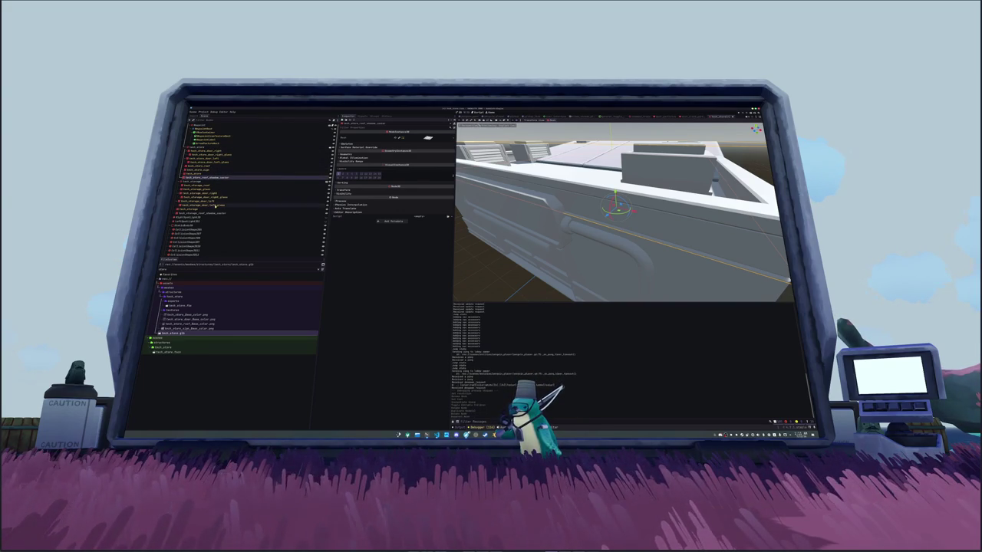
left_click(213, 214)
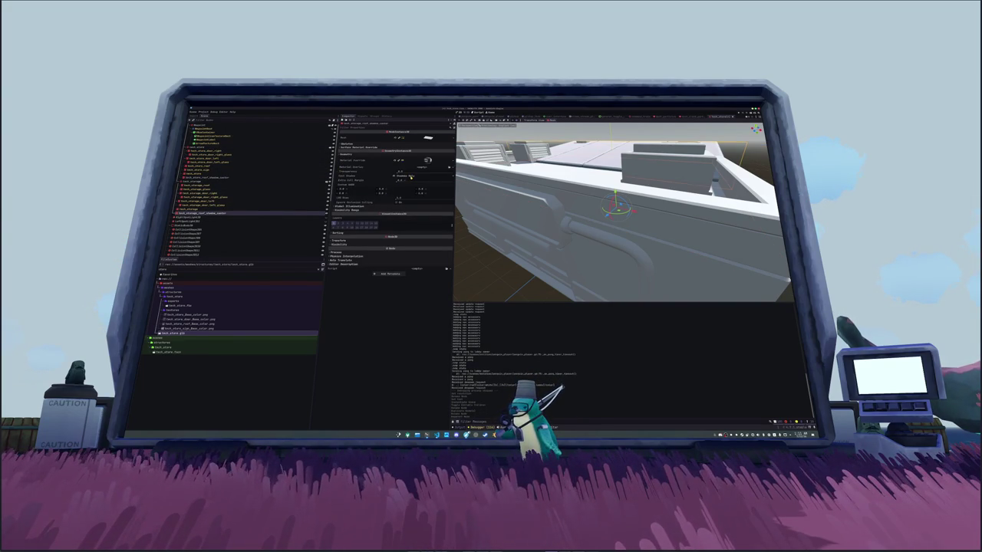
left_click(230, 177)
left_click(375, 157)
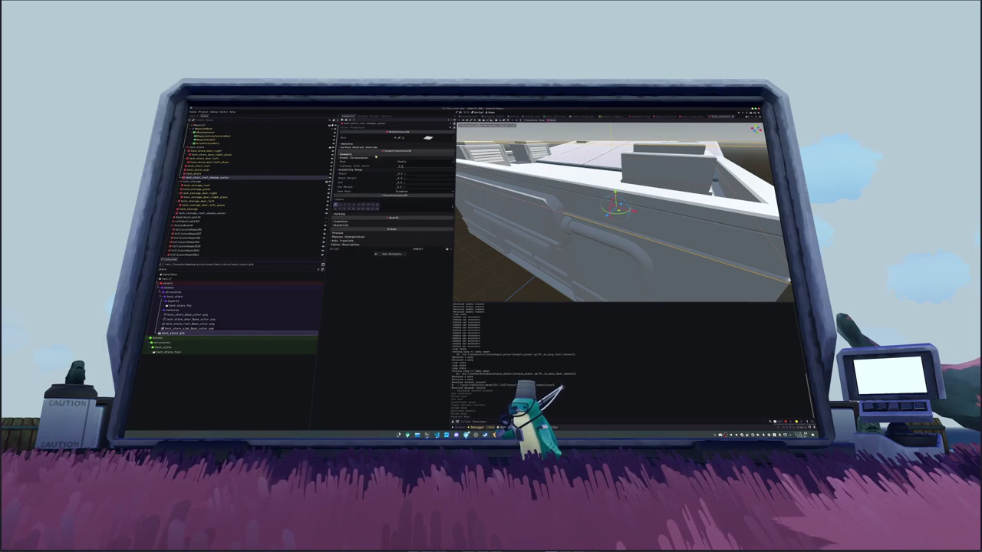
left_click(378, 155)
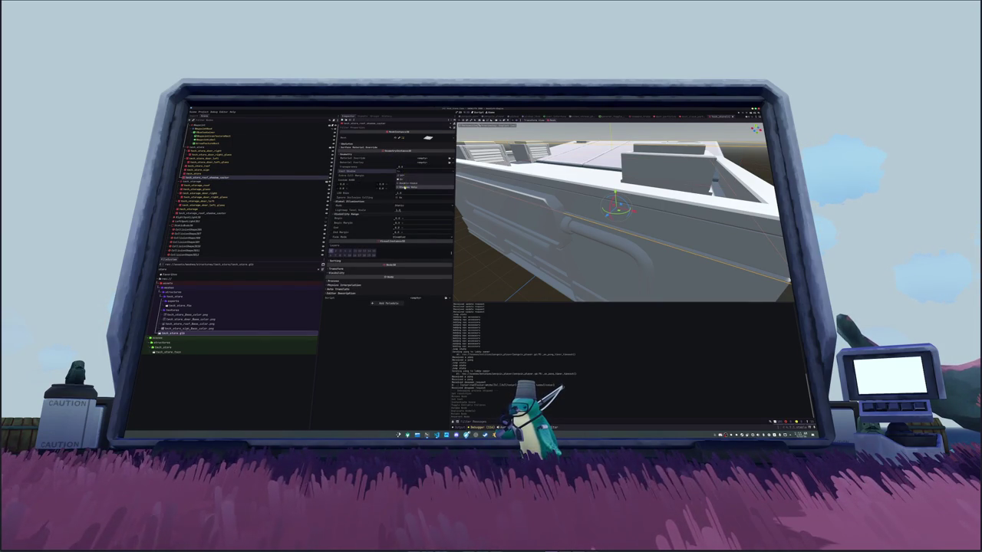
left_click(402, 171)
key("ctrl+s")
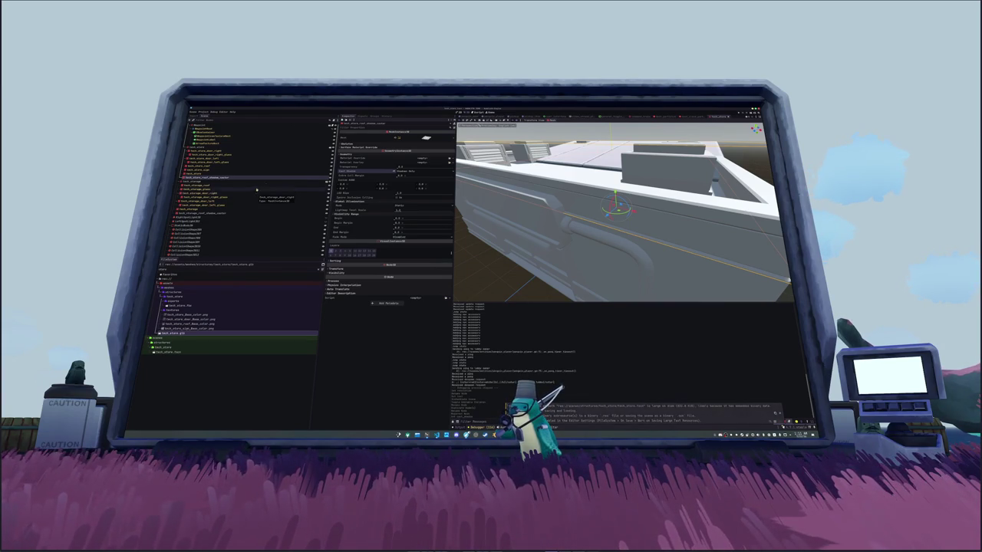
left_click(421, 139)
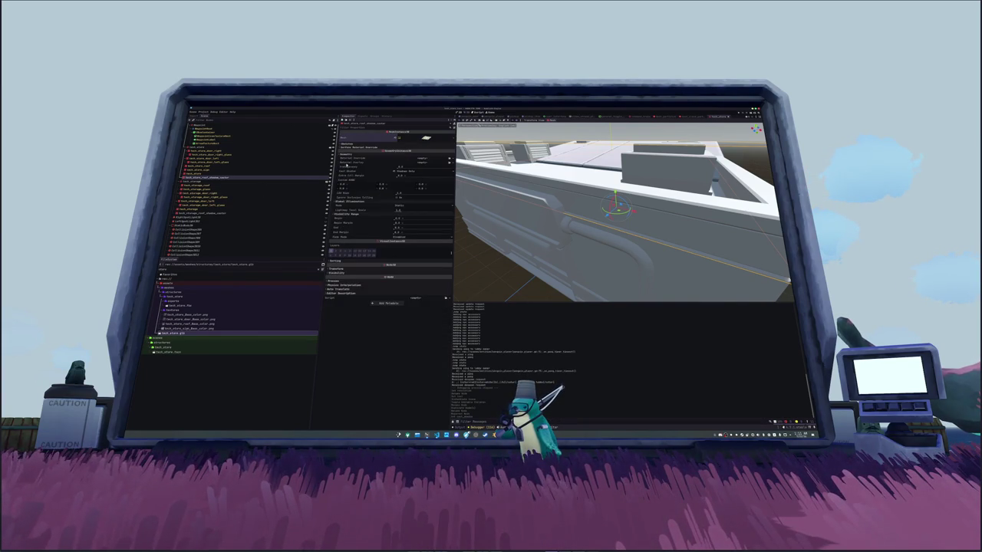
Step: Step through the building meshes and adjust Cast Shadow for the tech_store_roof mesh
left_click(216, 172)
key("Up")
key("Up")
key("Up")
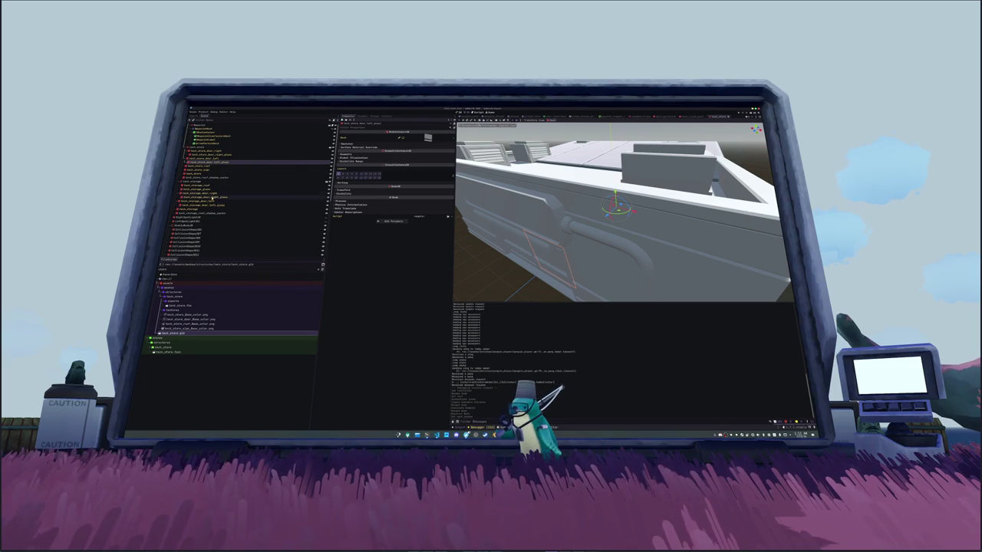
left_click(213, 170)
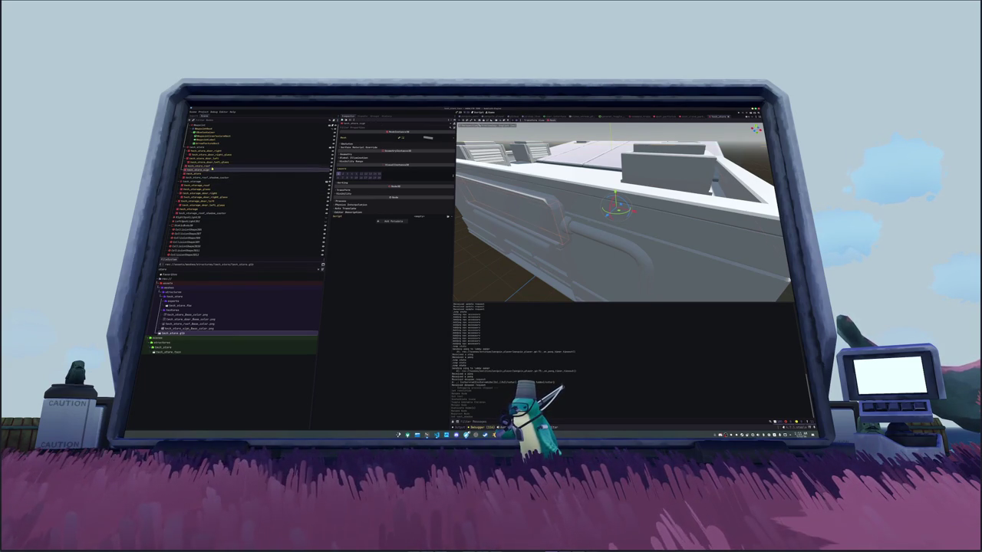
left_click(220, 185)
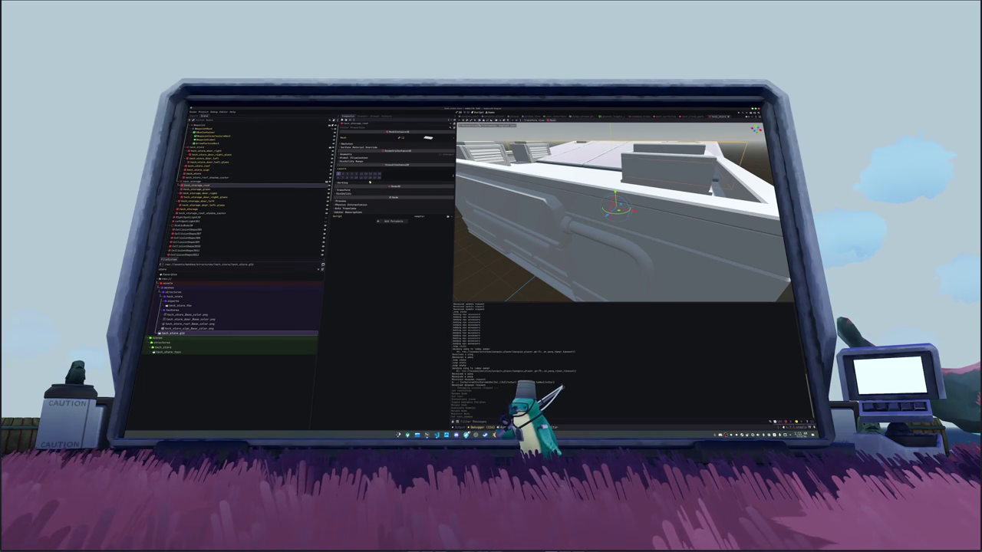
left_click(406, 154)
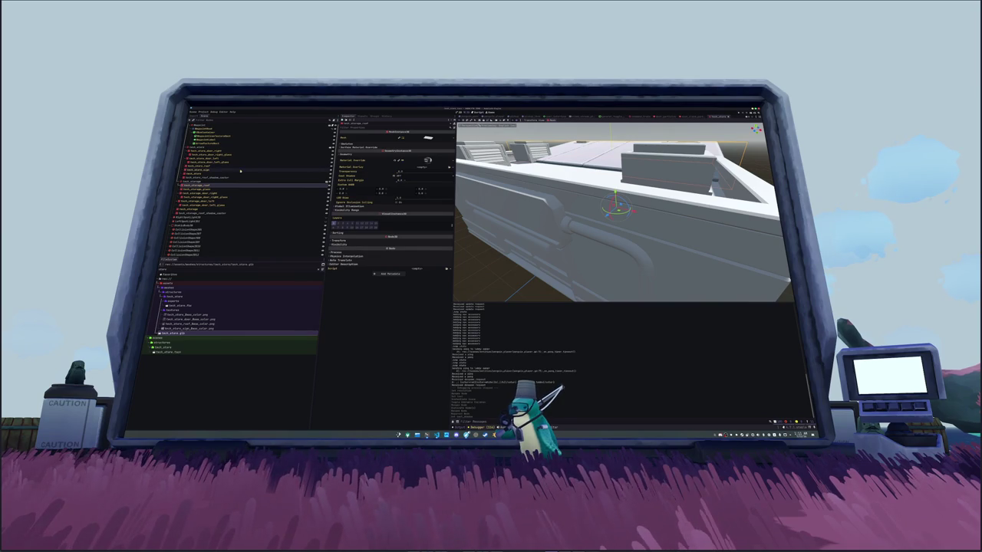
left_click(238, 165)
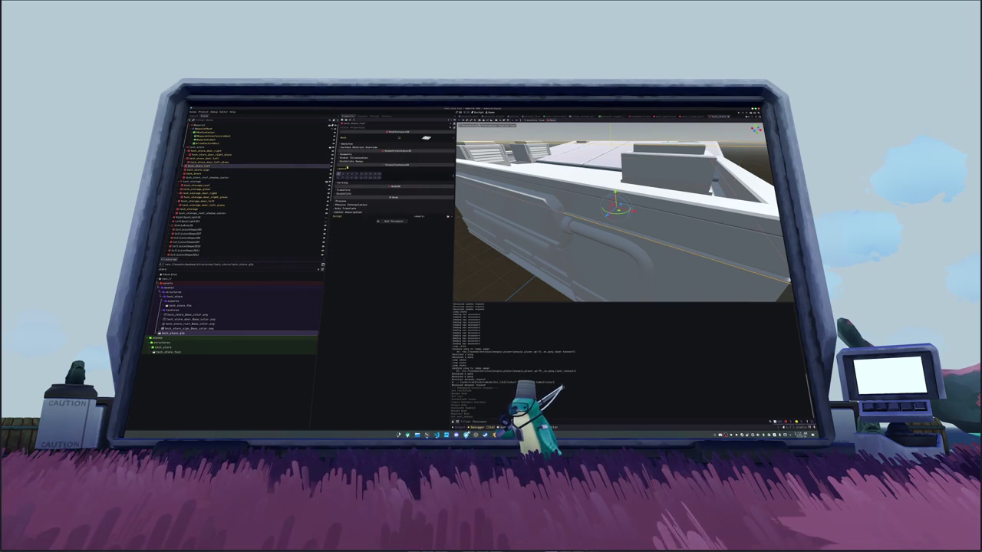
left_click(356, 157)
left_click(364, 155)
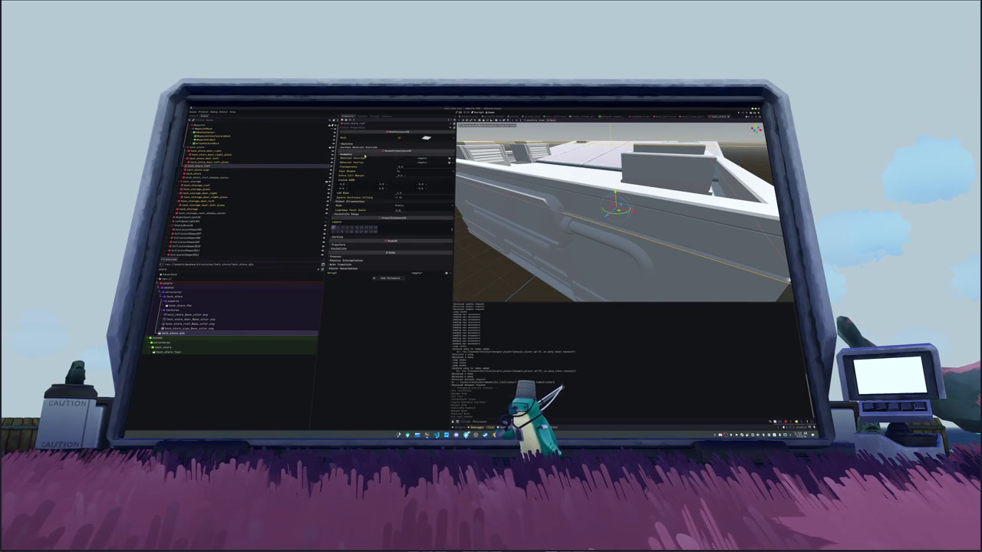
left_click(409, 172)
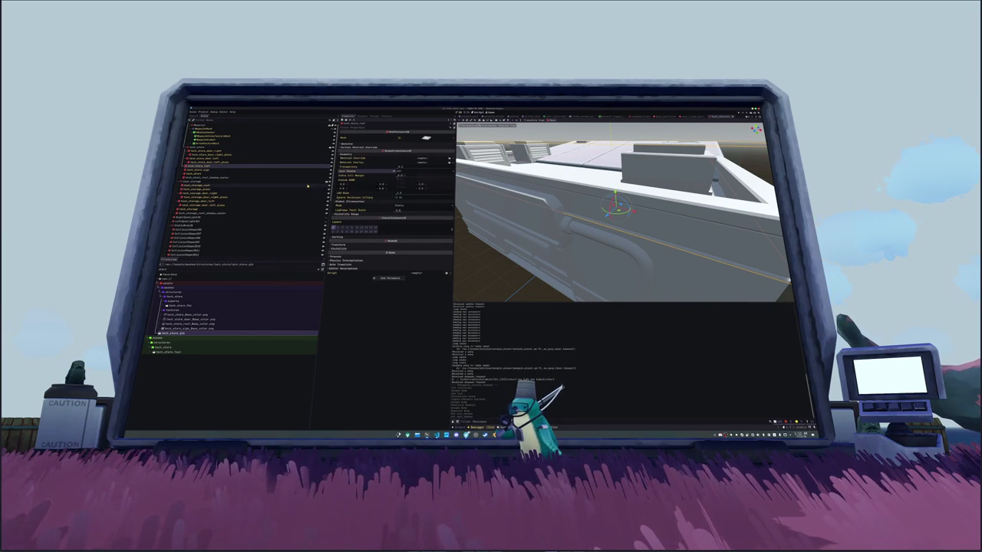
left_click(188, 218)
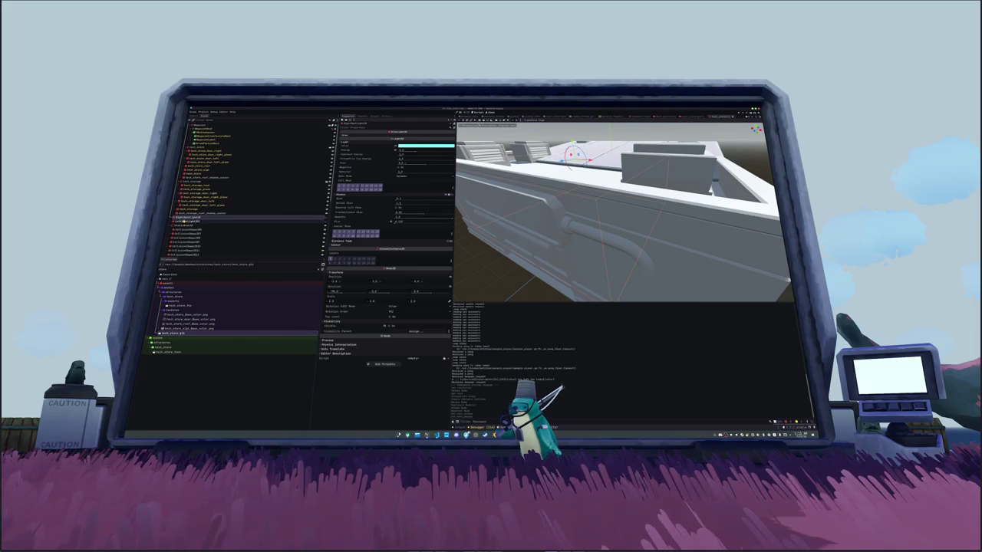
Step: Drag the SpotLight nodes below the tech_storage meshes and save the tech_store scene
left_click(184, 222)
mouse_move(178, 218)
left_mouse_down()
mouse_move(203, 152)
mouse_move(193, 152)
left_mouse_up()
left_click_drag(194, 218, 195, 219)
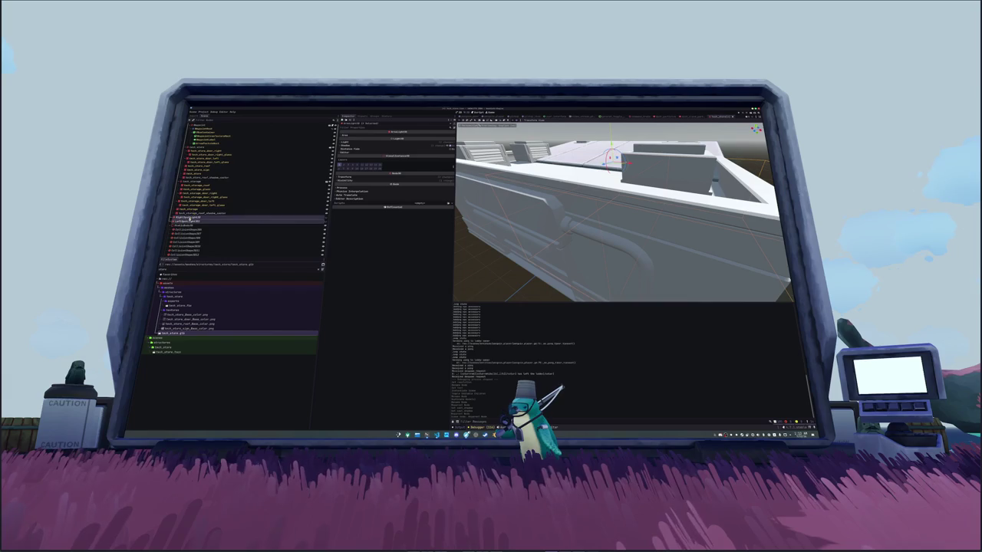
left_click(192, 229)
scroll(191, 228, "down", 2)
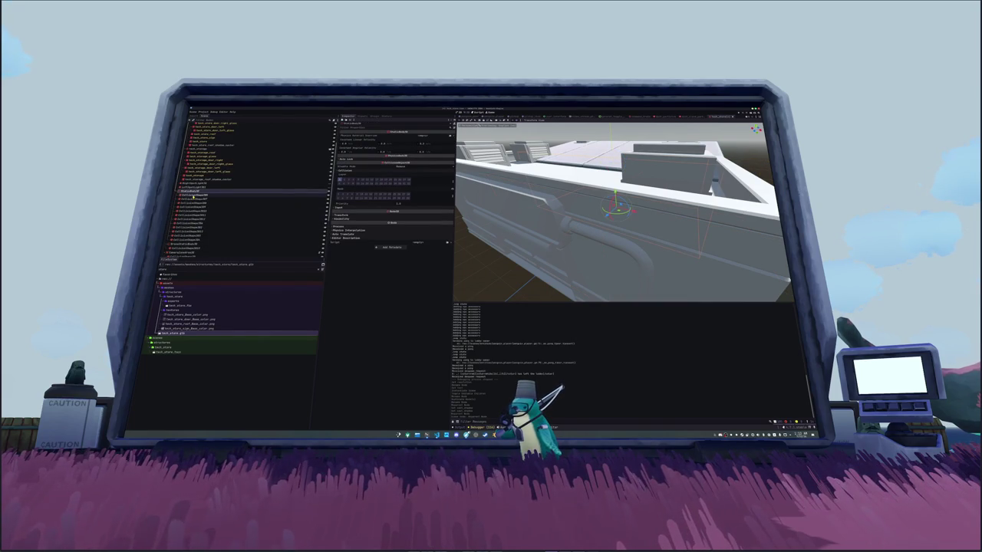
scroll(504, 195, "down", 5)
key("ctrl+s")
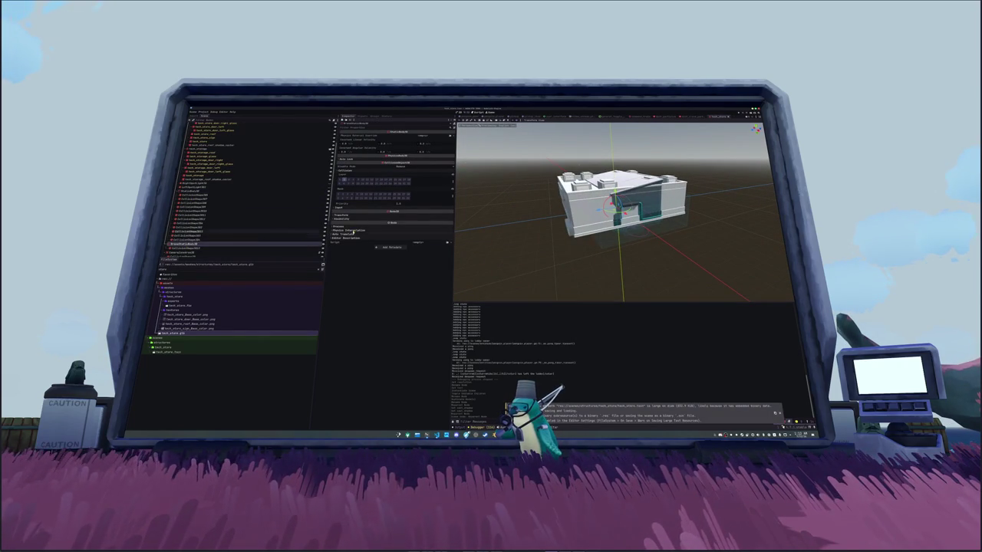
Step: Raise the CollisionShape box about 5.7 units along Y
scroll(189, 218, "down", 3)
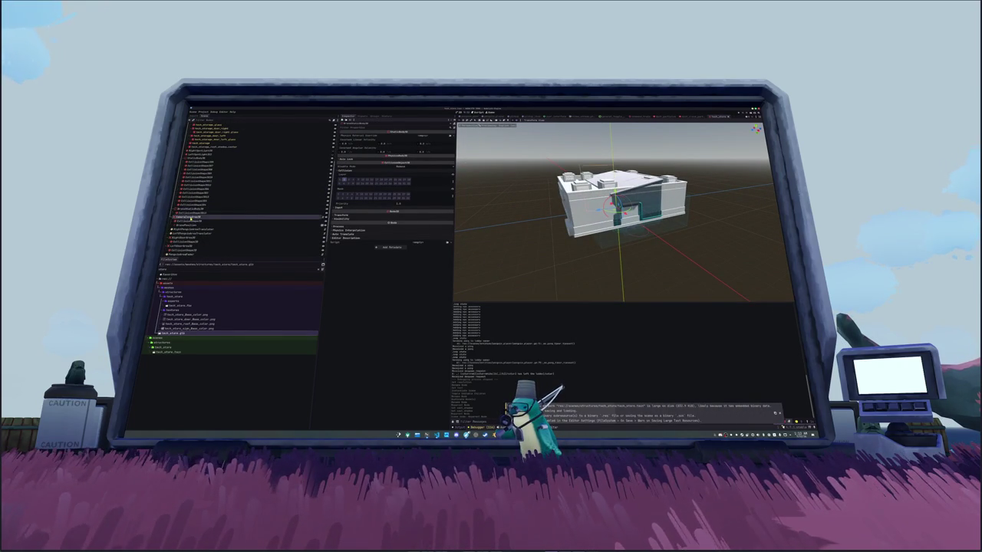
left_click(189, 217)
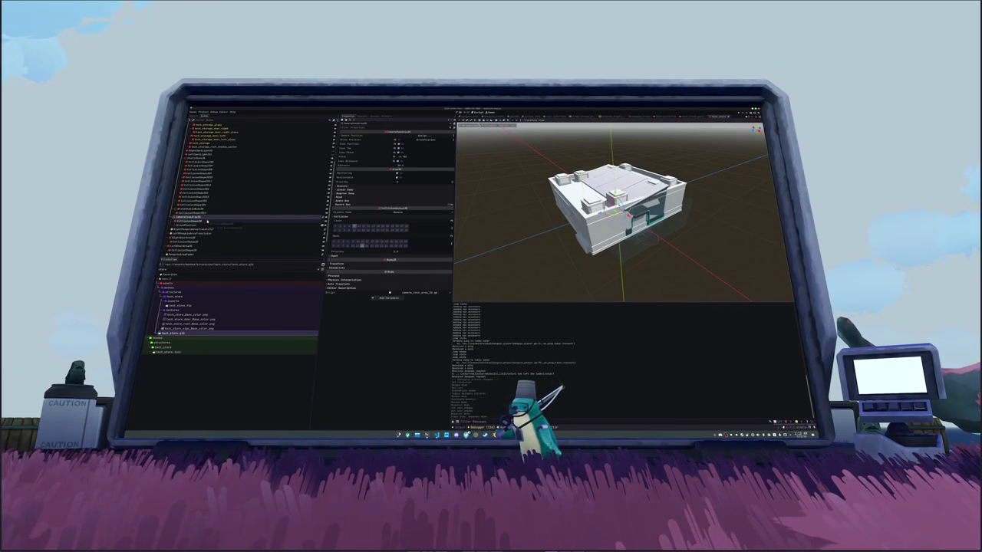
left_click(201, 221)
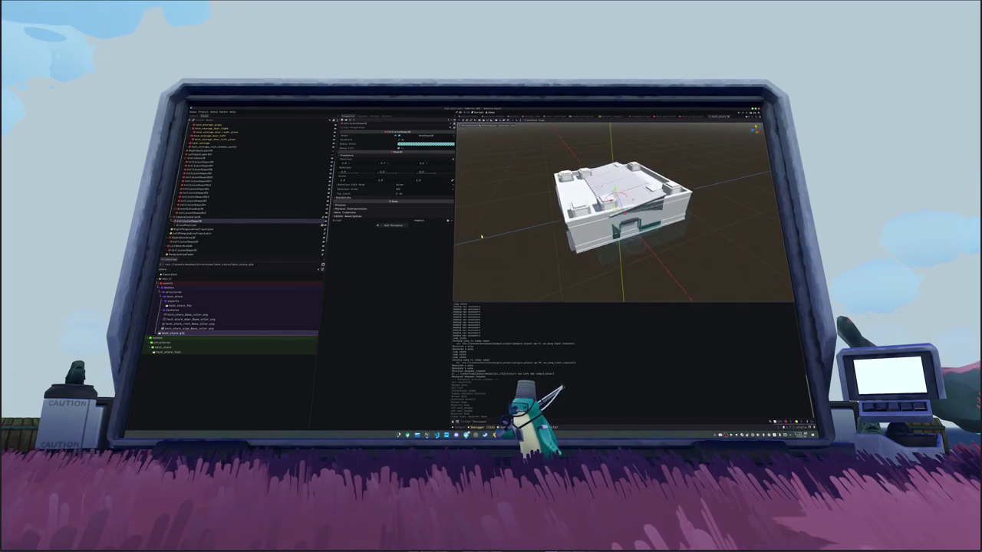
left_click_drag(614, 182, 609, 122)
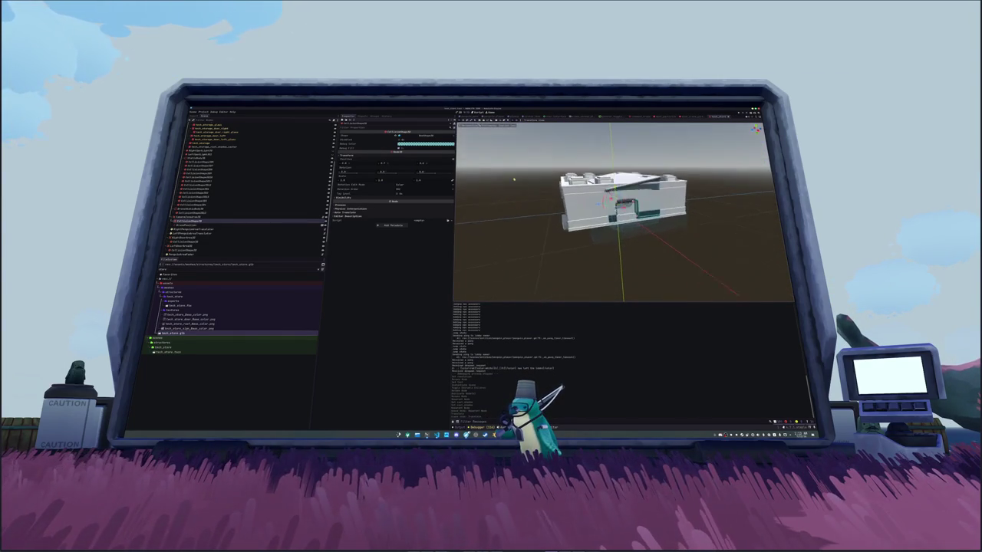
Step: Find the leftover tech_storage node, delete it, and save the scene
left_click(192, 225)
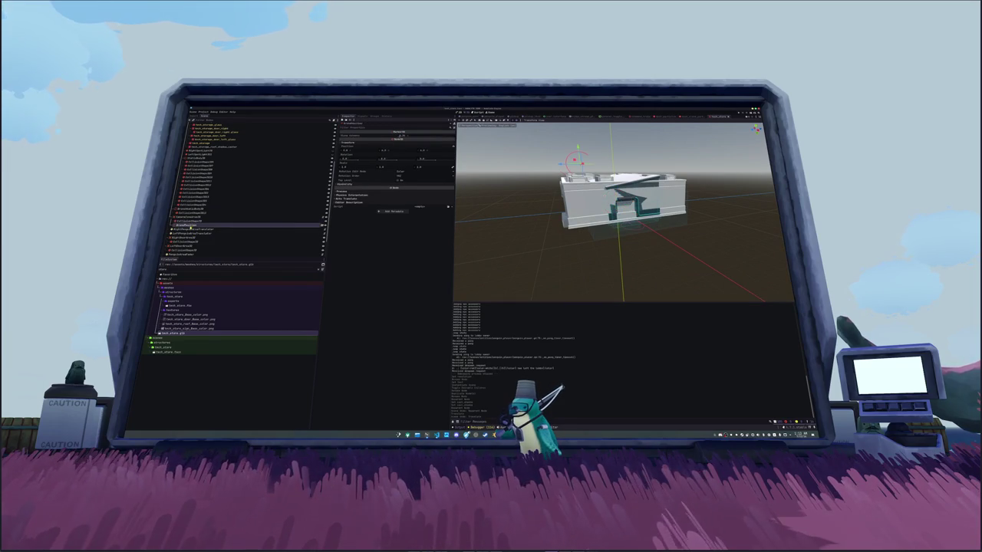
left_click(184, 230)
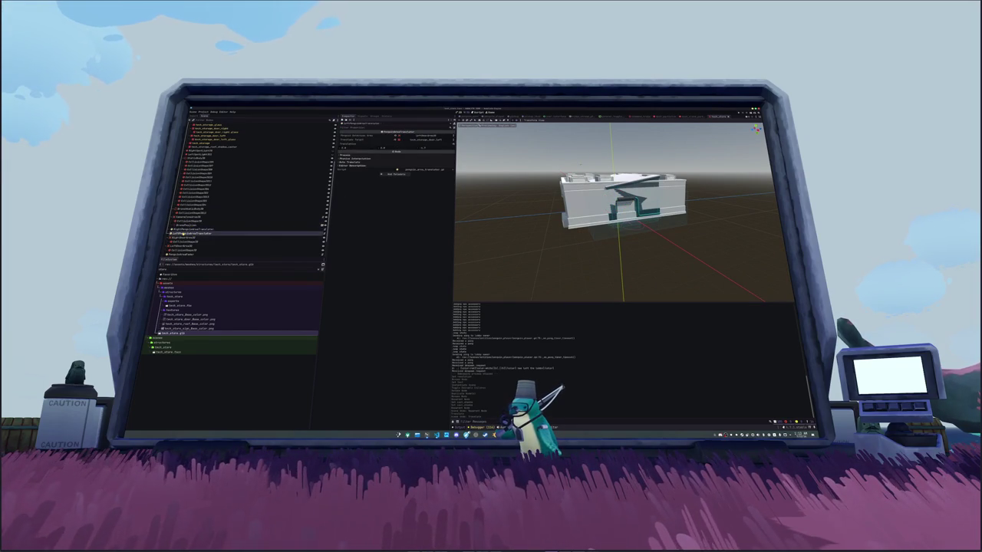
left_click(179, 236)
left_click(183, 255)
scroll(184, 247, "down", 2)
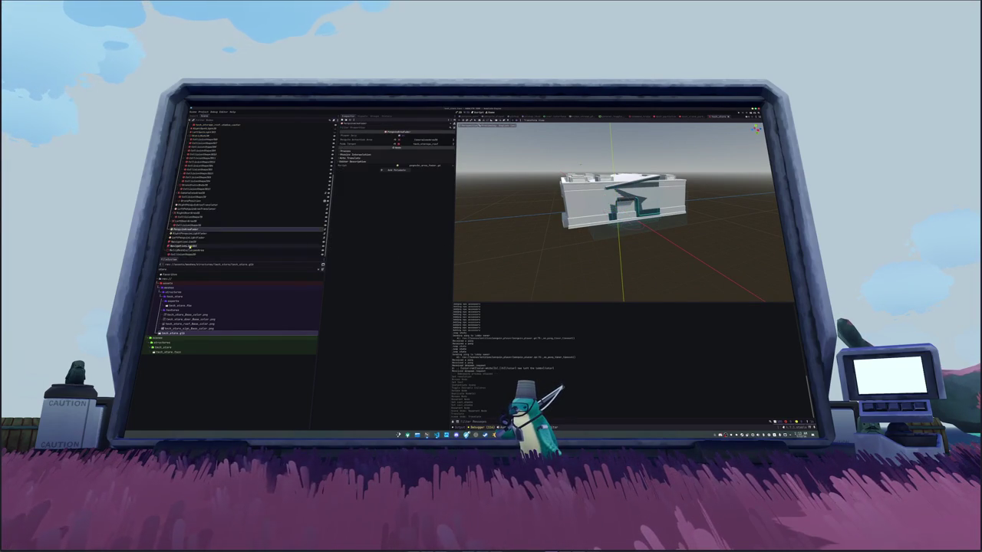
left_click(181, 241)
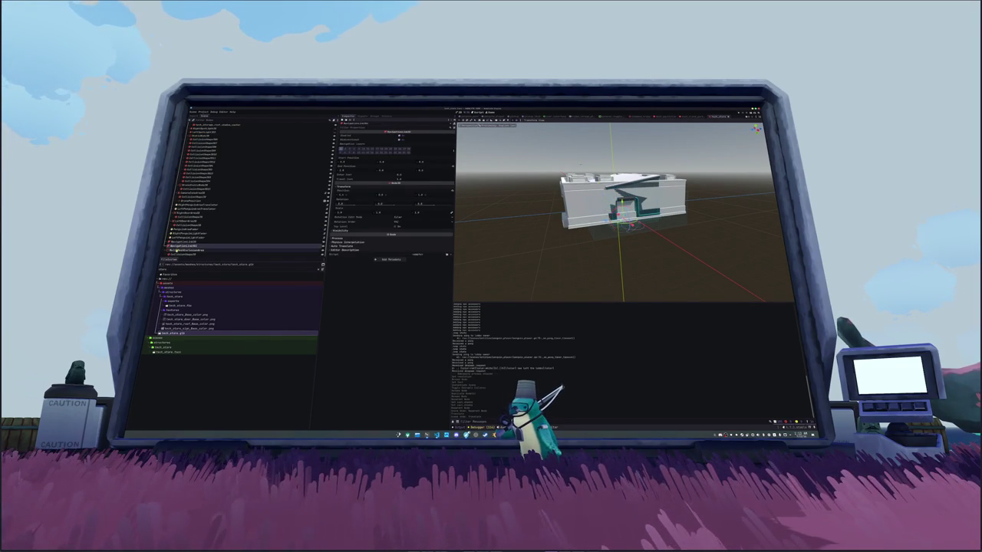
left_click(178, 251)
left_click(181, 239)
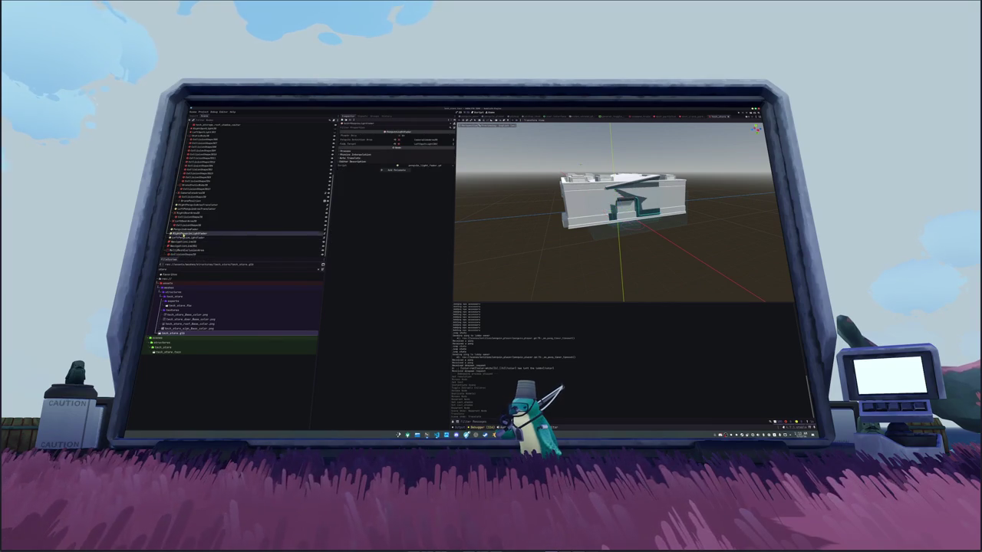
scroll(192, 200, "up", 3)
left_click(194, 169)
left_click(201, 159)
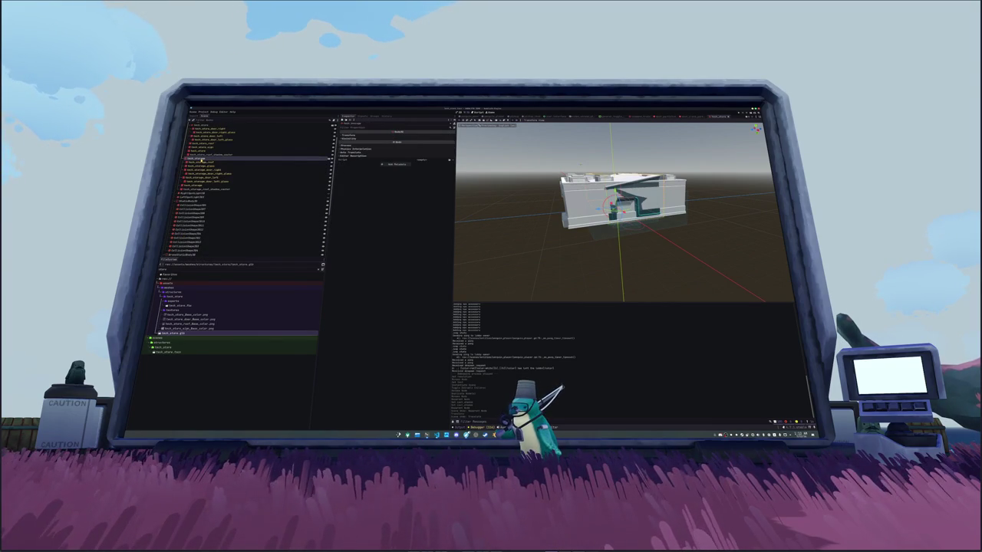
key("Delete")
key("ctrl+s")
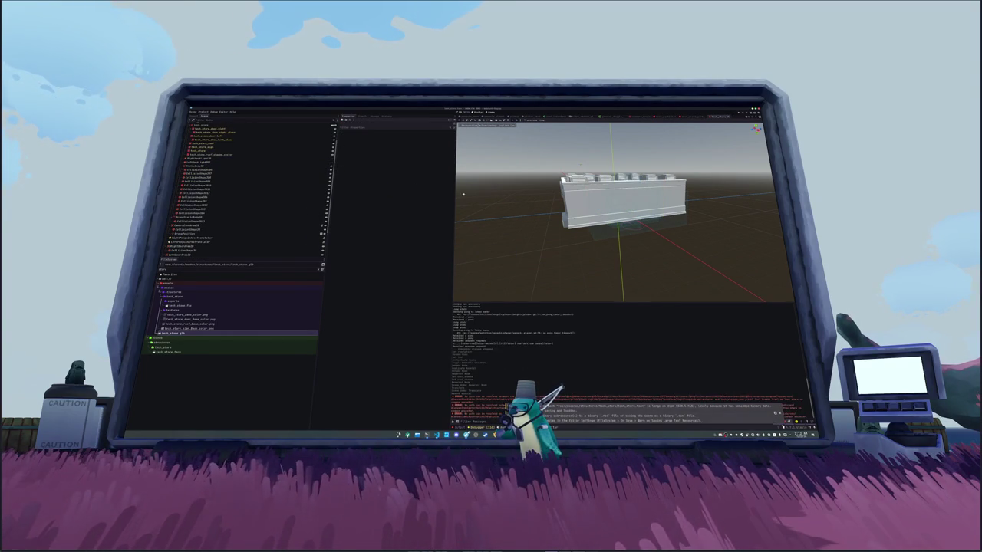
Step: Orbit the model and check a CollisionShape node's bounds
left_click_drag(500, 203, 519, 203)
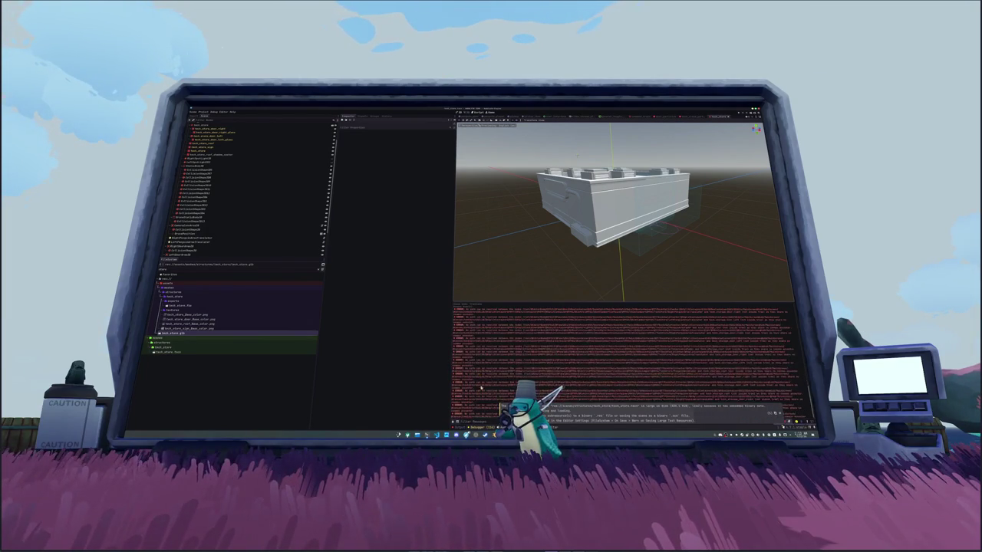
left_click(249, 167)
scroll(251, 165, "up", 2)
left_click(261, 209)
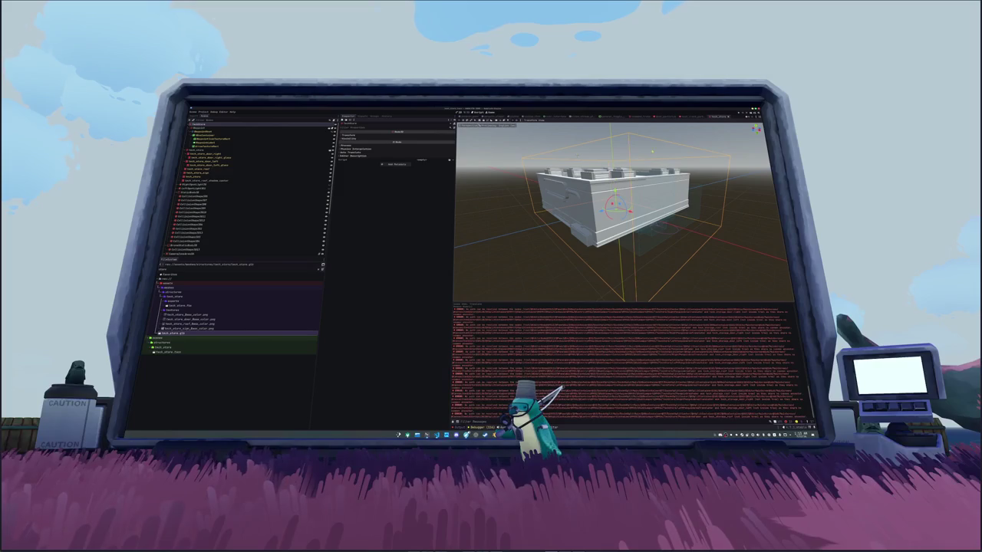
Step: Switch between scene tabs, save the building scene, and close its tab
left_click(688, 117)
left_click(716, 116)
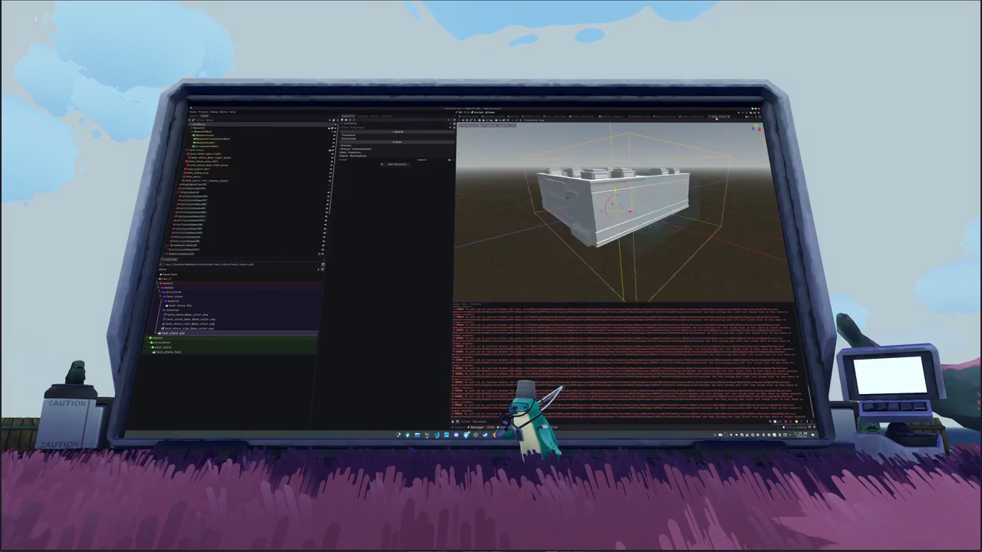
key("ctrl+s")
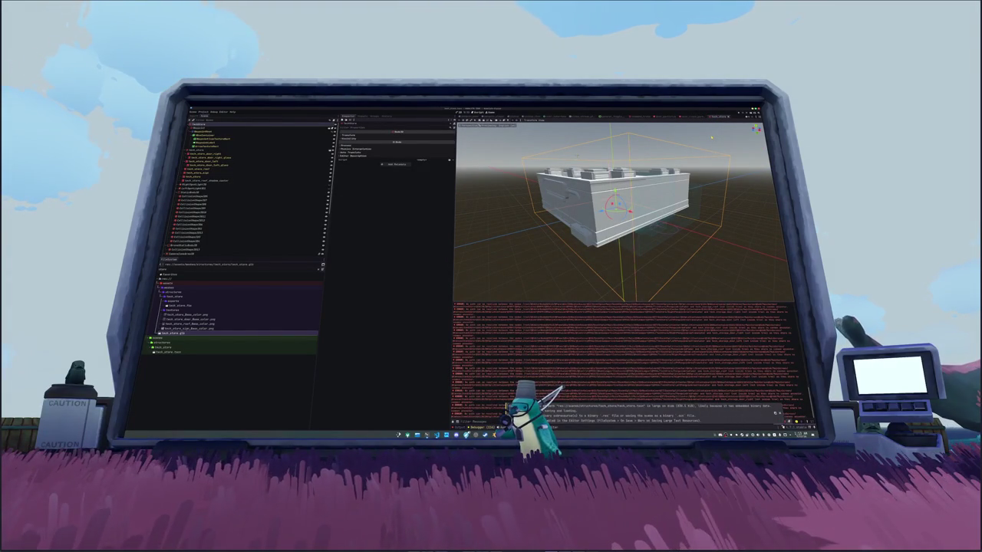
key("ctrl+w")
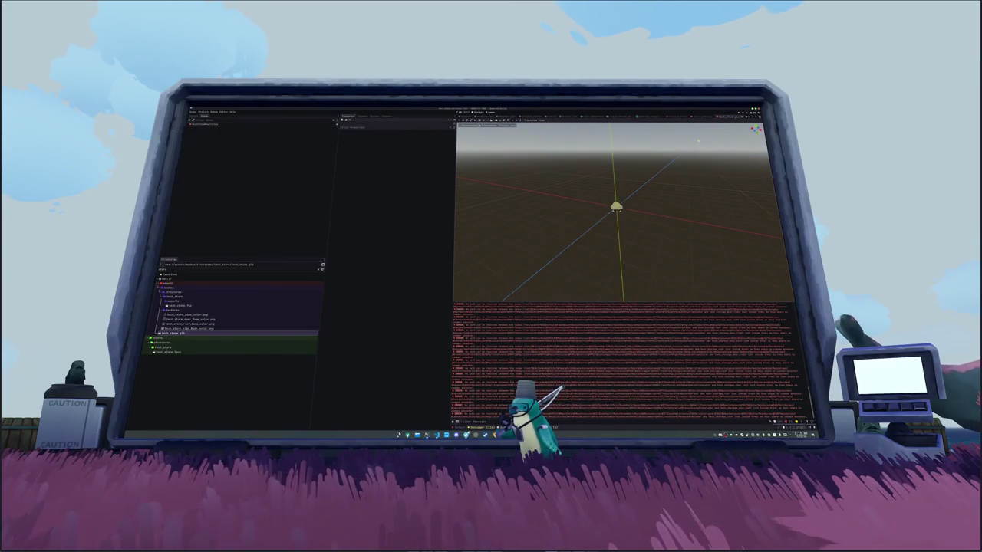
Step: Reopen the building scene via Quick Open Scene and check a CollisionShape node
key("ctrl+shift+o")
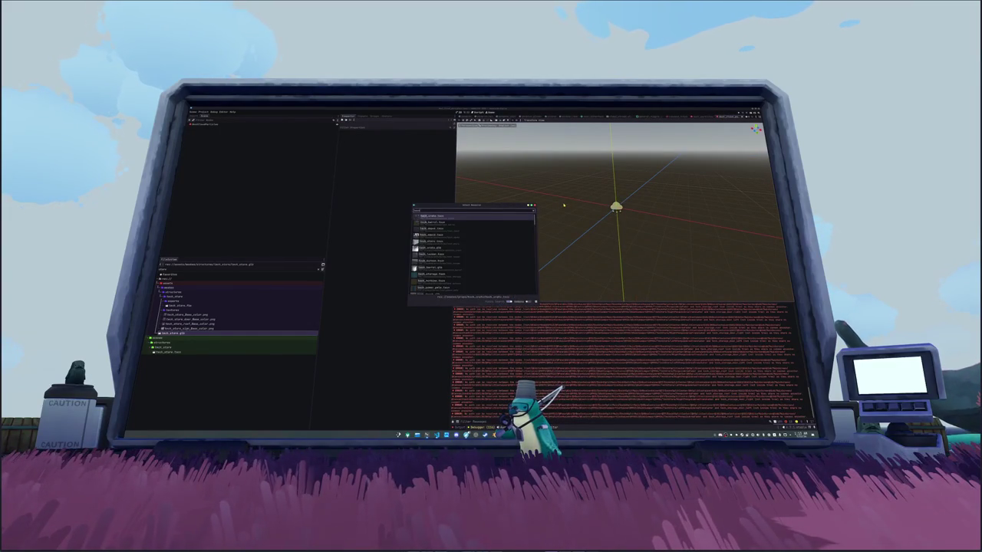
key("Return")
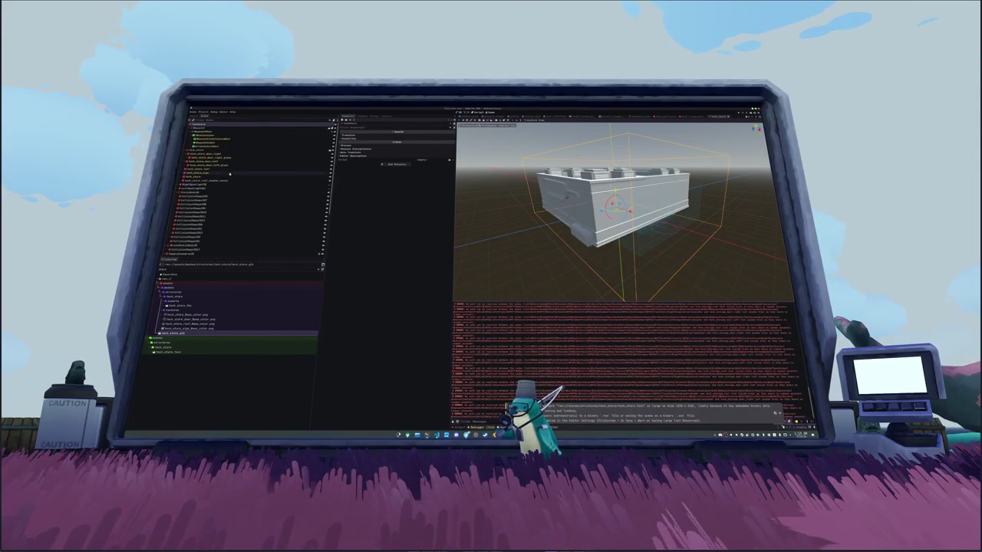
left_click(208, 151)
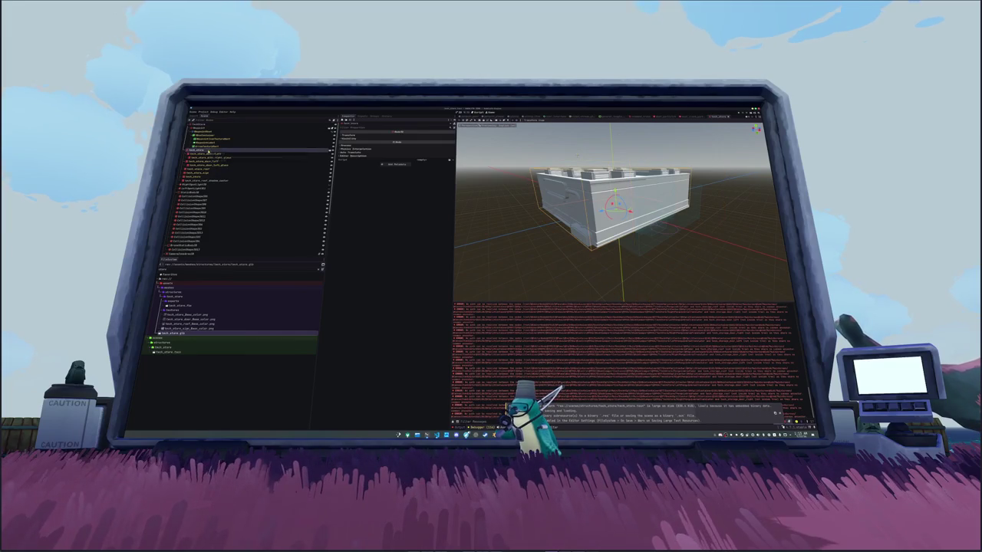
left_click(196, 197)
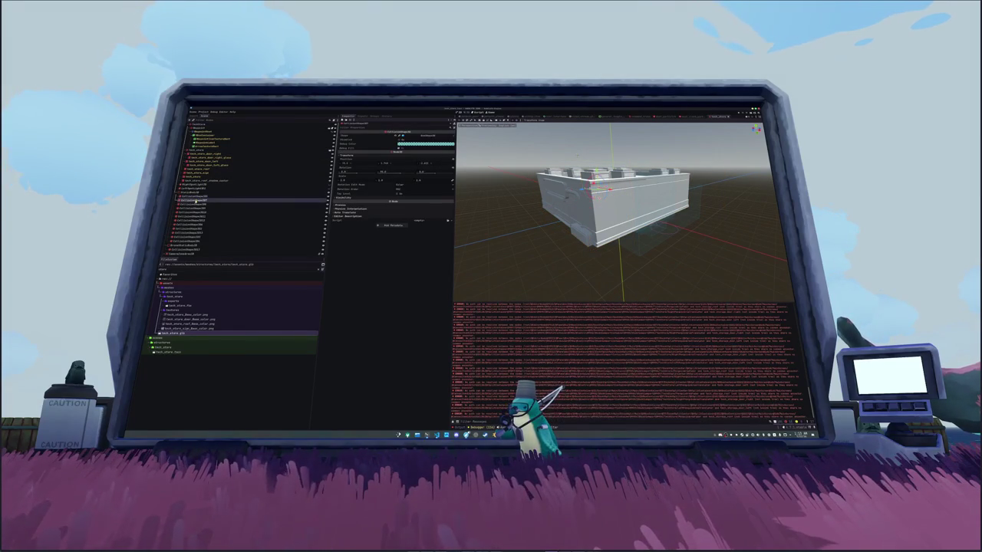
scroll(230, 199, "down", 2)
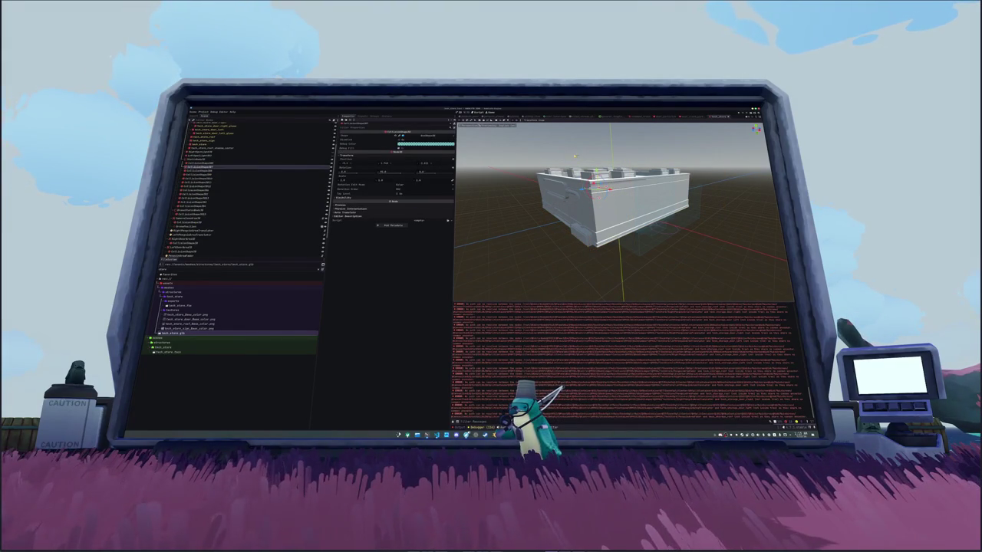
Step: Quick-open tech_storage.glb as a new scene, orbit it, and launch the file manager
key("alt+shift+o")
key("Down")
key("Down")
key("Down")
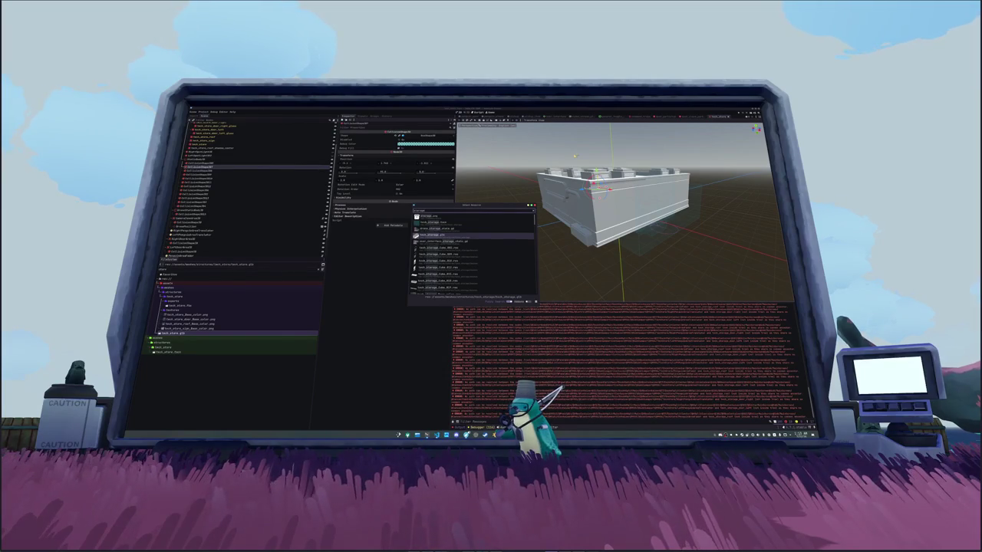
type("tech_")
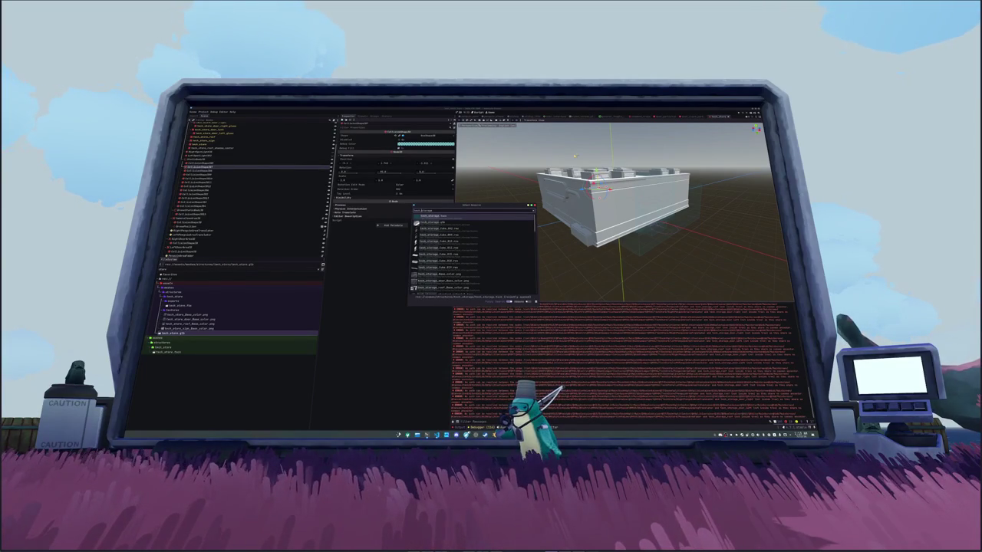
key("Return")
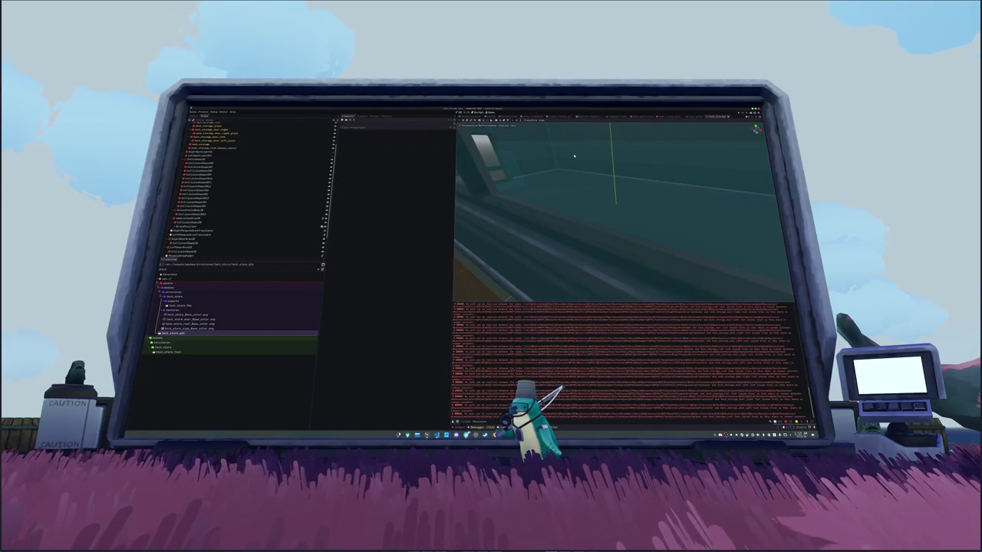
left_click(694, 116)
mouse_move(681, 129)
left_mouse_down()
mouse_move(626, 143)
mouse_move(628, 167)
left_mouse_up()
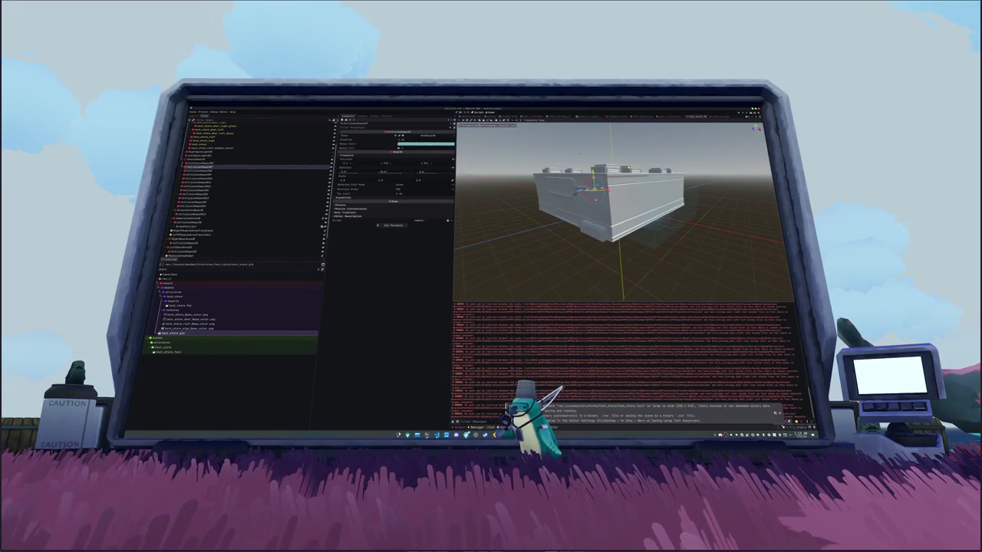
left_click(418, 435)
scroll(577, 220, "down", 2, "ctrl")
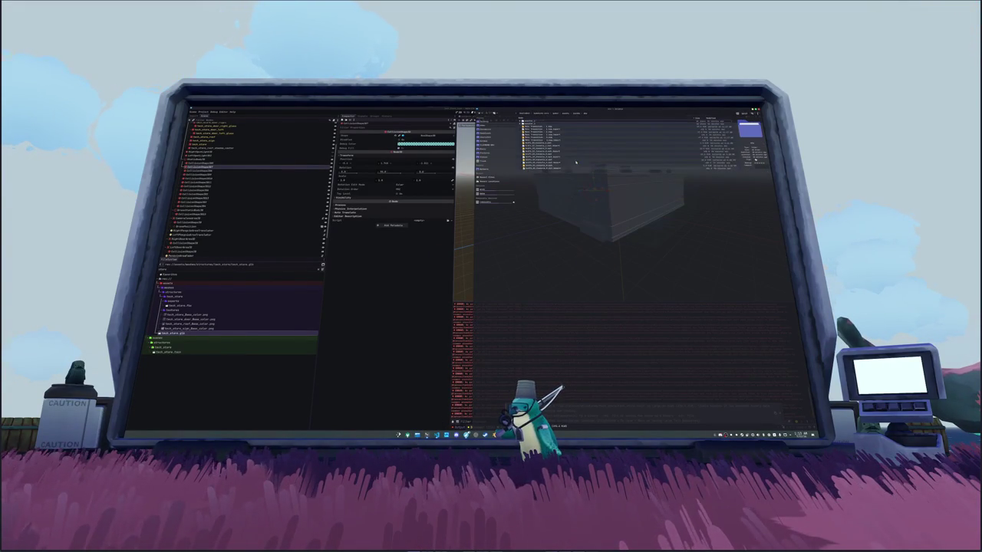
Step: Go up to the parent project folder and preview the exported texture images
left_click(555, 113)
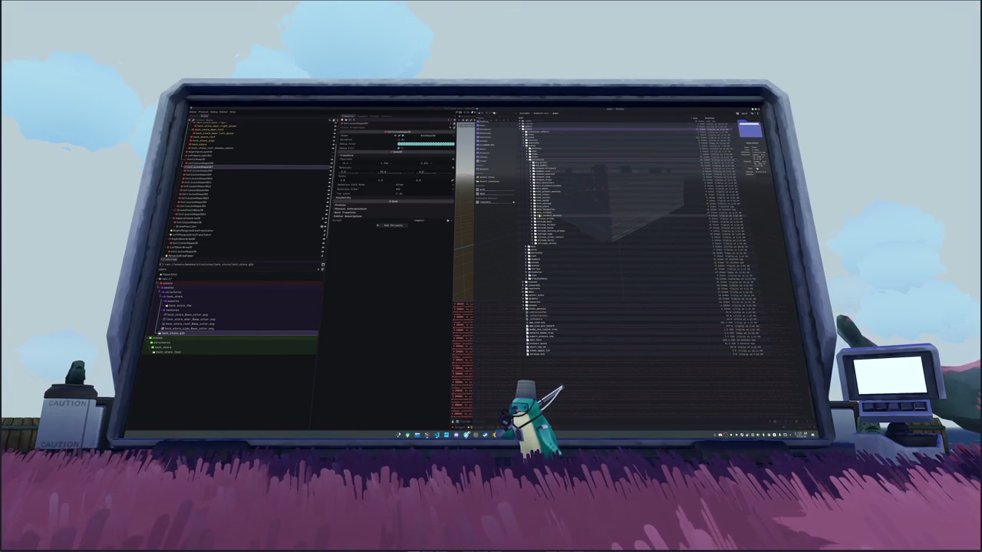
left_click(553, 225)
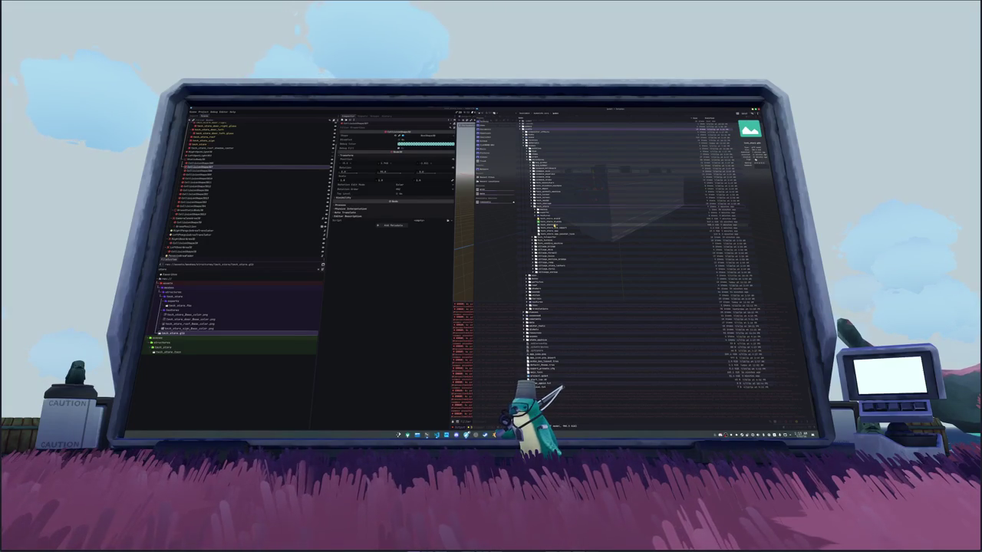
left_click(571, 228)
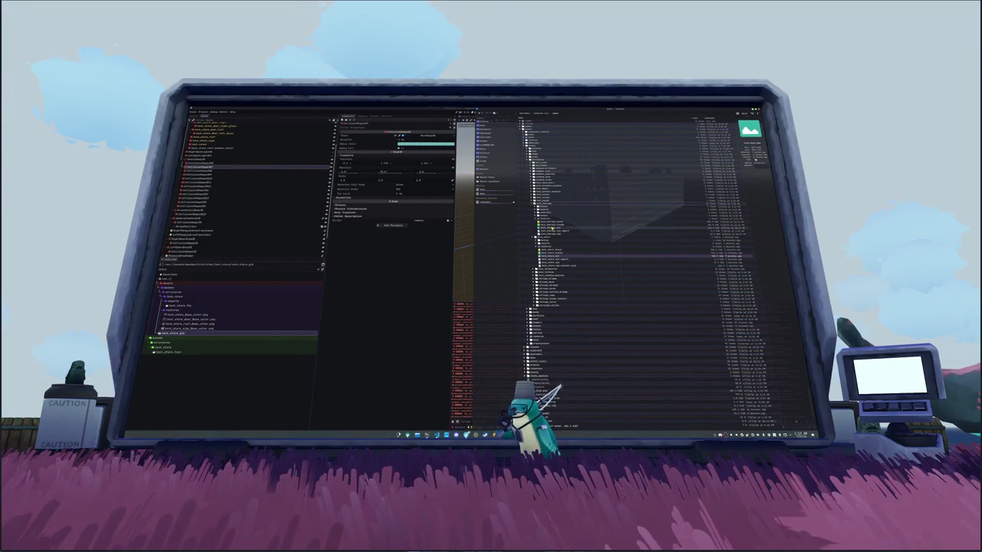
left_click(599, 257)
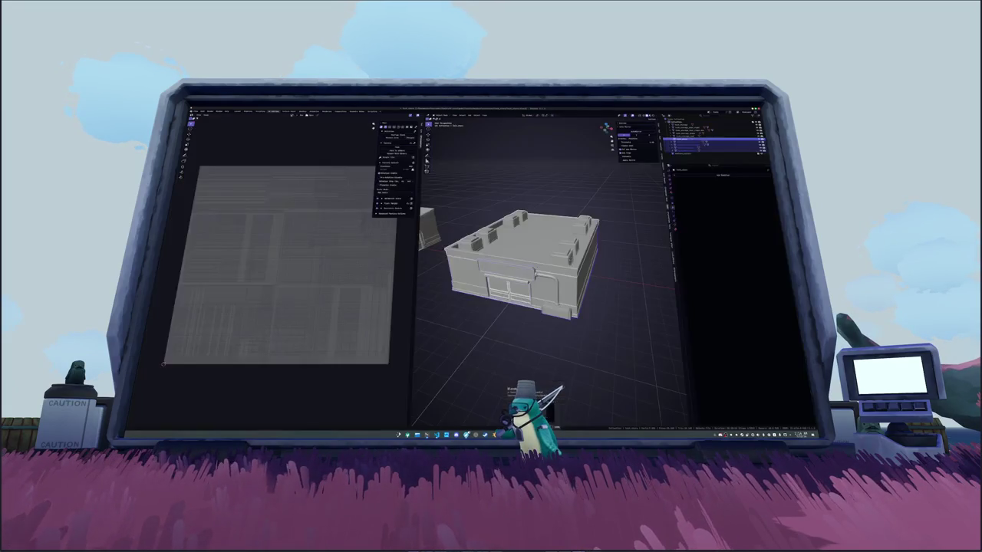
Step: Step through the scene objects, toggling Edit Mode to inspect each one's UV layout
left_click(713, 146)
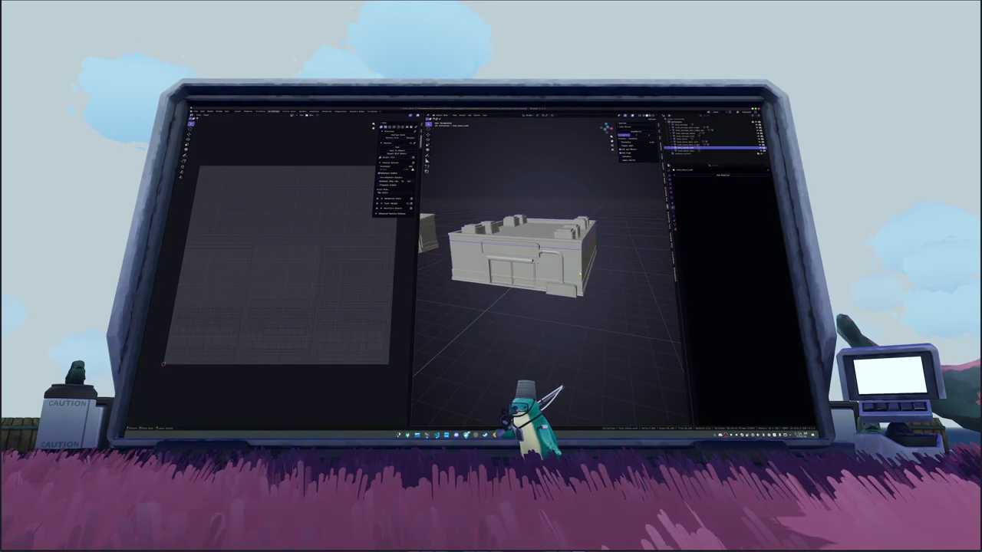
key("Tab")
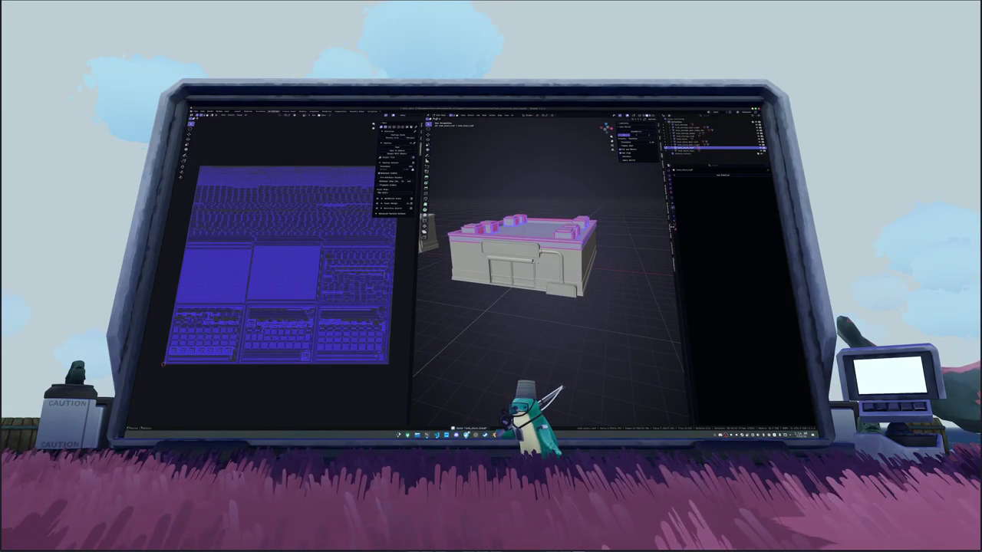
left_click(720, 175)
key("Tab")
left_click(713, 140)
key("Tab")
key("Tab")
left_click(713, 150)
key("Tab")
key("Tab")
left_click(713, 147)
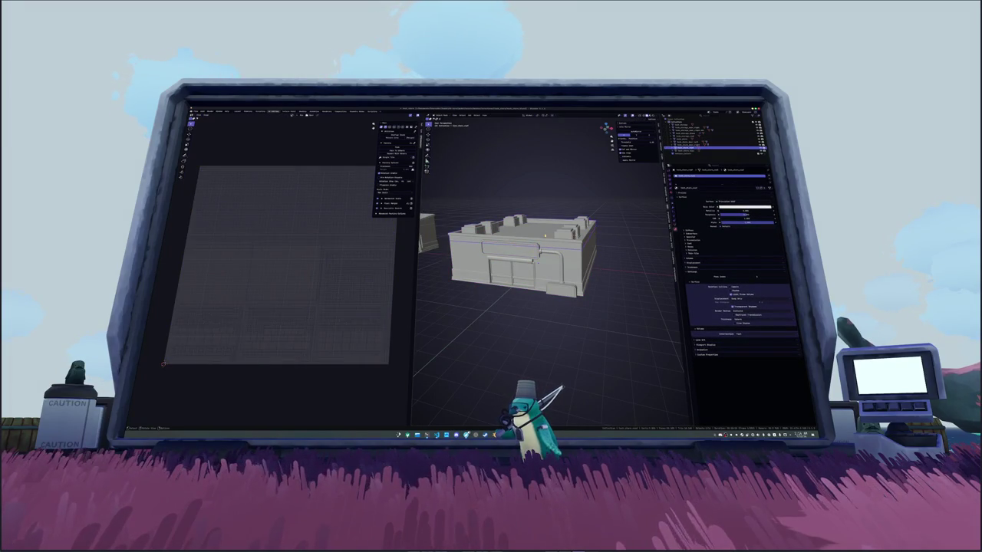
key("Tab")
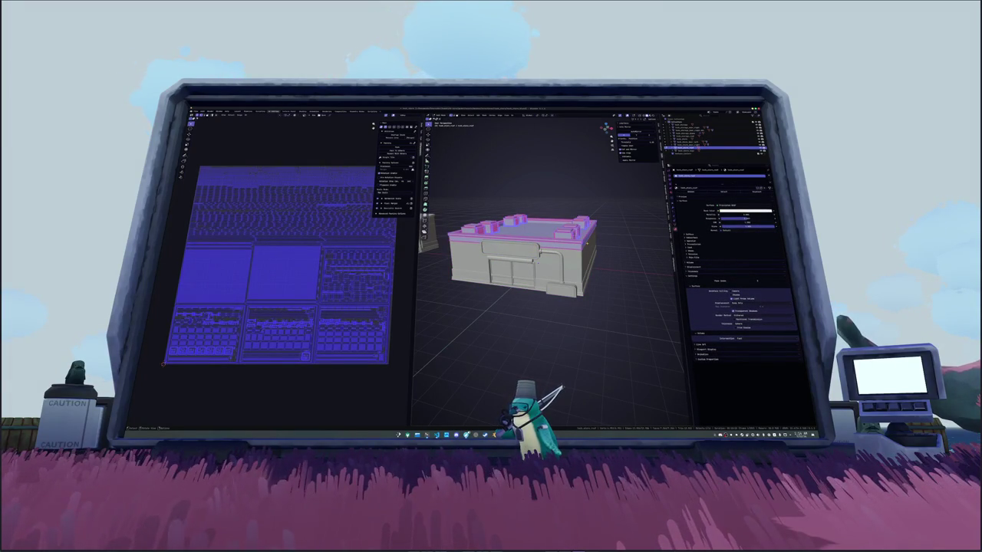
key("Tab")
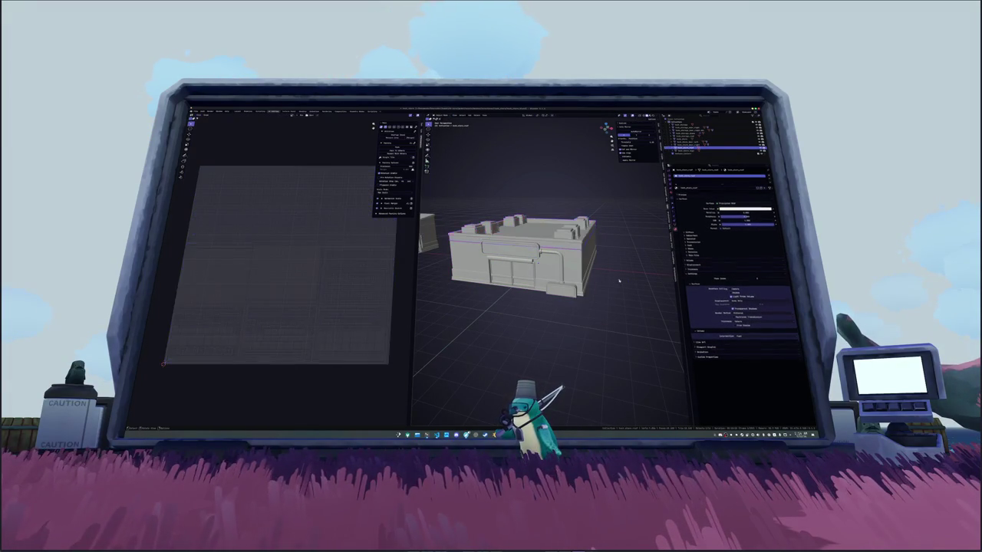
Step: Box-select only the small block and view its UVs in Edit Mode
scroll(616, 277, "down", 3)
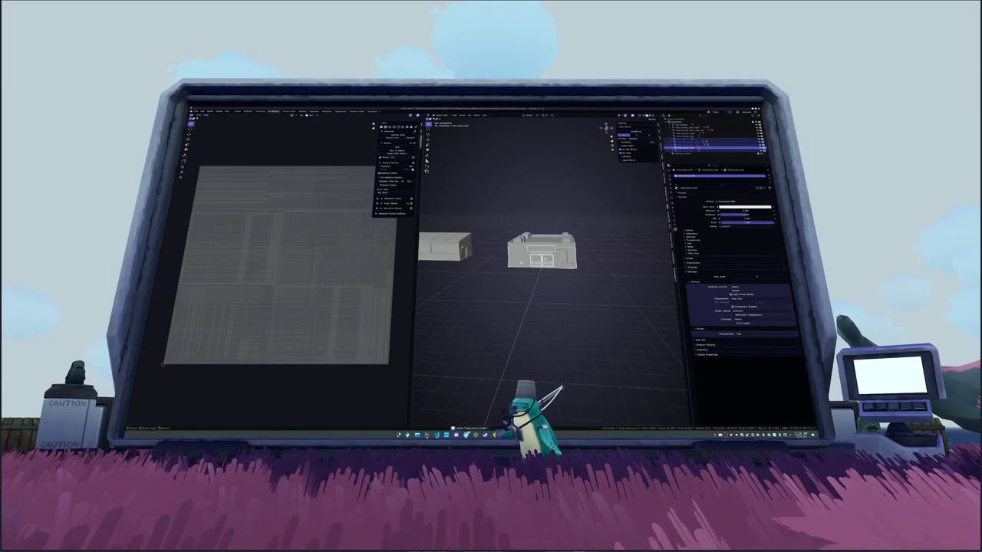
left_click_drag(563, 278, 453, 201)
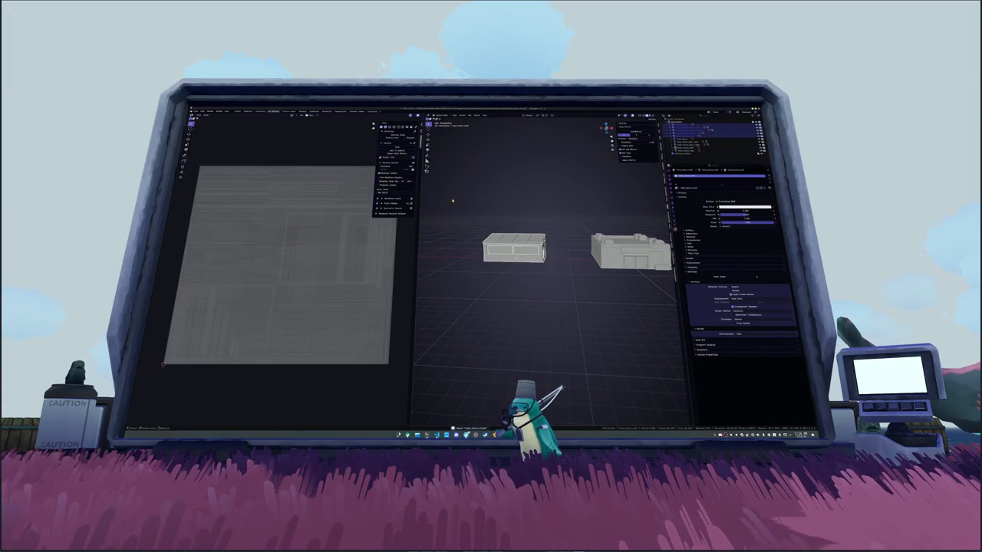
key("Tab")
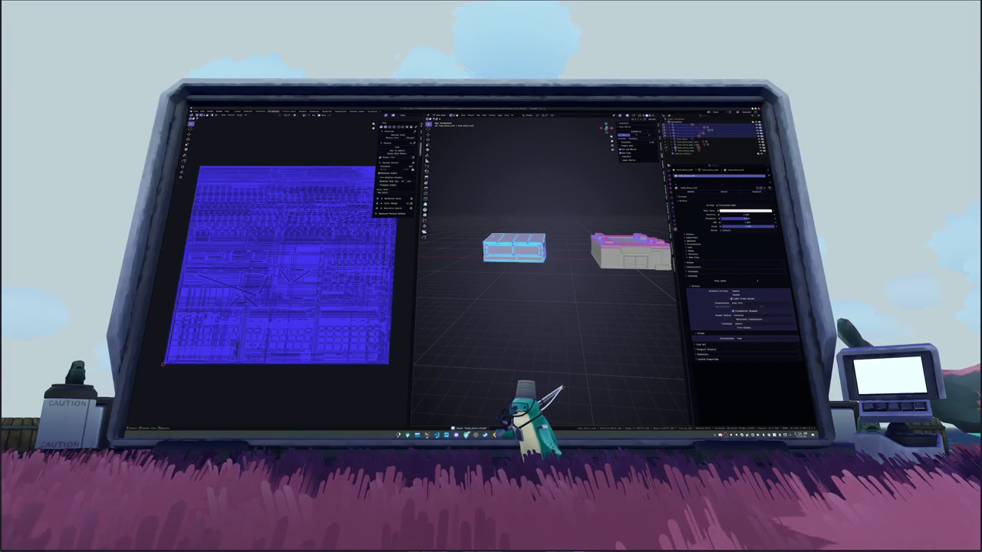
key("Tab")
left_click_drag(551, 278, 436, 195)
key("Tab")
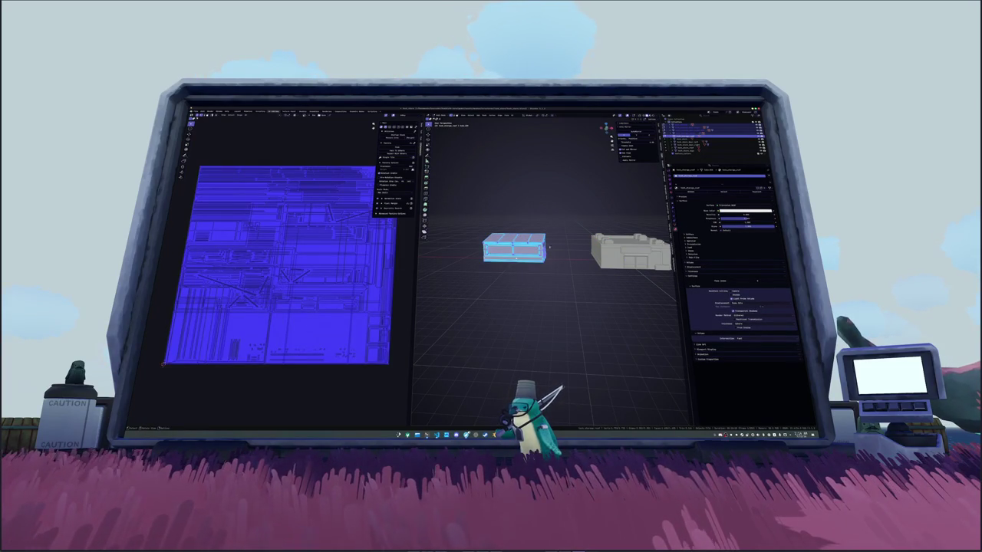
left_click_drag(613, 376, 544, 377)
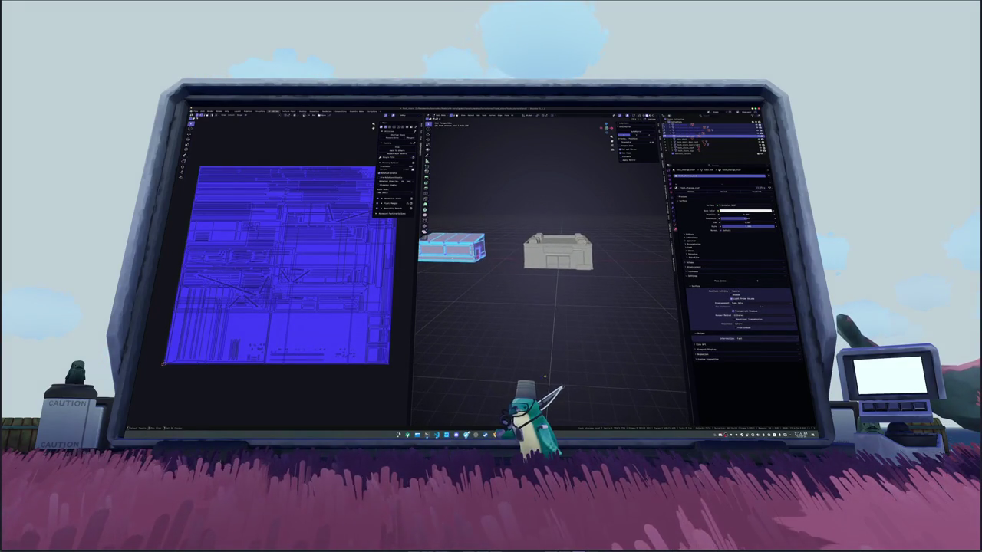
scroll(546, 376, "up", 3)
key("Tab")
Step: Select the large building block, merge its vertices by distance, and return to Object Mode
left_click_drag(649, 340, 496, 172)
key("Tab")
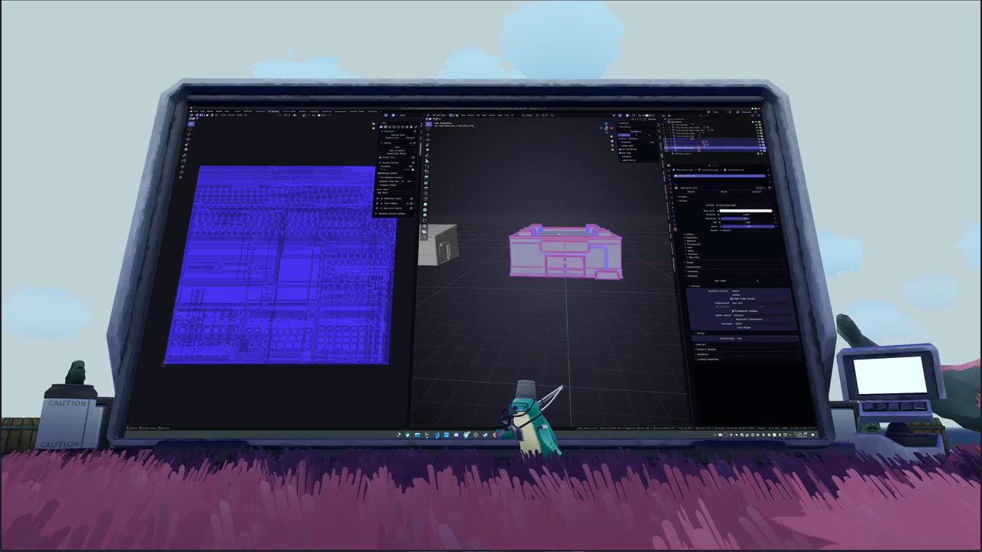
scroll(552, 264, "up", 2)
left_click_drag(551, 264, 550, 266)
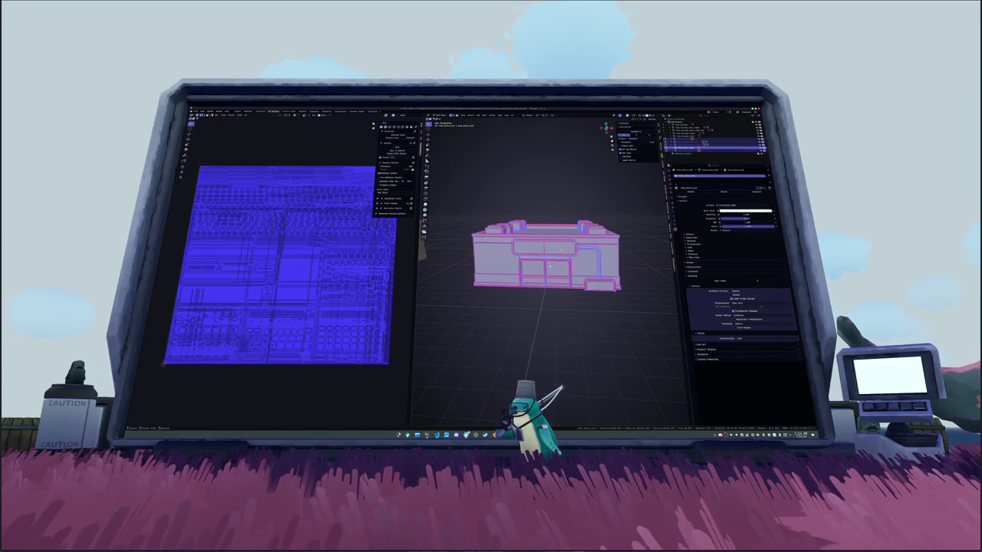
right_click(621, 229)
mouse_move(614, 294)
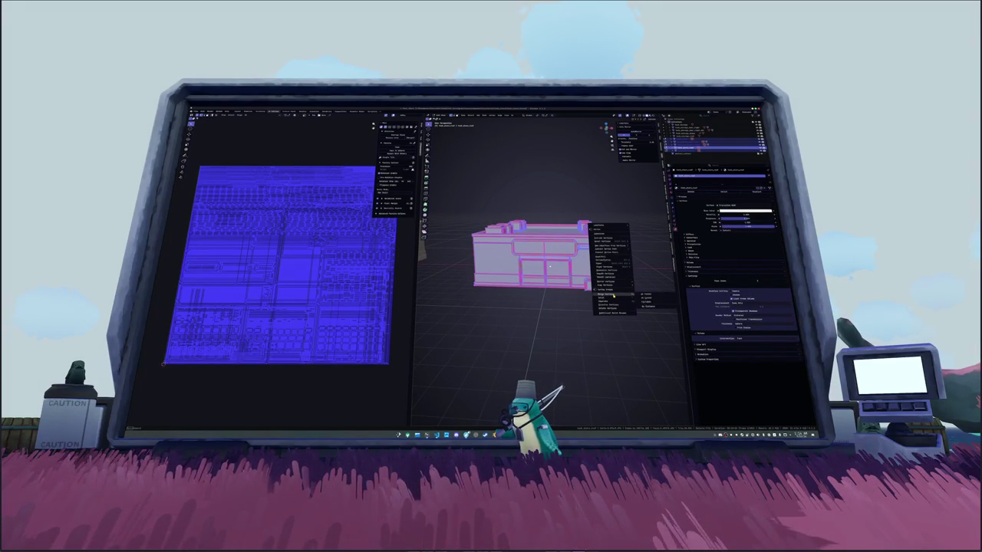
left_click(645, 308)
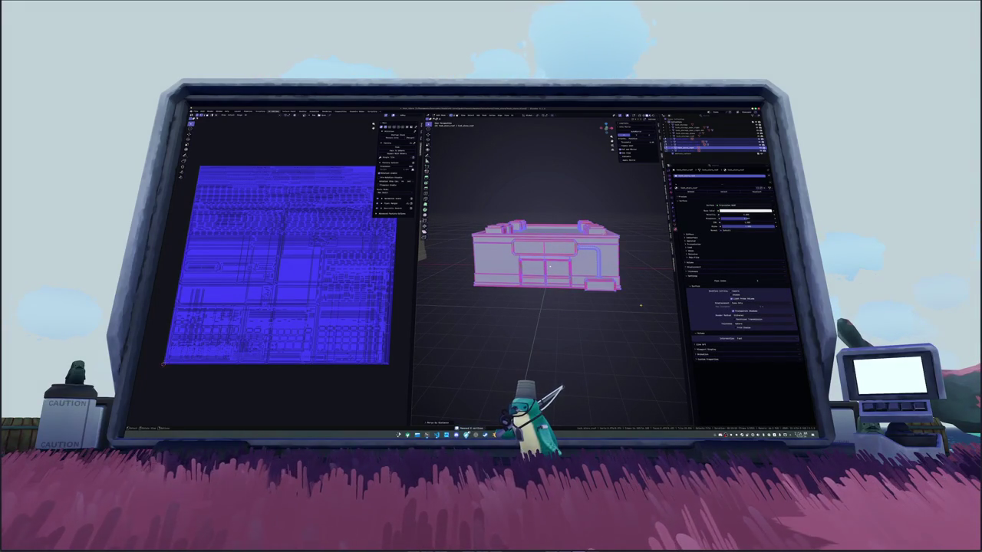
key("Tab")
scroll(549, 265, "up", 4)
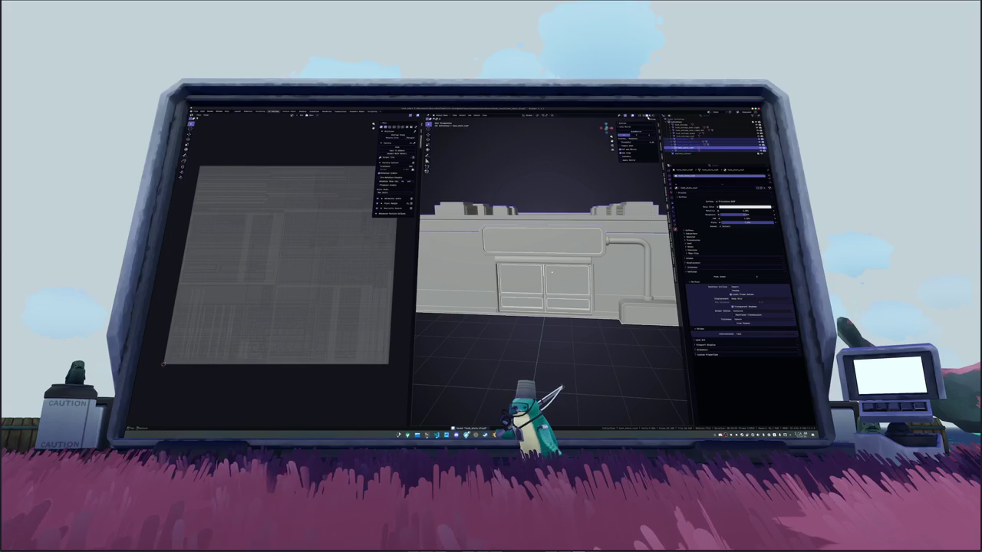
left_click_drag(551, 272, 650, 218)
left_click(674, 226)
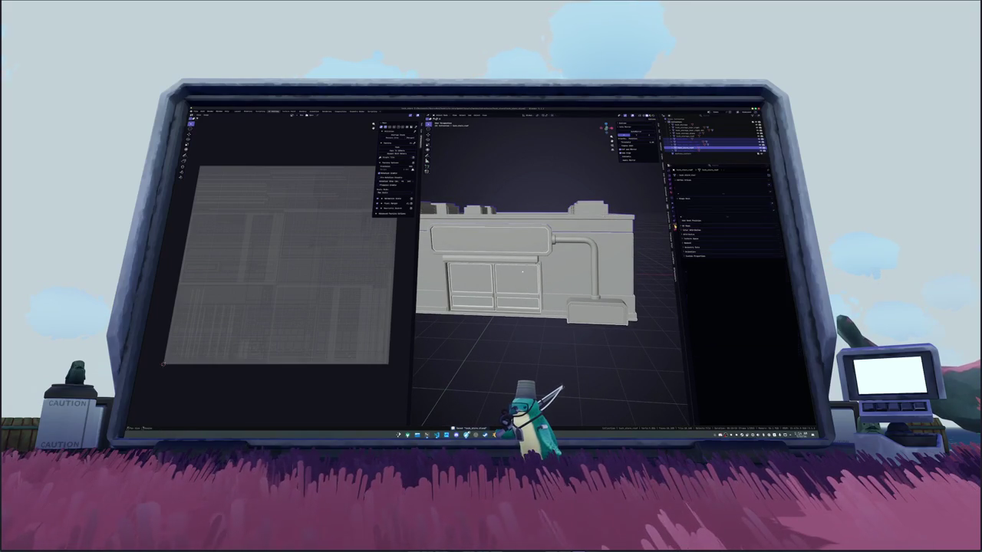
left_click(673, 232)
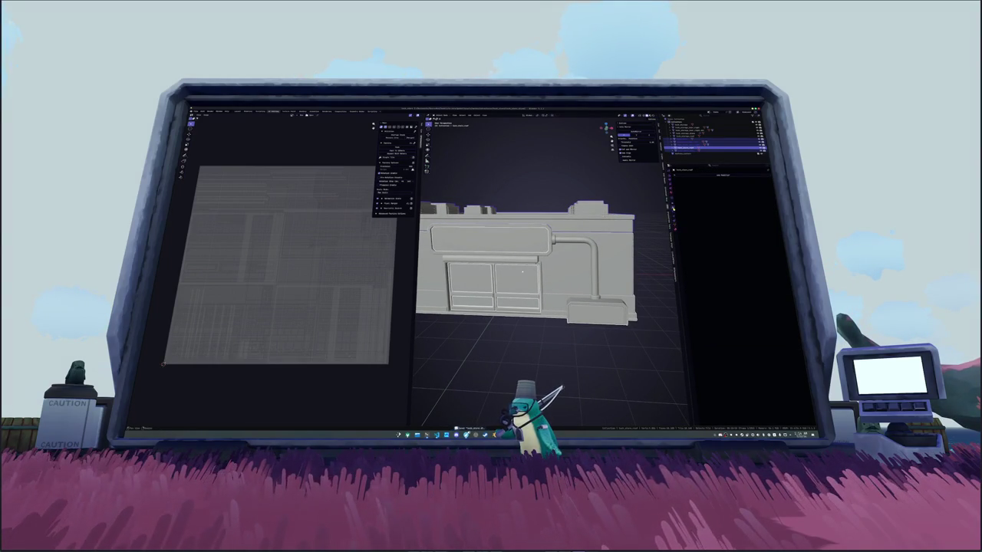
left_click(522, 270)
left_click_drag(521, 270, 605, 214)
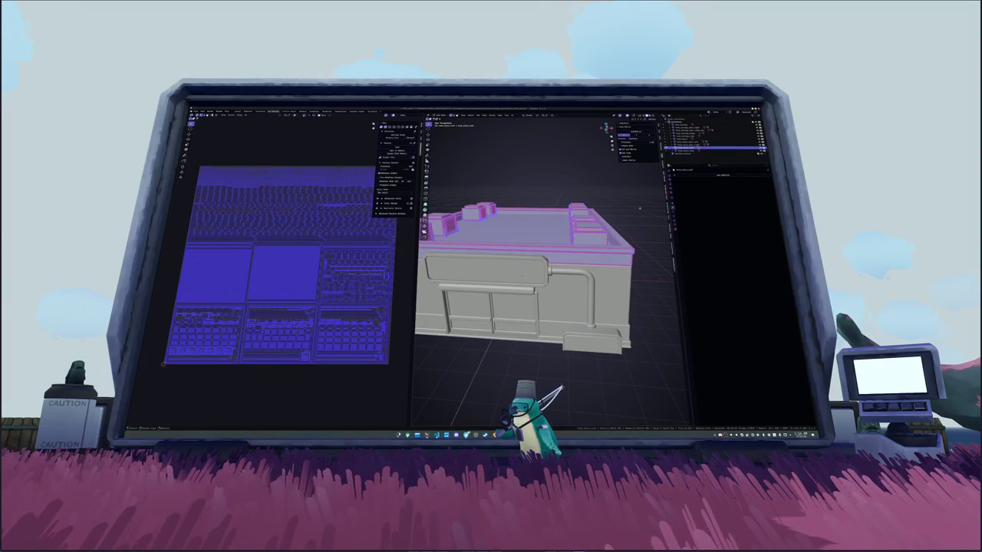
left_click(694, 174)
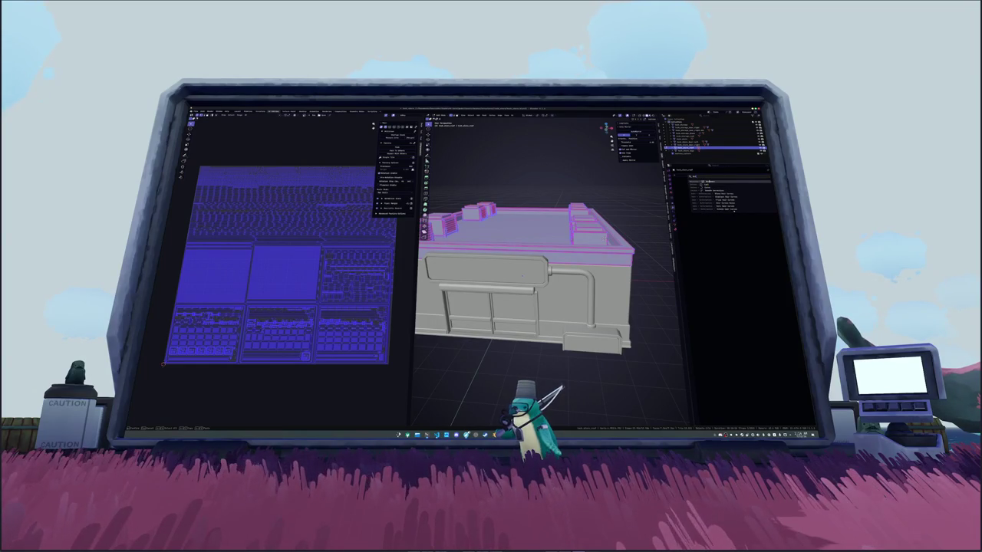
left_click(721, 187)
left_click(621, 205)
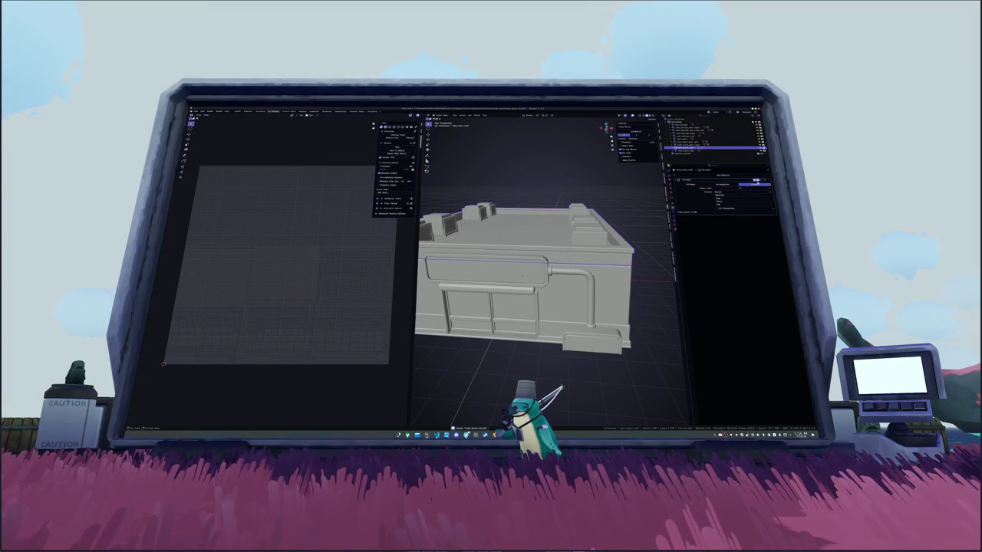
left_click(734, 185)
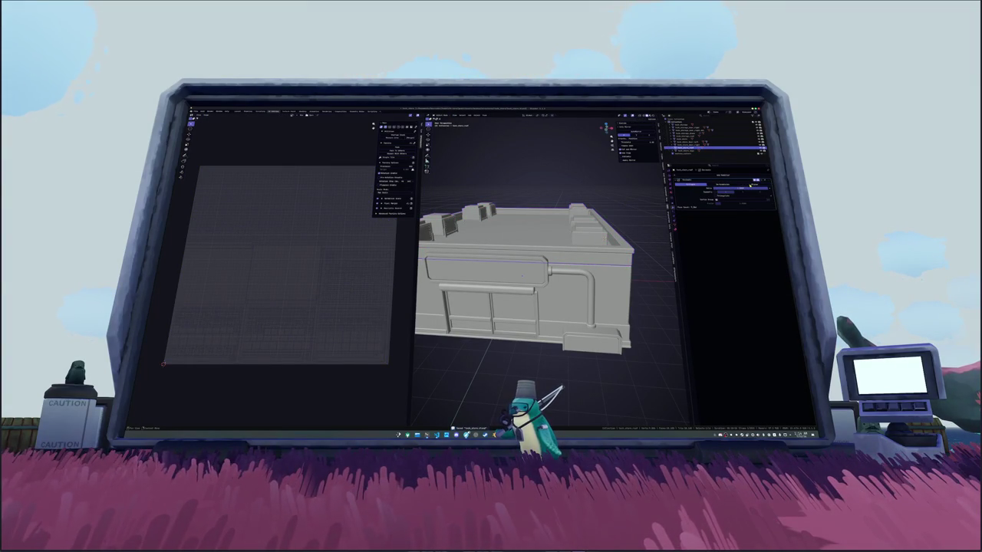
left_click(750, 185)
key("ctrl+a")
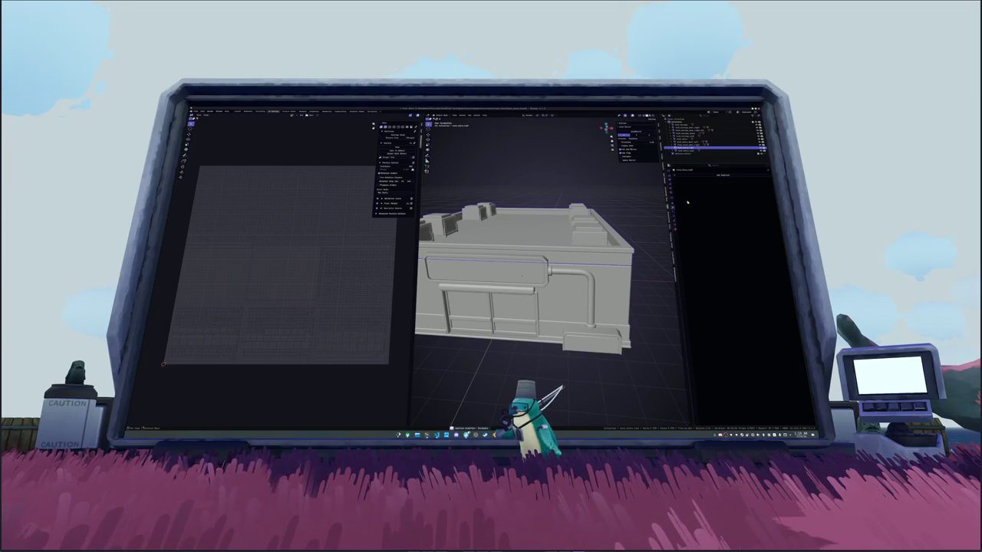
key("Tab")
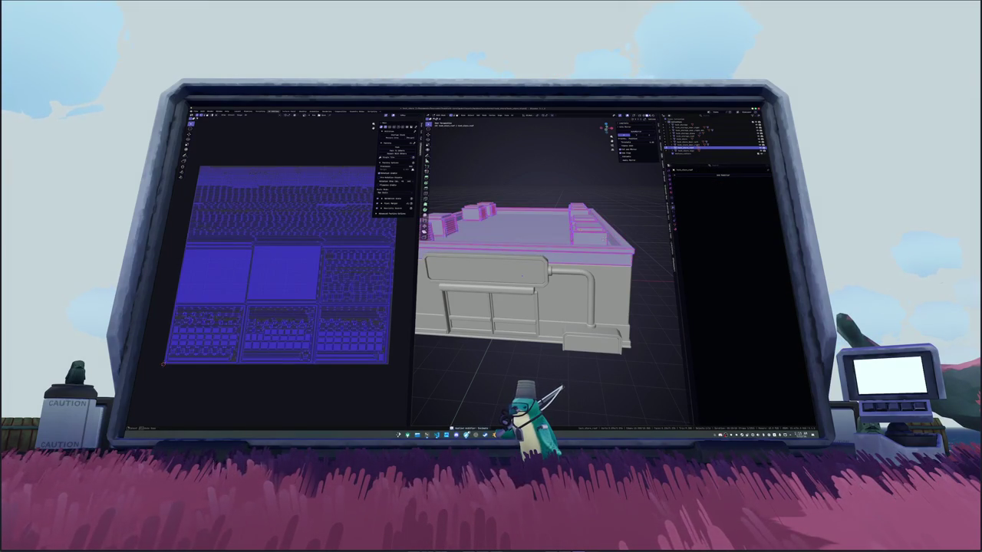
key("alt+a")
left_click(684, 138)
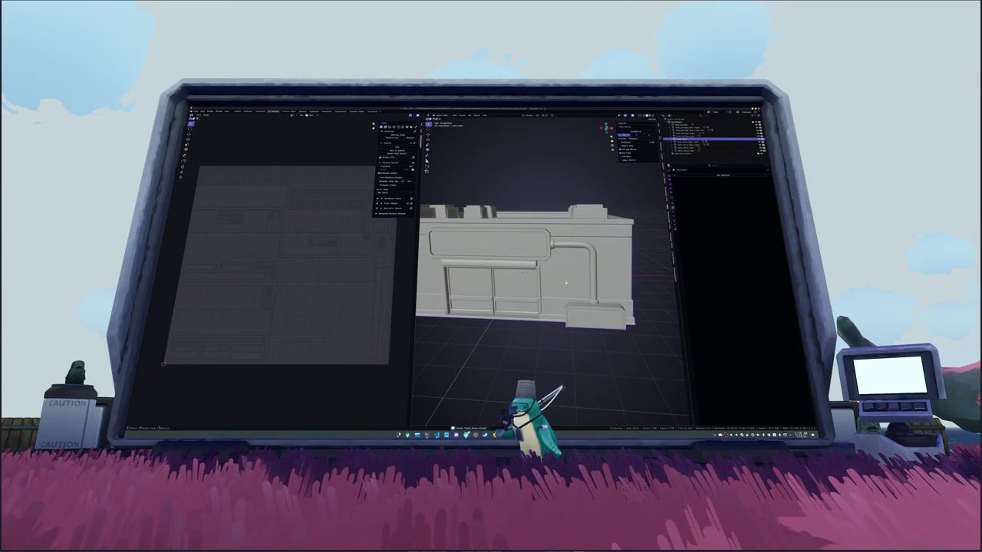
scroll(580, 282, "down", 5)
key("KP_0")
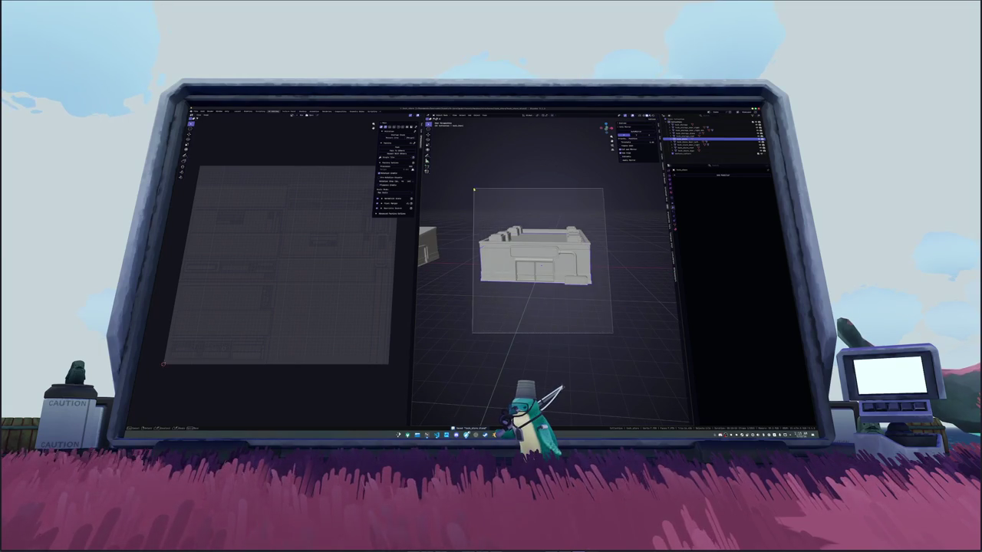
Step: Select all of the model's geometry in Edit Mode, then return to Object Mode
key("Tab")
key("a")
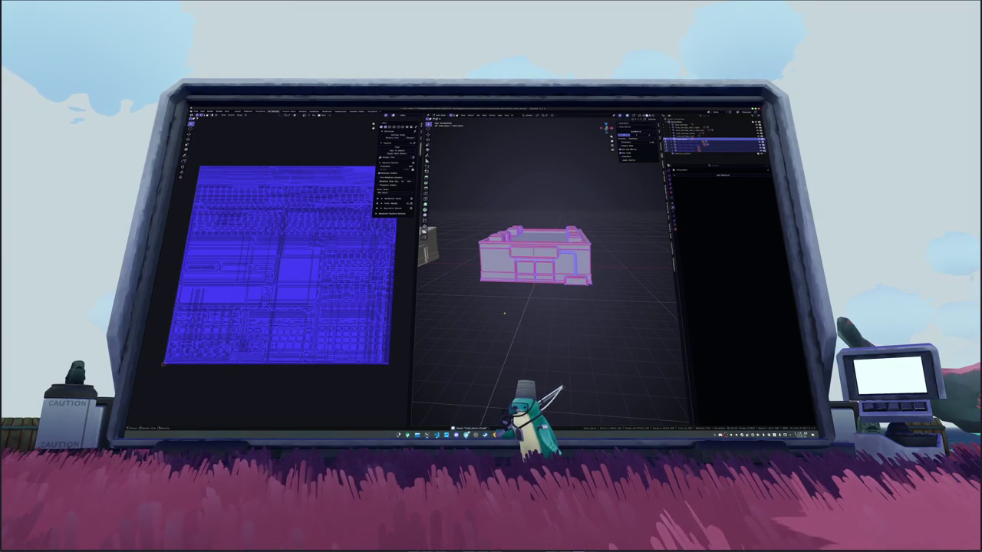
key("Tab")
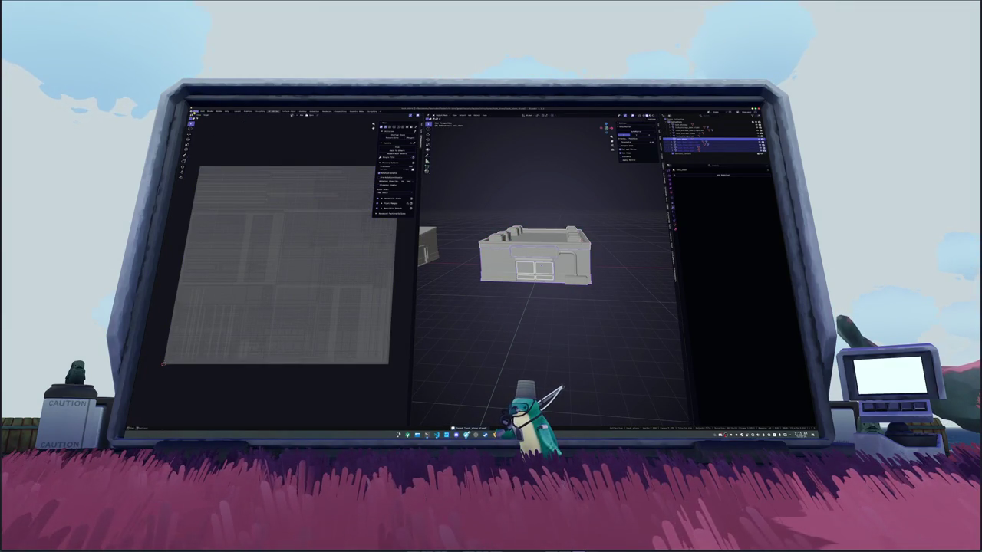
Step: Load the texture file into the UV Editor through Image > Open
left_click(197, 115)
mouse_move(211, 158)
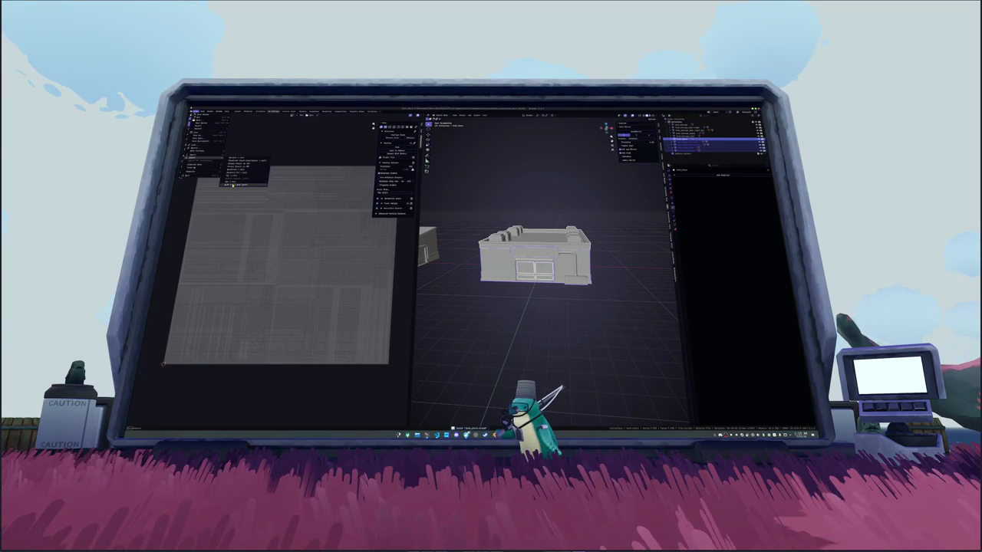
left_click(232, 185)
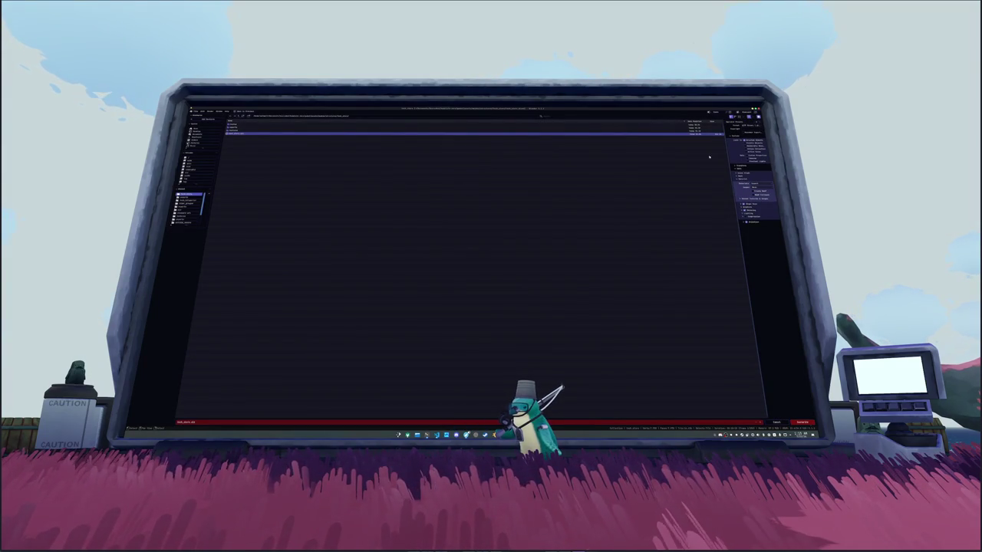
left_click(802, 422)
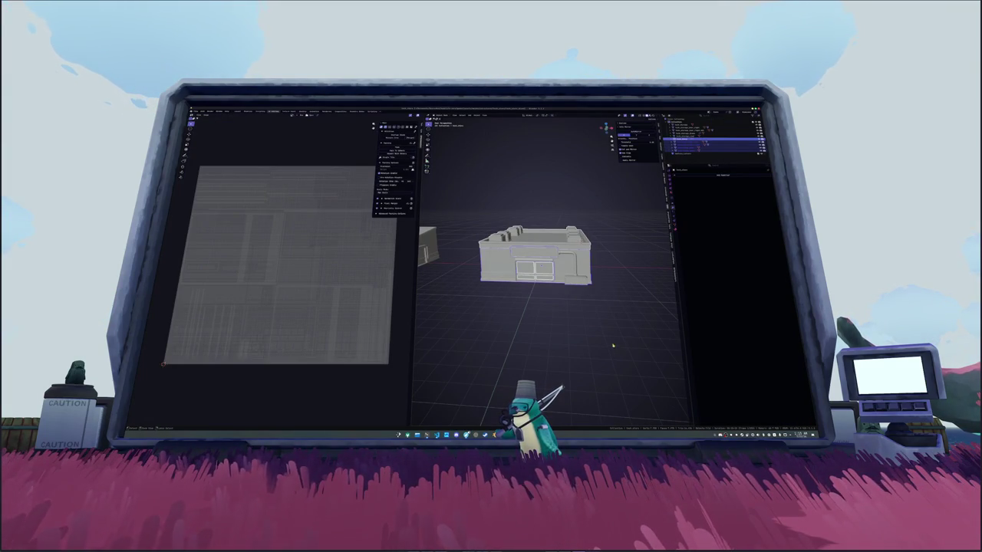
key("alt+Tab")
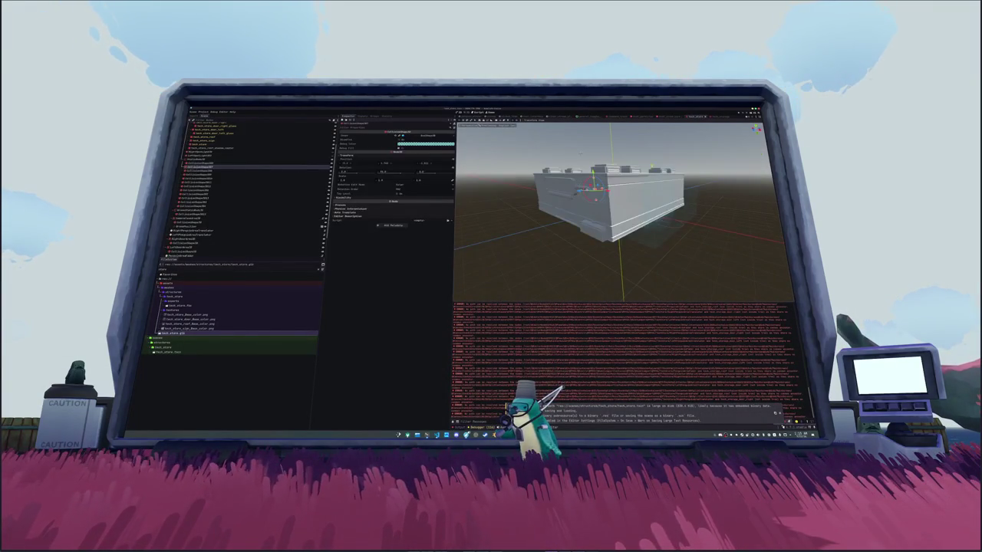
Step: Select back_store_roof_shadow_caster and expand its Surface Material Override slots in the Inspector
mouse_move(614, 191)
left_mouse_down()
mouse_move(613, 222)
mouse_move(571, 218)
mouse_move(591, 230)
mouse_move(582, 226)
left_mouse_up()
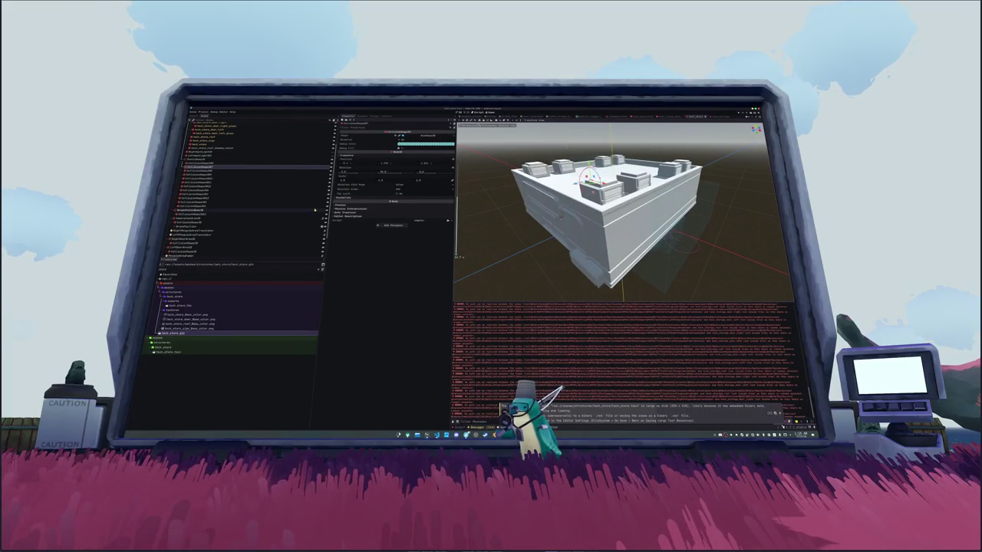
left_click(222, 147)
left_click(397, 150)
scroll(215, 142, "up", 3)
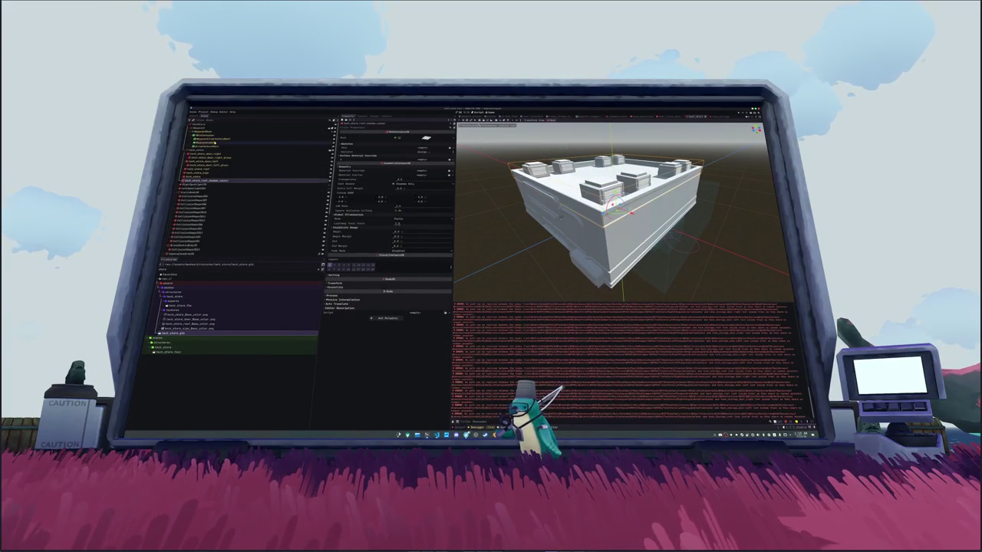
left_click(436, 435)
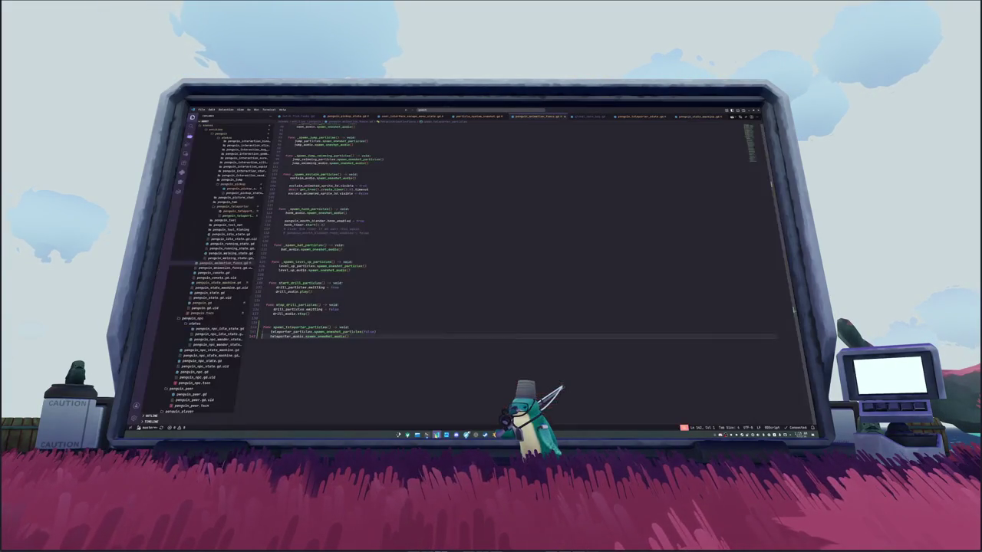
Step: Search the project files in File Explorer, sort results by date modified, and preview a matching image
key("super+e")
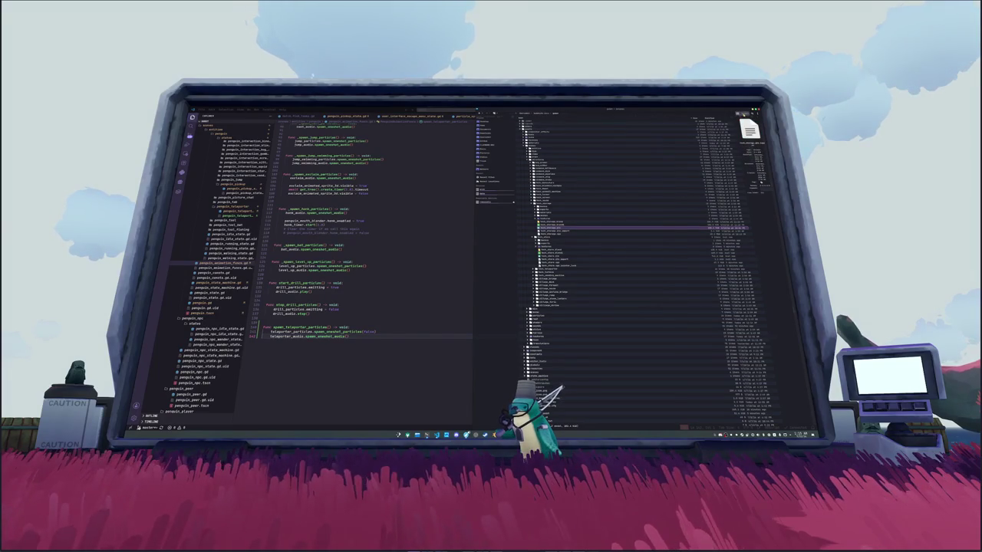
key("Return")
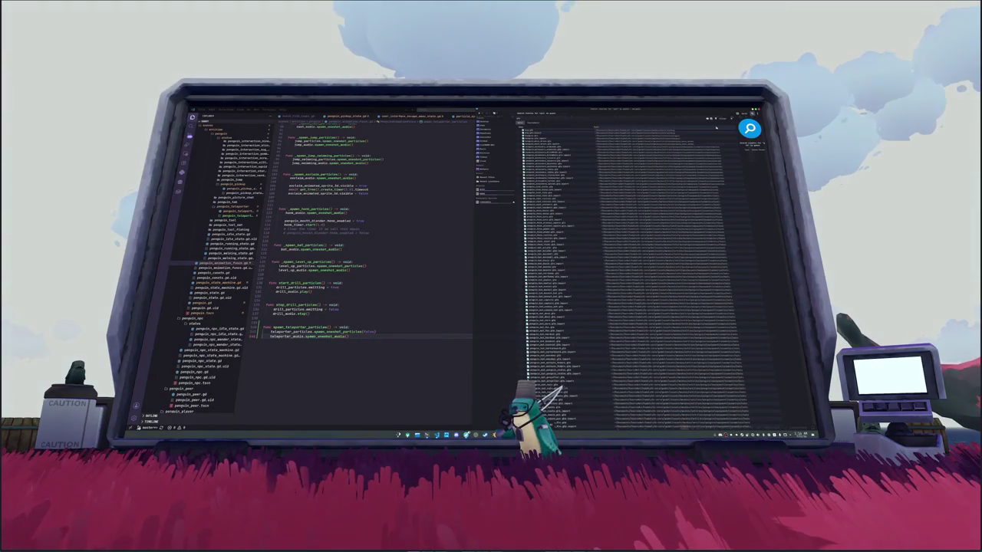
left_click_drag(534, 113, 534, 112)
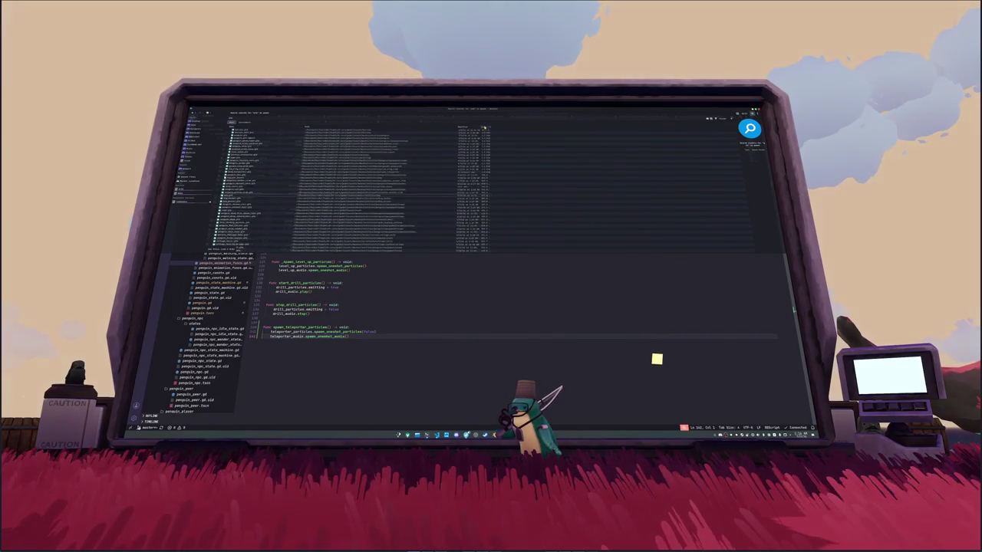
left_click(484, 127)
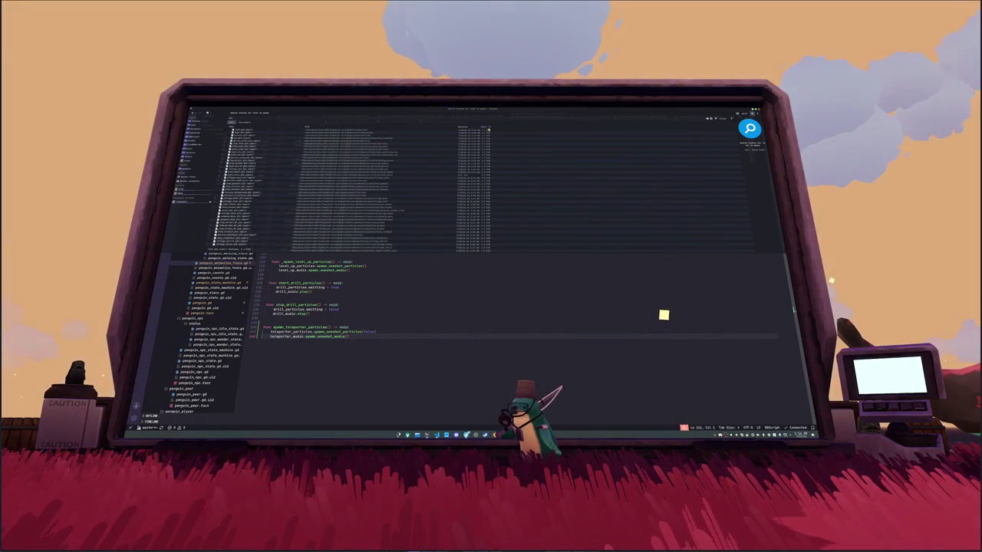
left_click(487, 128)
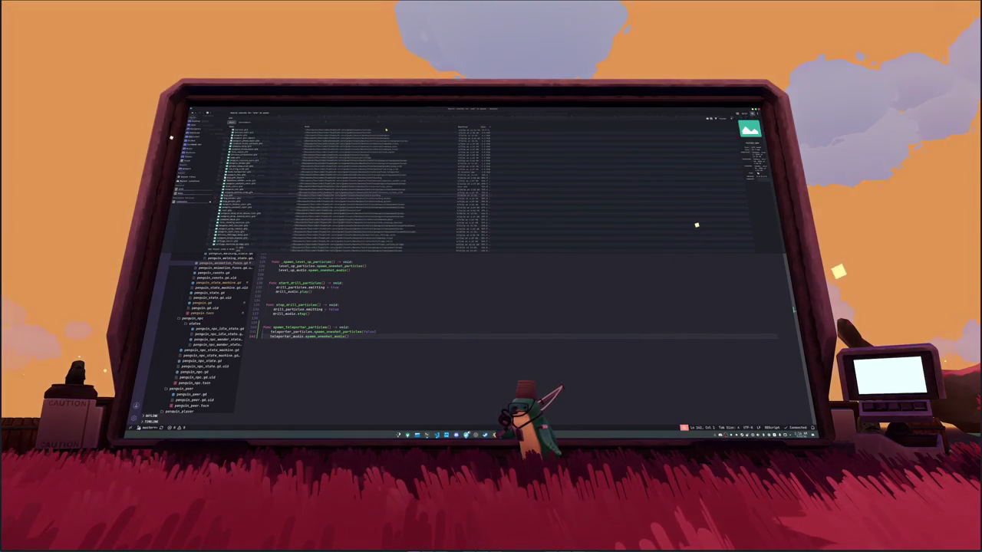
left_click(421, 138)
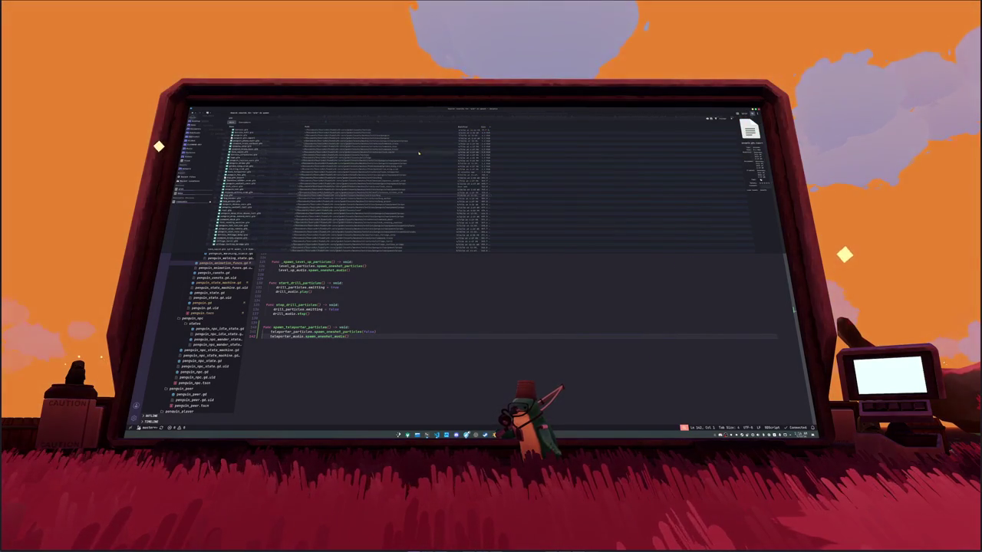
left_click(438, 368)
key("alt+Tab")
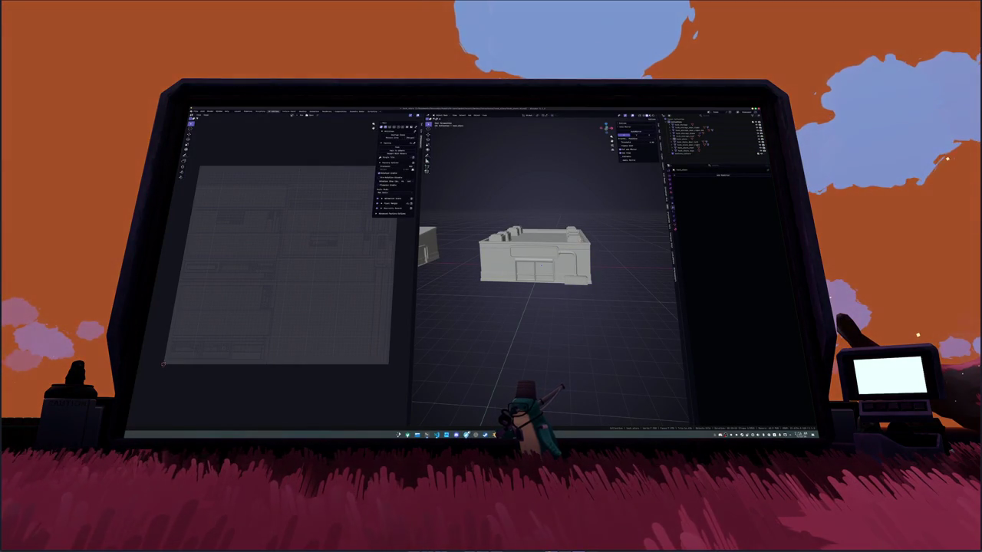
Step: Open the selected node's mesh resource options to assign a different mesh
key("alt+Tab")
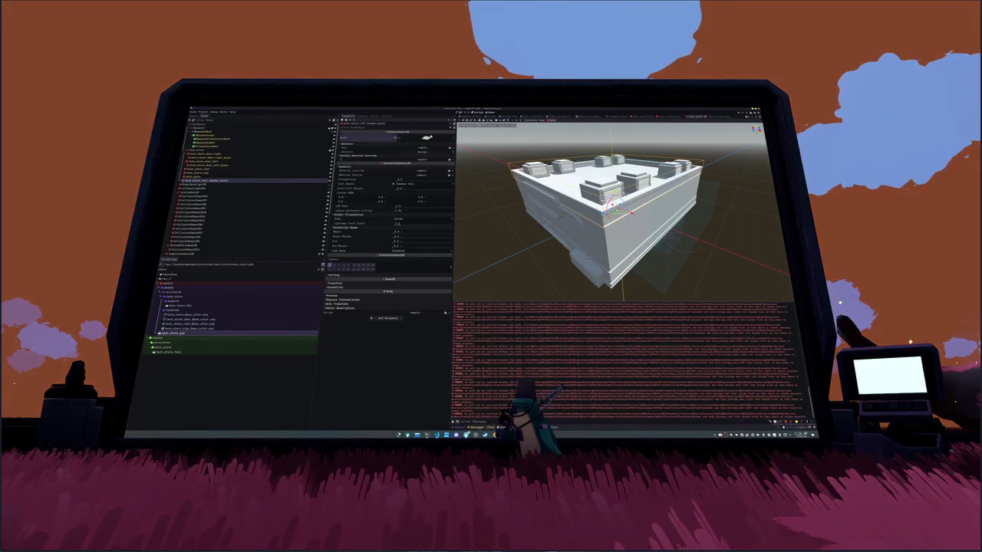
left_click(429, 138)
left_click(441, 146)
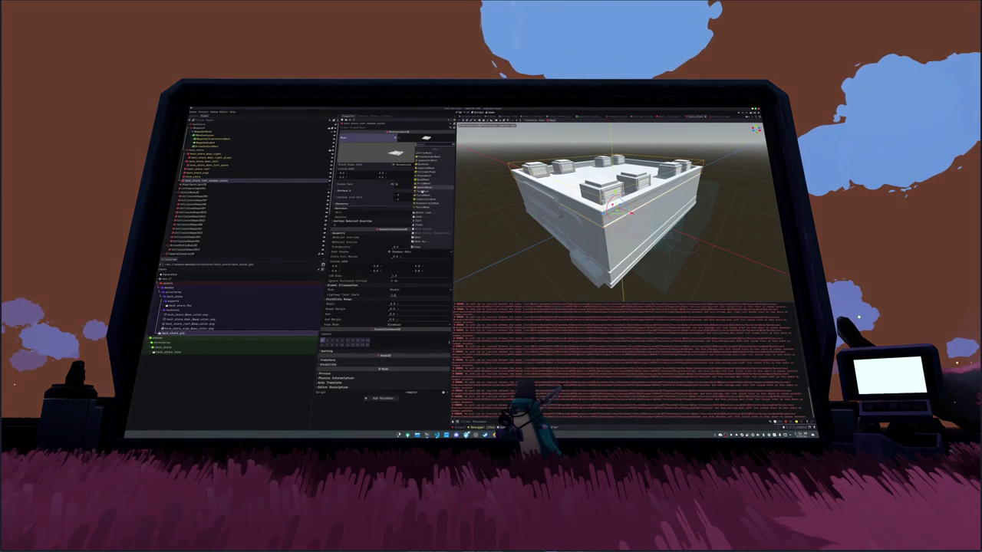
left_click(420, 243)
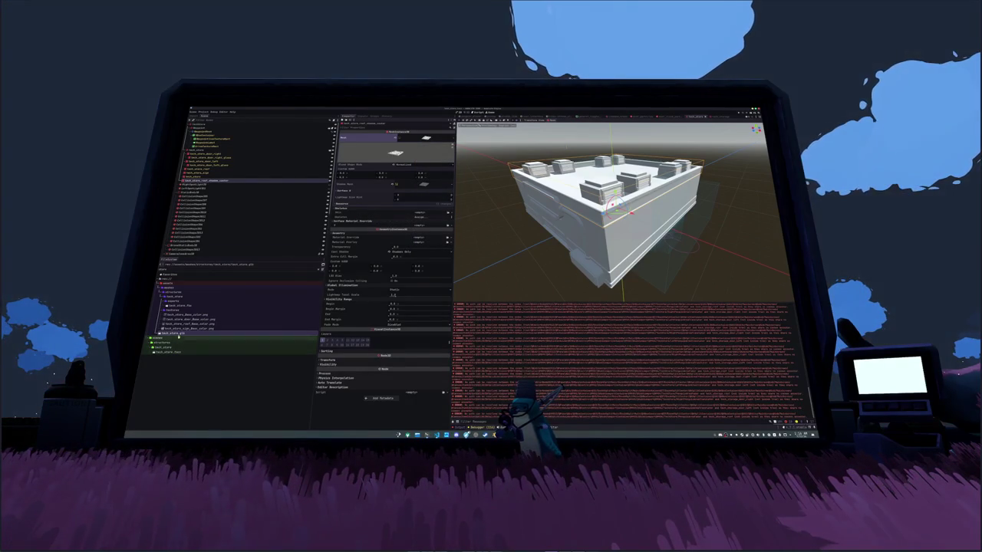
Step: Filter the FileSystem to 'store' and open Advanced Import Settings for tech_store.glb
left_click(240, 269)
key("BackSpace")
type("age")
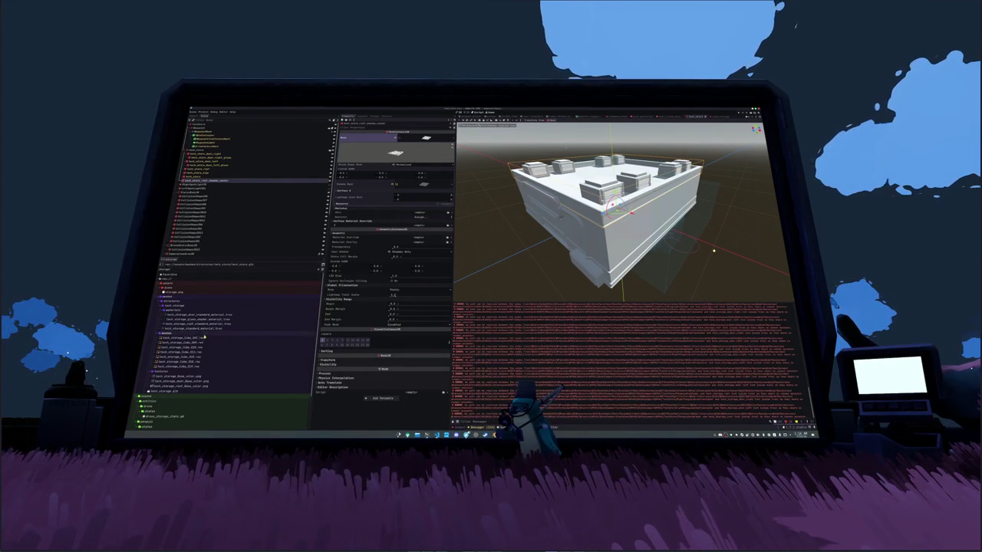
left_click(183, 391)
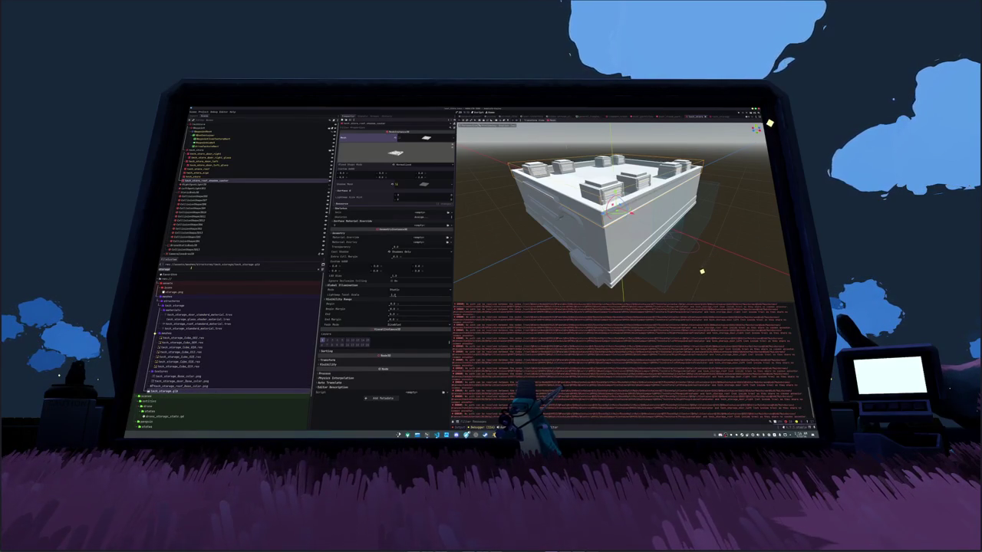
left_click(198, 150)
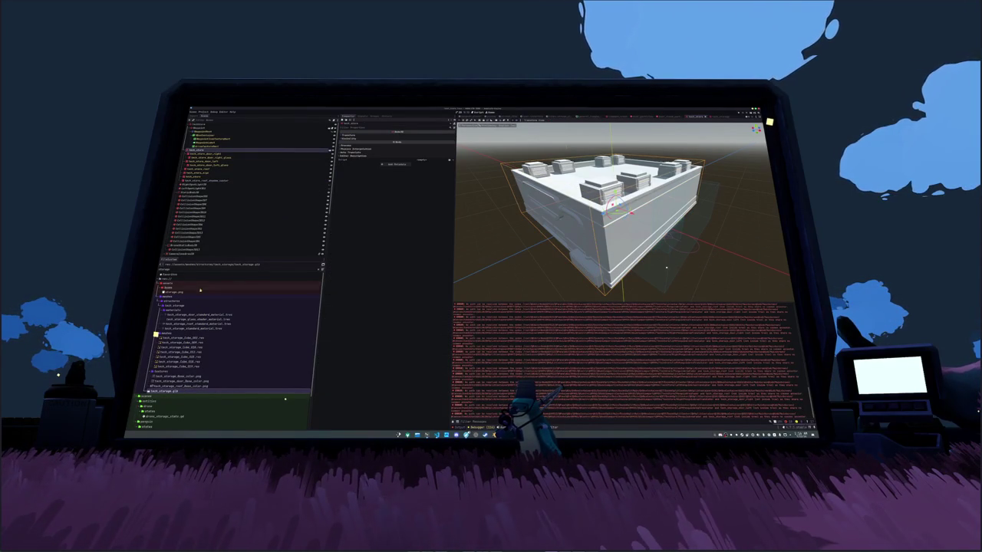
key("BackSpace")
key("BackSpace")
key("BackSpace")
type("e")
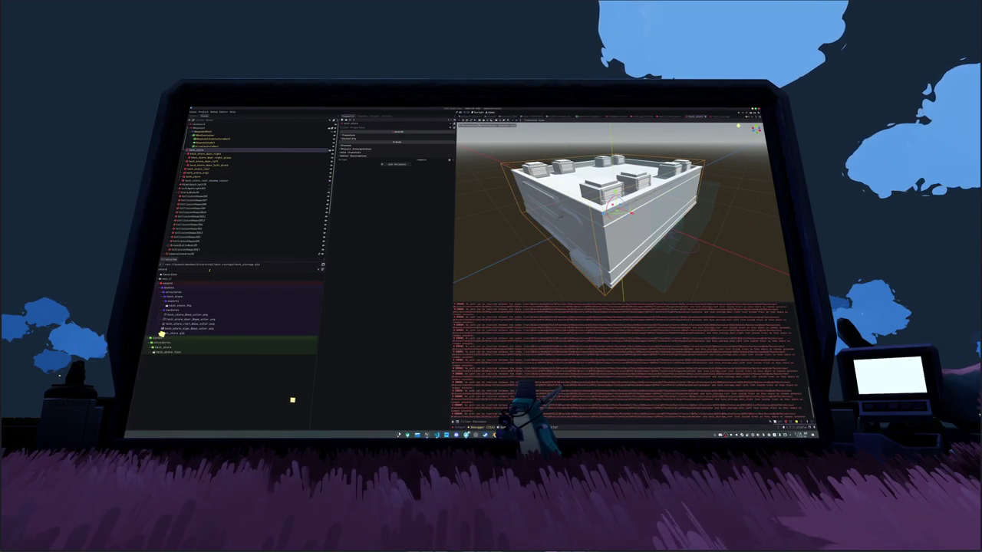
right_click(176, 334)
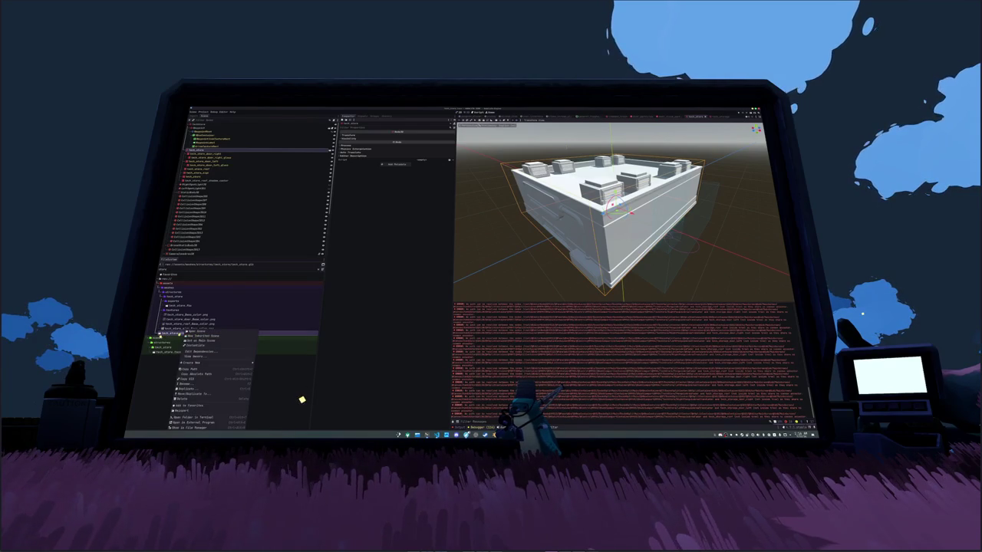
left_click(195, 342)
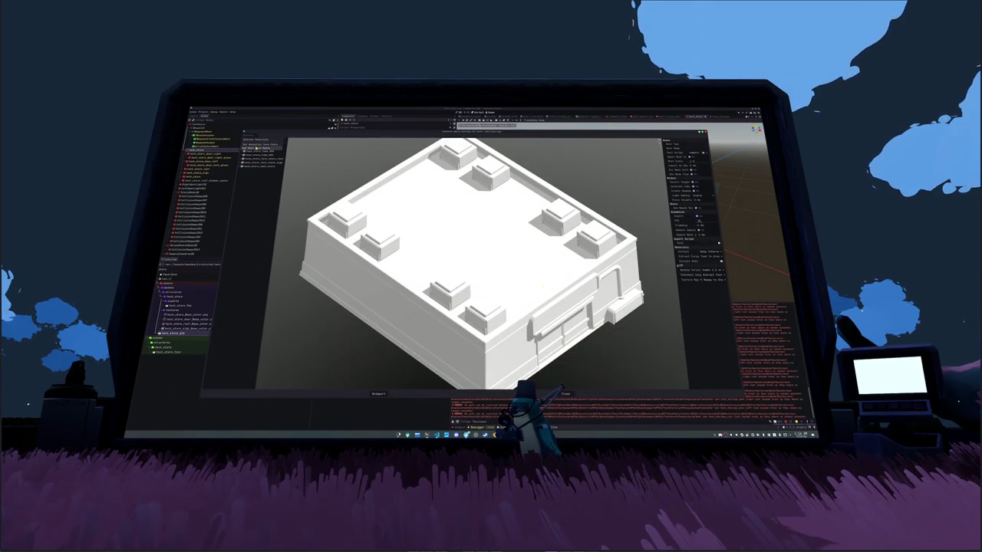
Step: Set the mesh save paths to a new meshes folder and reimport tech_store
left_click(257, 145)
left_click(700, 134)
key("Return")
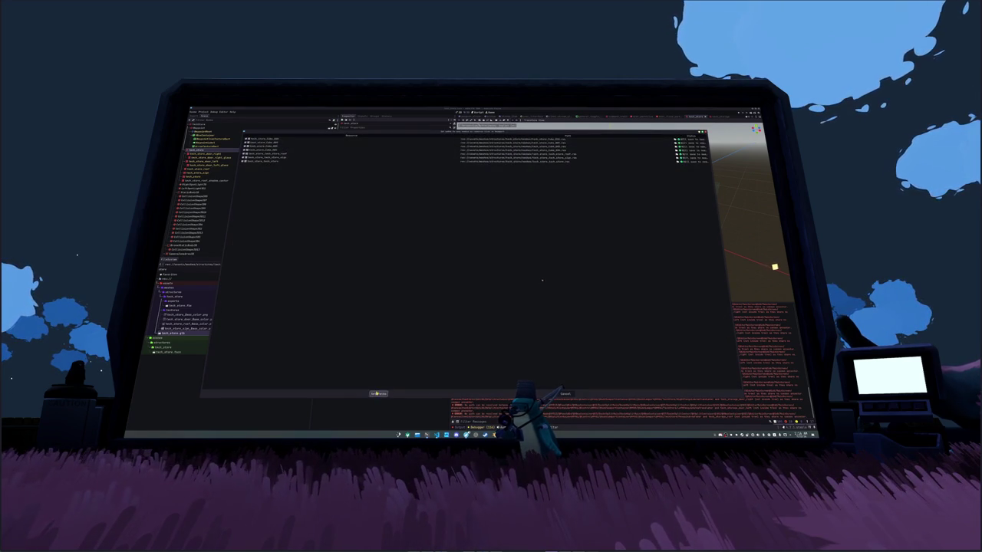
left_click(381, 393)
left_click(388, 392)
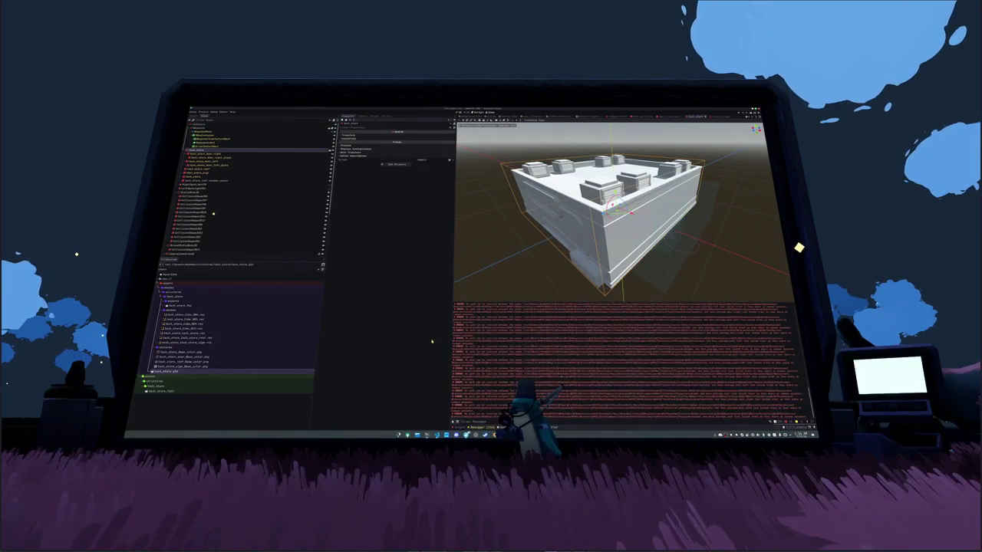
Step: Revisit the building's import settings, then inspect the extracted sign and roof mesh files
left_click(220, 180)
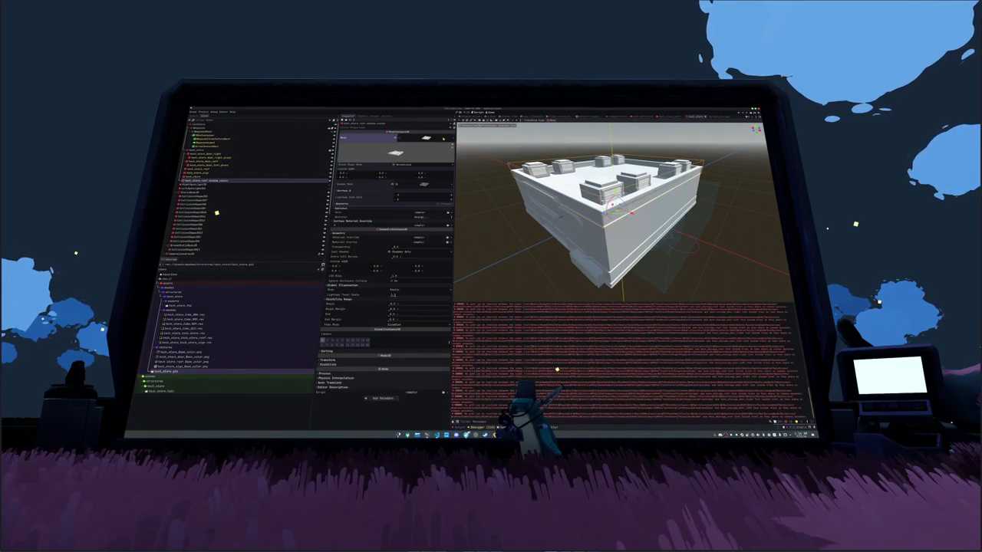
left_click(442, 138)
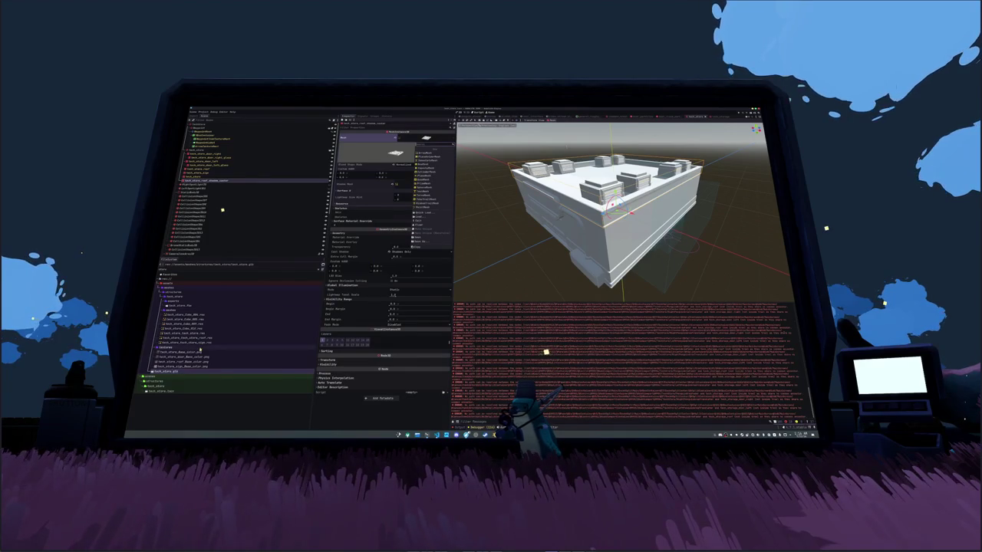
left_click(437, 245)
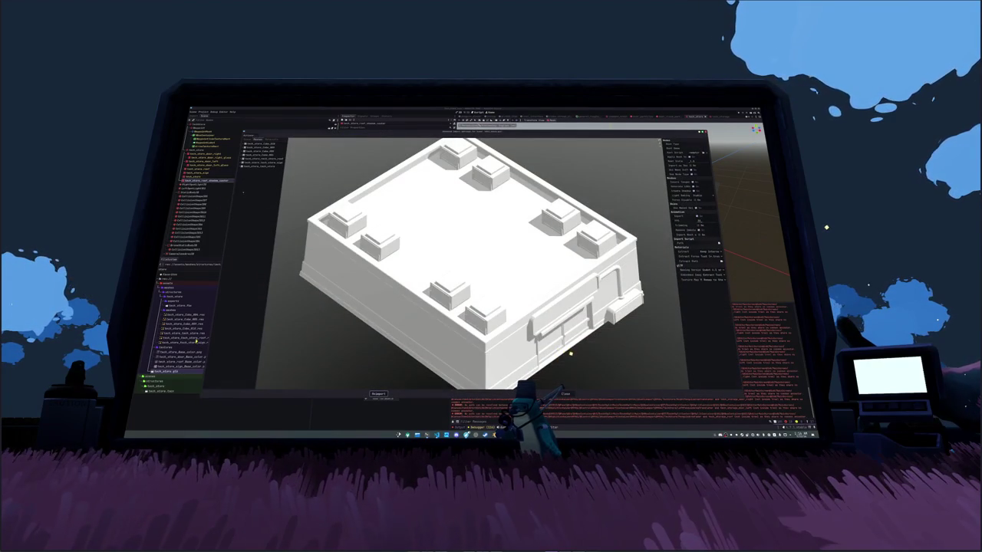
left_click(565, 394)
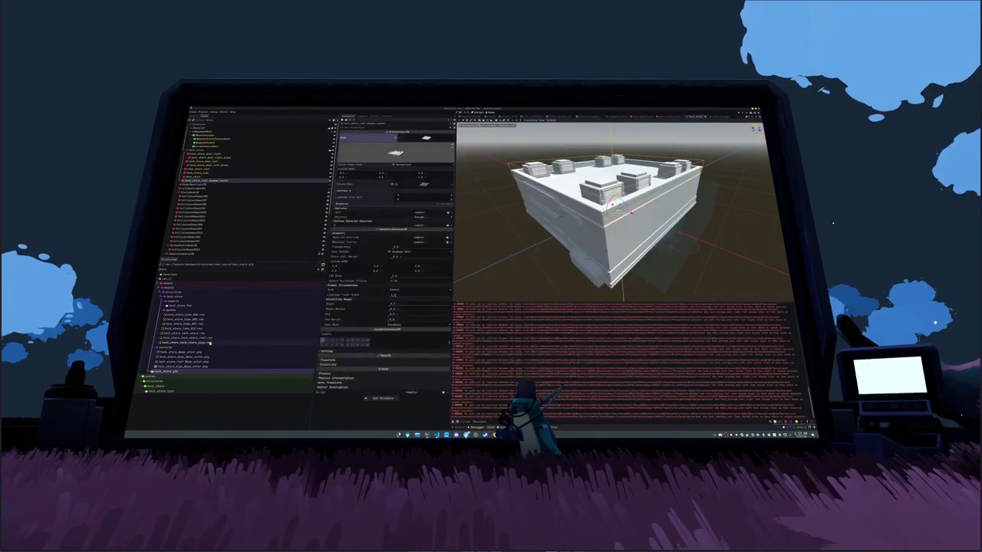
left_click(203, 342)
left_click(210, 338)
Step: Drag the roof mesh into the scene tree and create a materials folder inside tech_store
left_click_drag(200, 338, 224, 180)
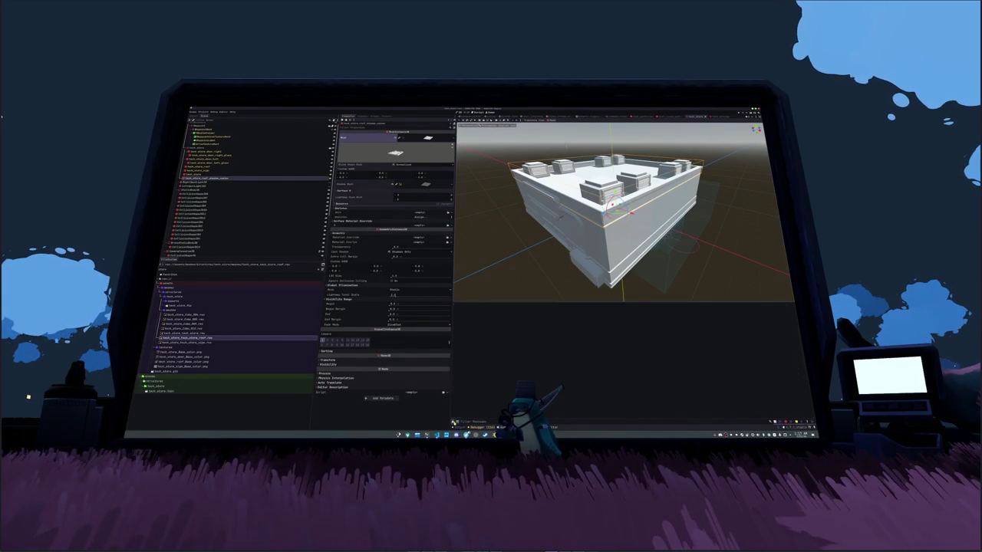
left_click(207, 151)
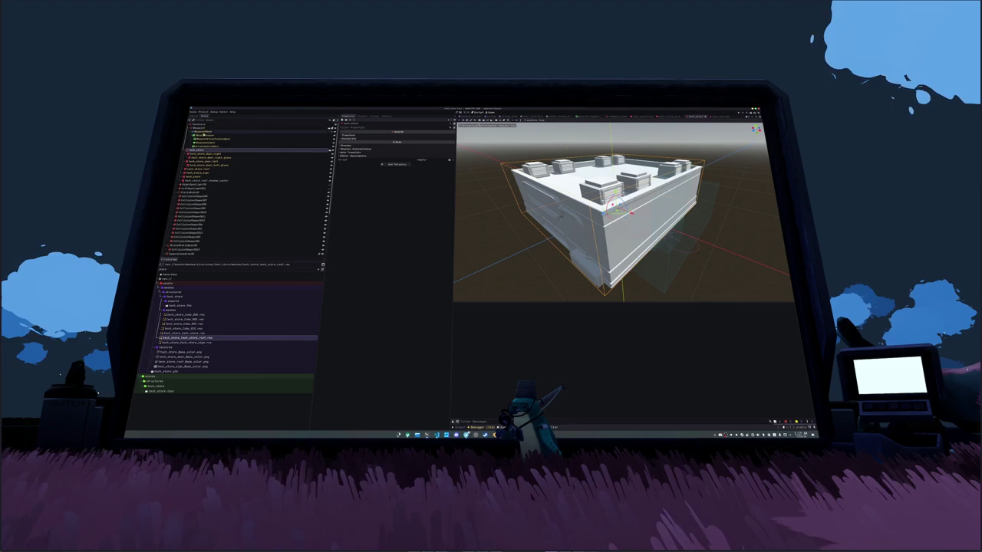
right_click(173, 296)
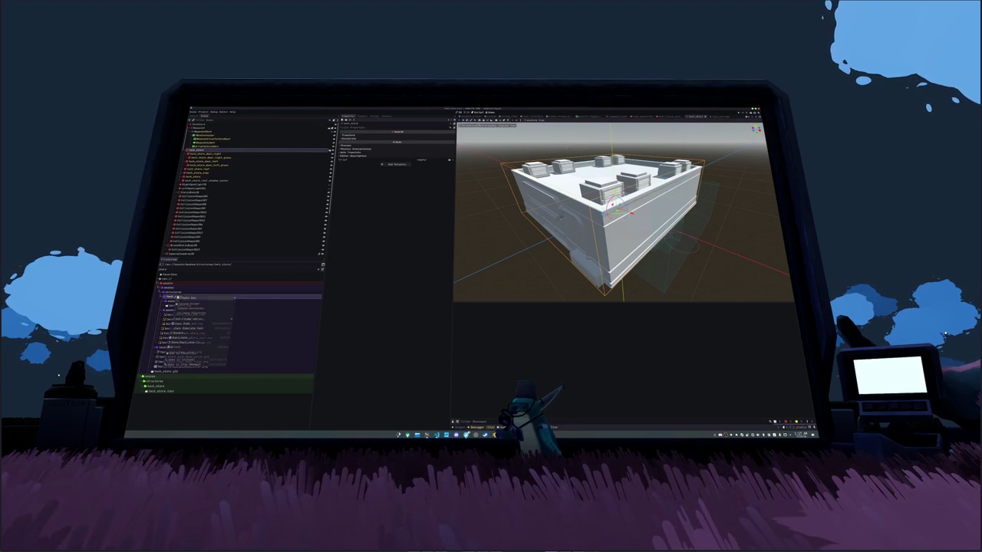
left_click(248, 298)
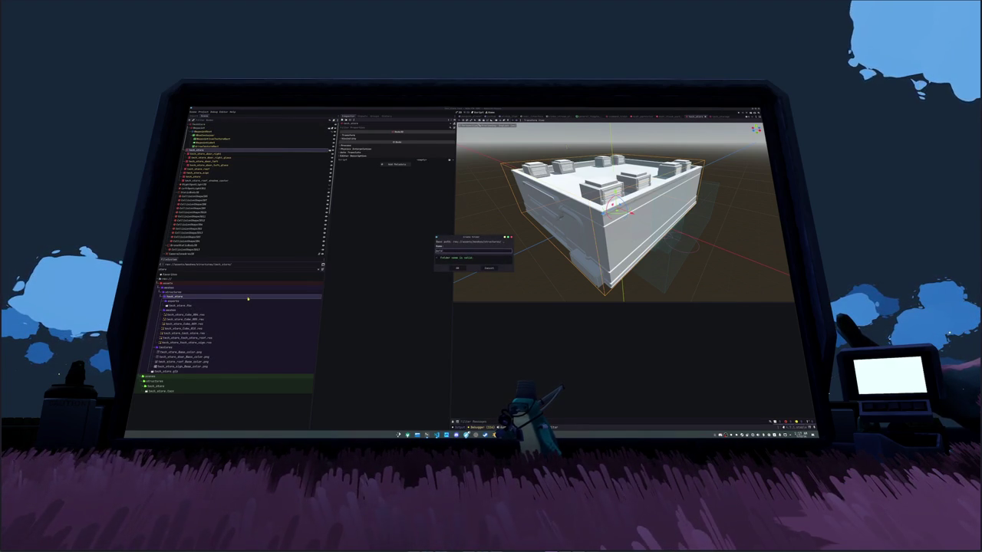
key("Return")
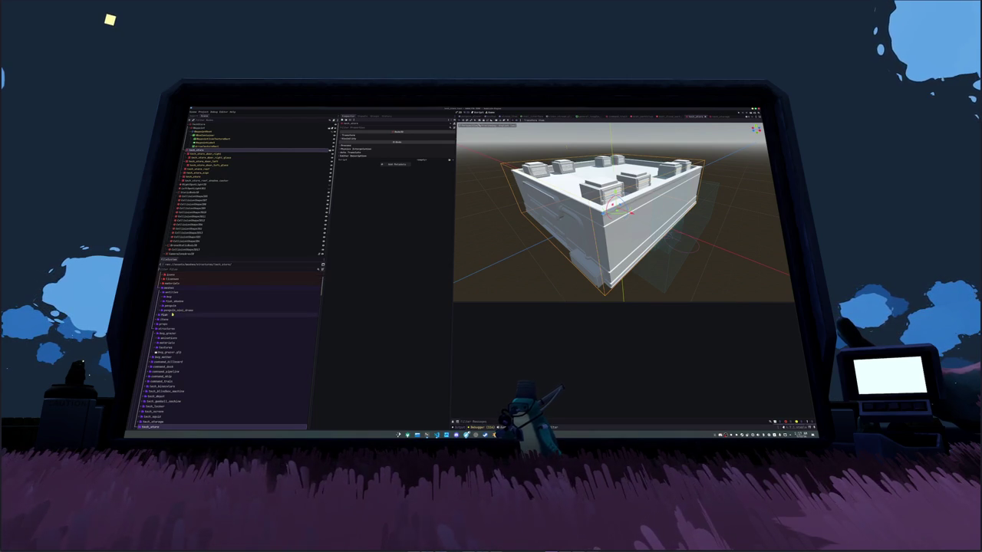
Step: Duplicate tech_storage's glass shader material as tech_store_glass_shader_material.tres and move it into tech_store/materials
scroll(175, 316, "down", 3)
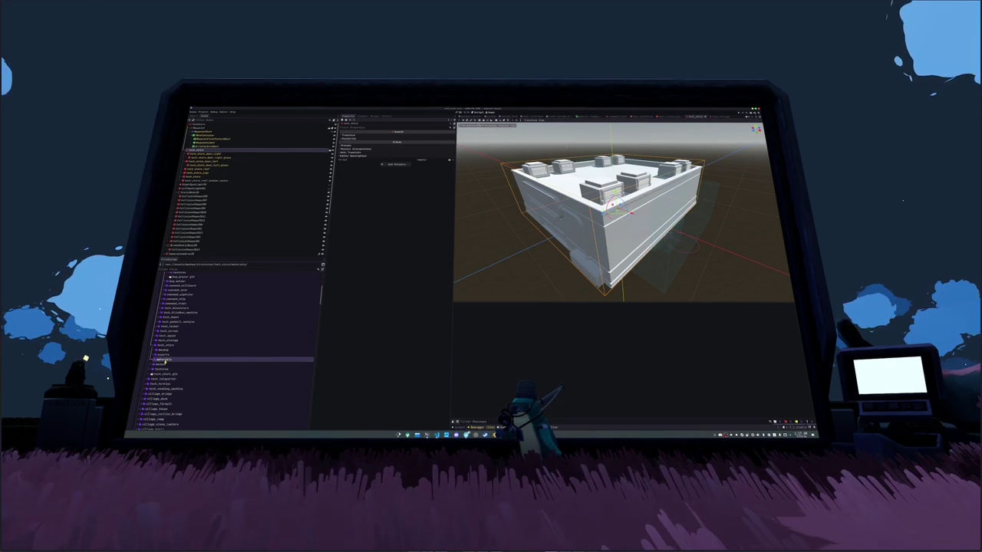
right_click(165, 356)
mouse_move(222, 356)
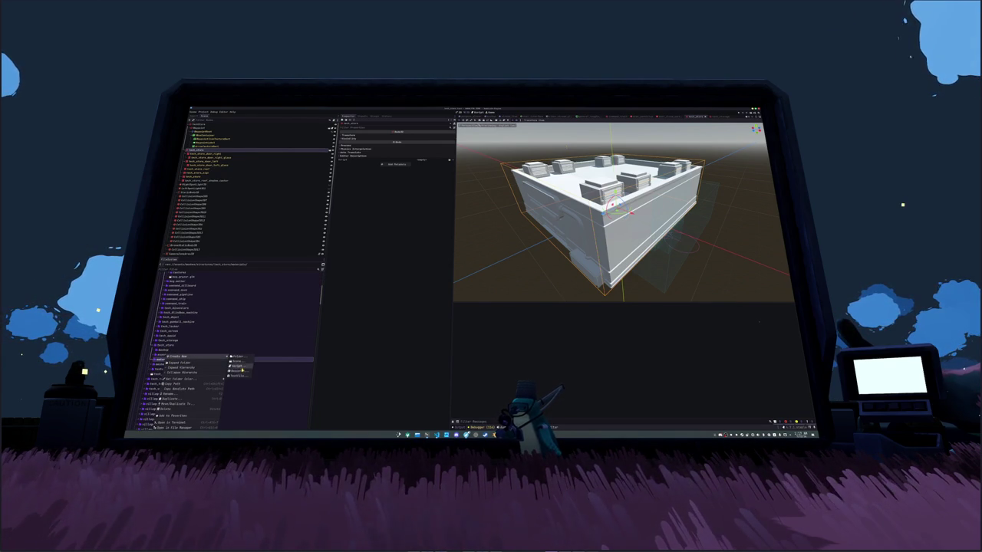
key("Escape")
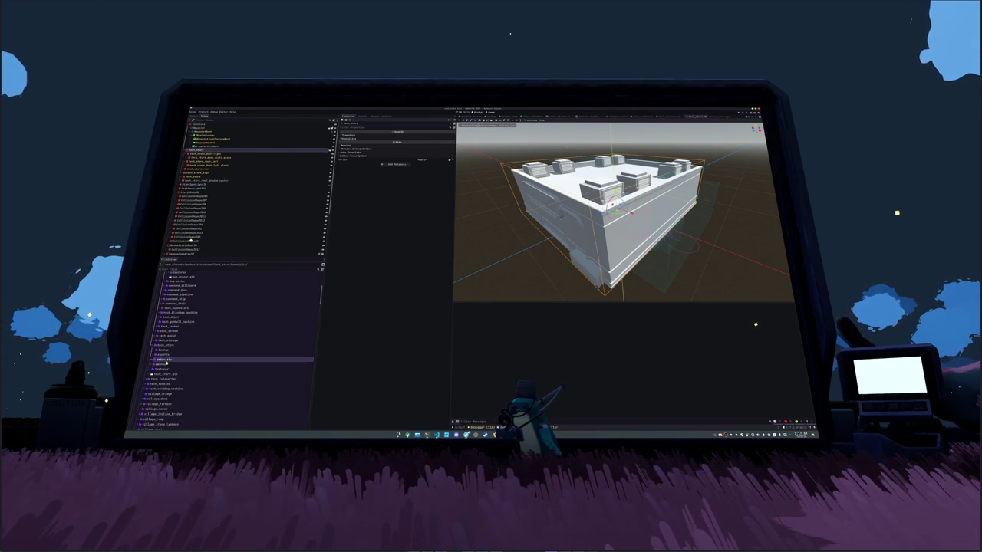
double_click(165, 340)
double_click(166, 349)
double_click(166, 344)
left_click(187, 316)
left_click(188, 316)
key("ctrl+d")
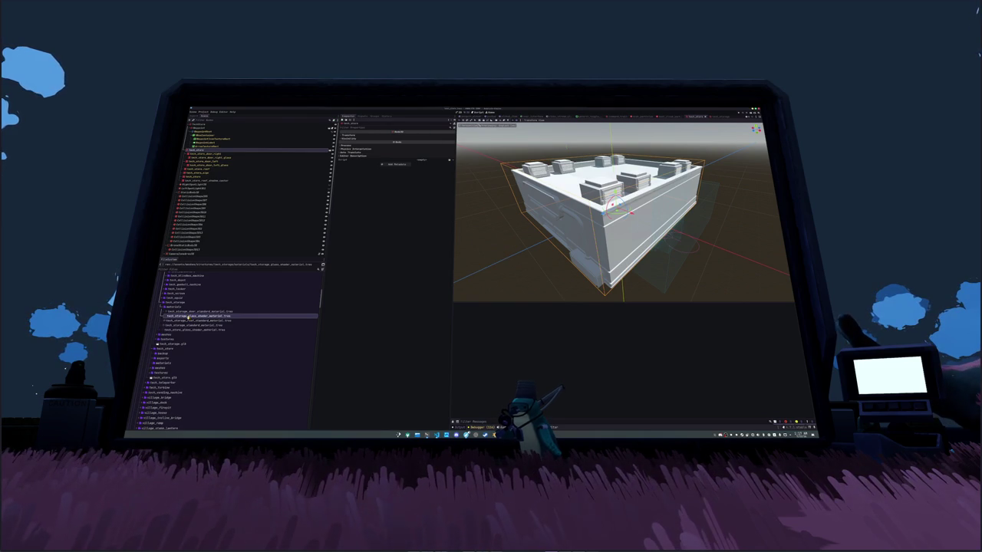
mouse_move(191, 330)
left_mouse_down()
mouse_move(188, 365)
mouse_move(172, 364)
left_mouse_up()
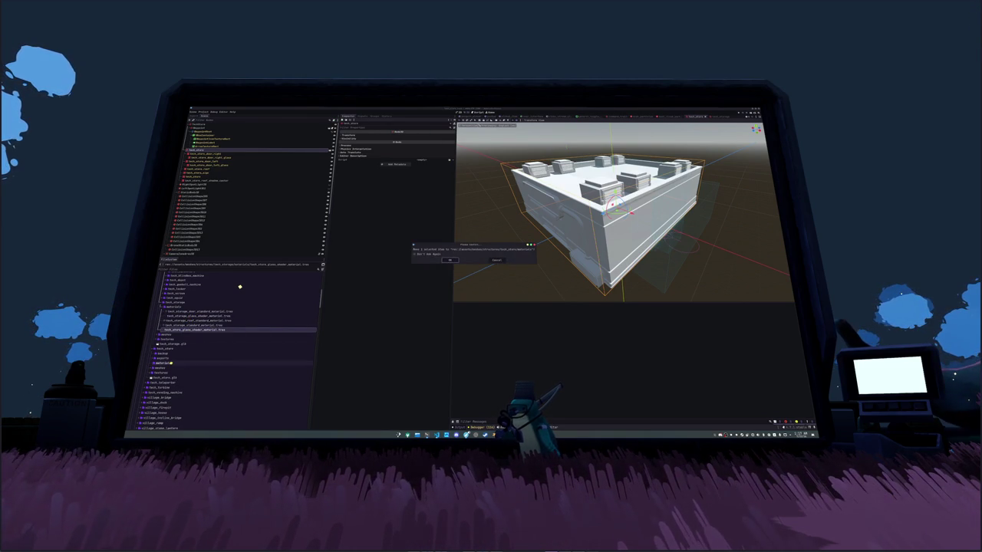
left_click(451, 262)
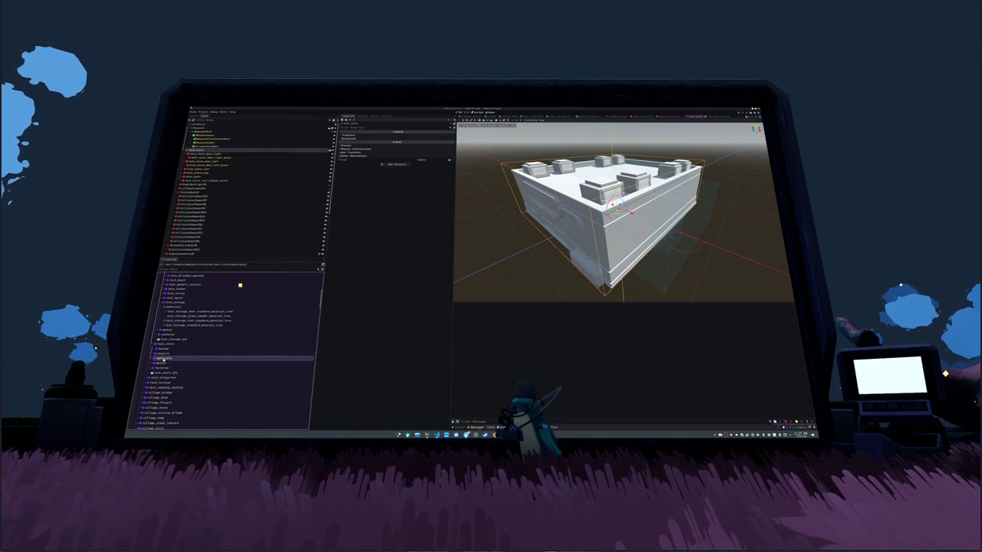
Step: Put the glass material into door_right_plane's Material Override and frame the door in view
left_click(208, 158)
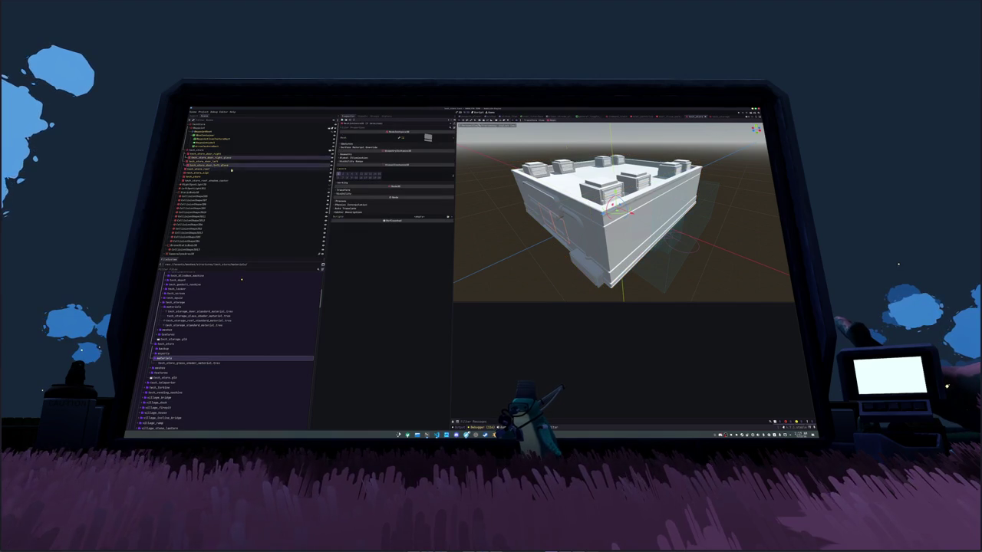
mouse_move(188, 363)
left_mouse_down()
mouse_move(245, 340)
mouse_move(418, 158)
left_mouse_up()
key("f")
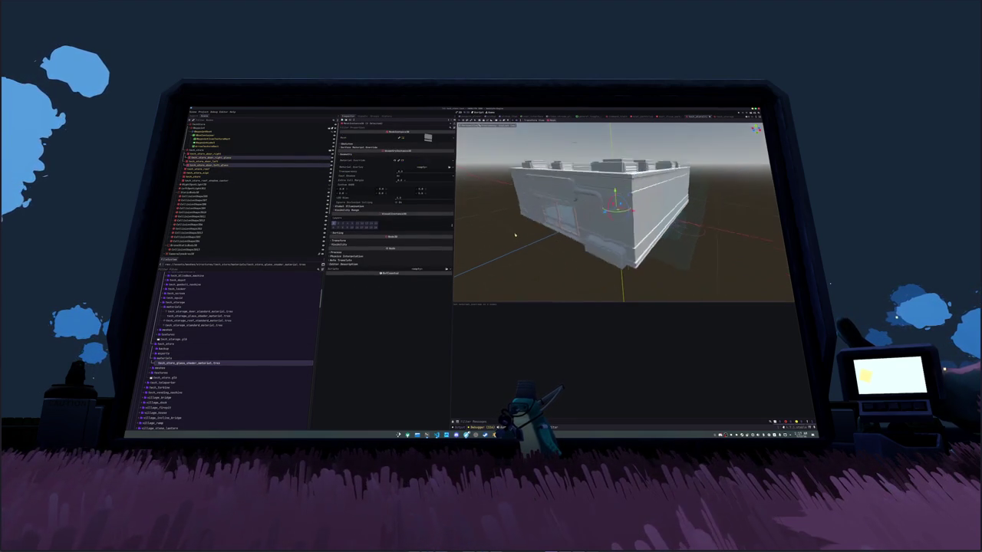
scroll(524, 225, "down", 5)
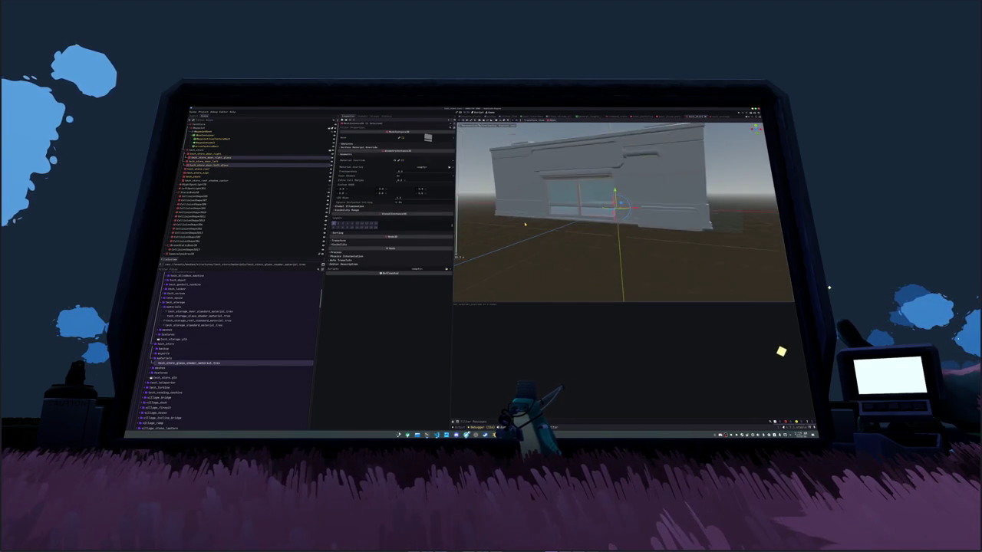
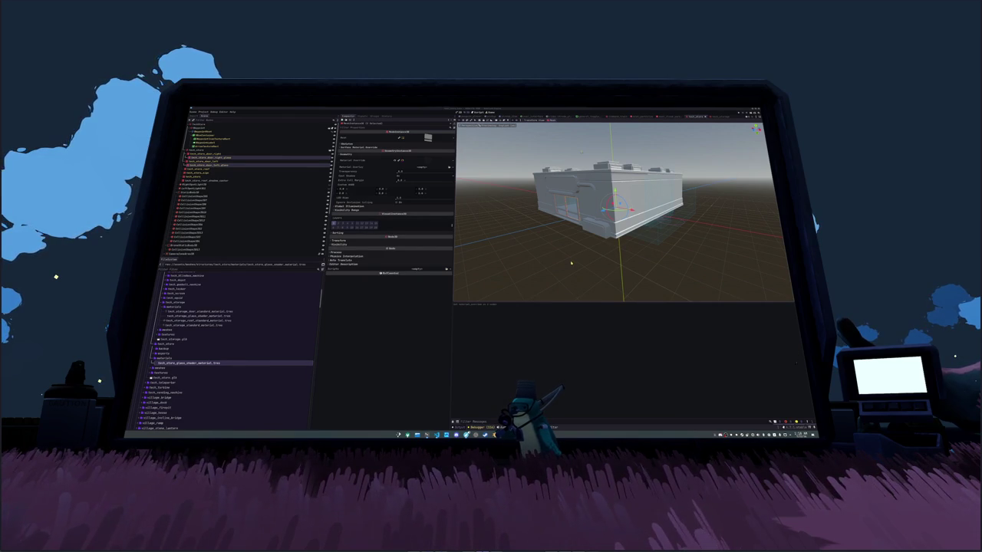
Step: Duplicate the storage material as tech_store_standard_material and move it into the materials folder
left_click(220, 162)
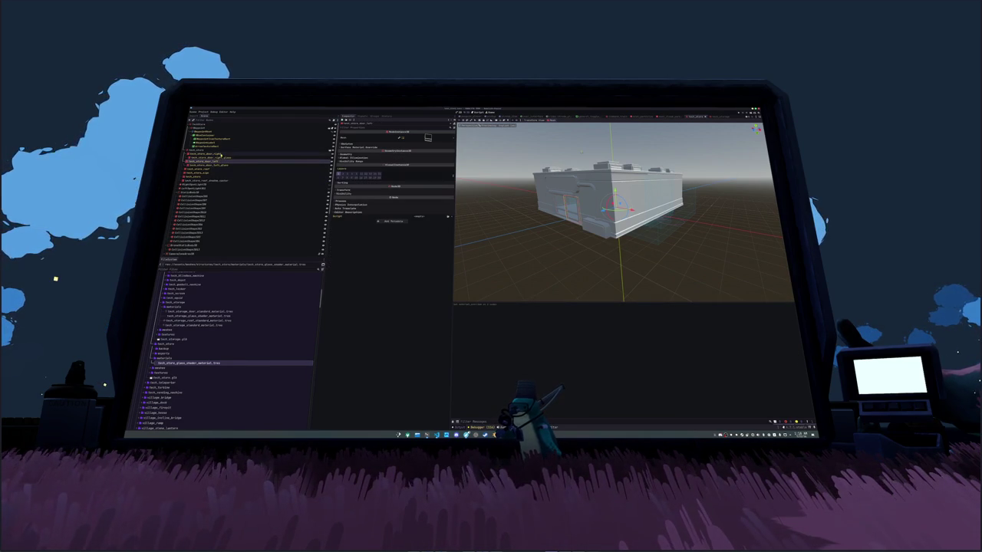
left_click(203, 326)
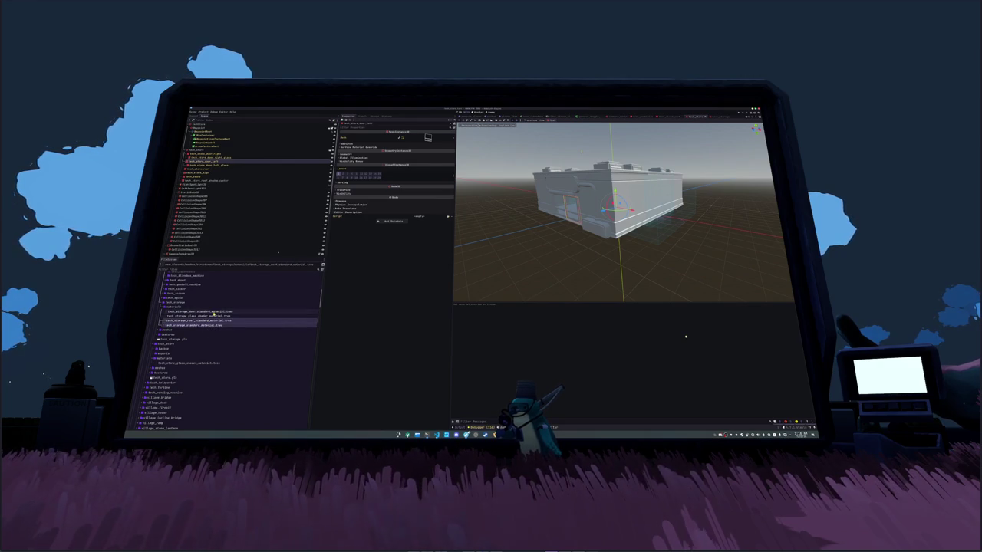
key("ctrl+d")
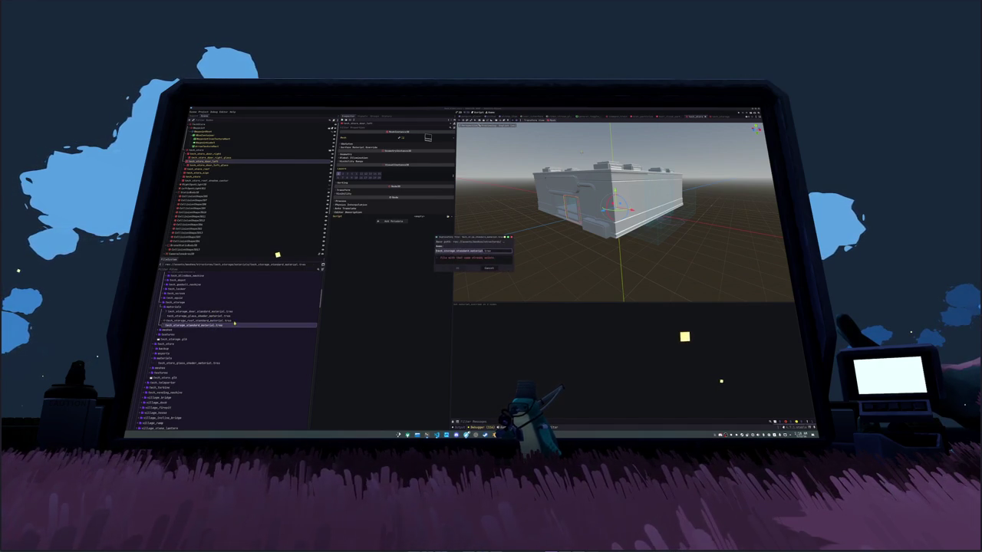
type("tech_store_standard_material")
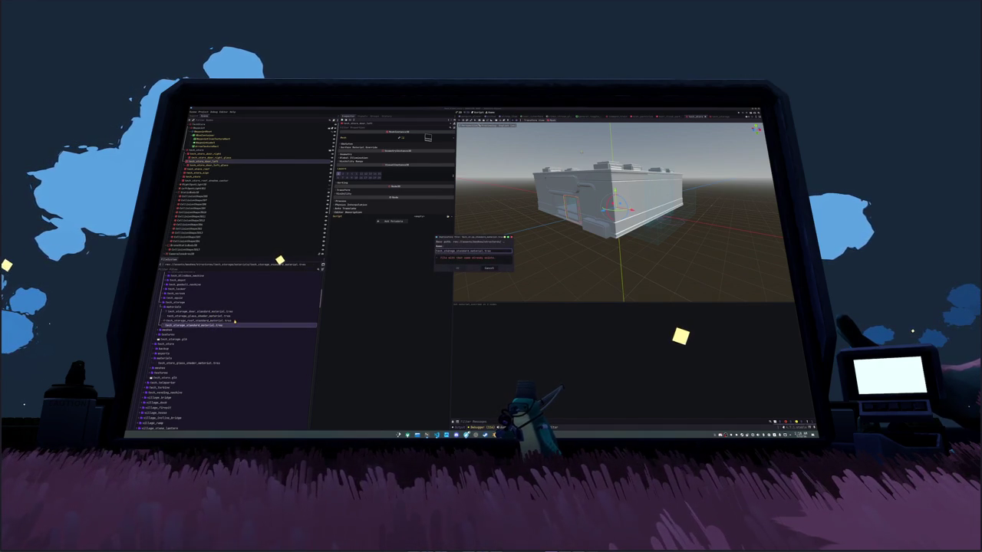
key("Return")
mouse_move(192, 330)
left_mouse_down()
mouse_move(169, 341)
mouse_move(162, 363)
left_mouse_up()
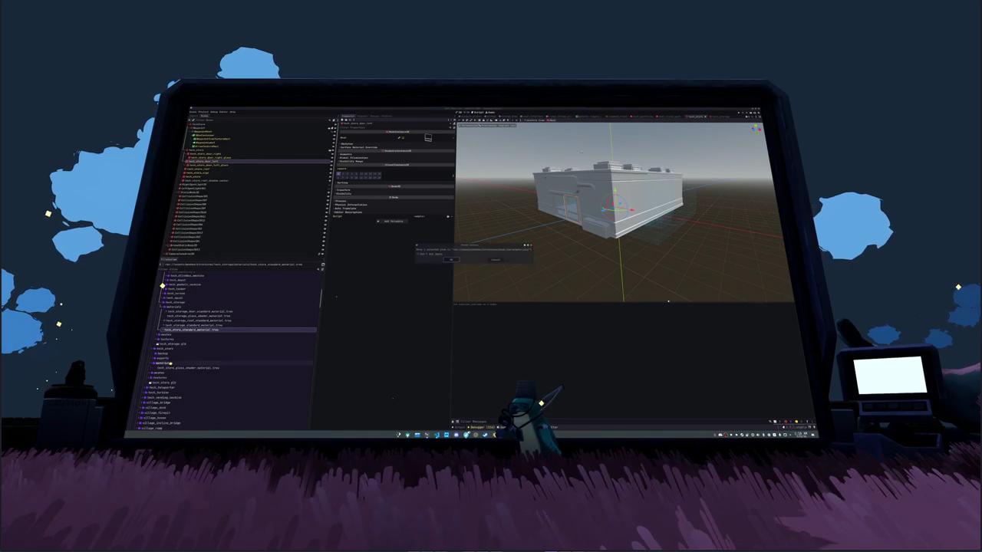
left_click(451, 261)
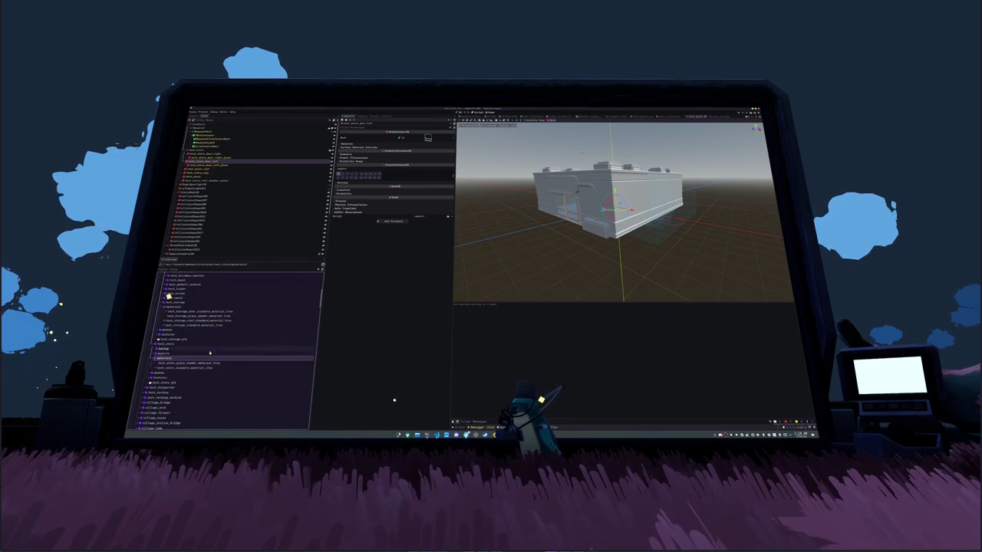
left_click(188, 364)
Step: Assign an albedo texture to tech_store_standard_material
left_click(188, 368)
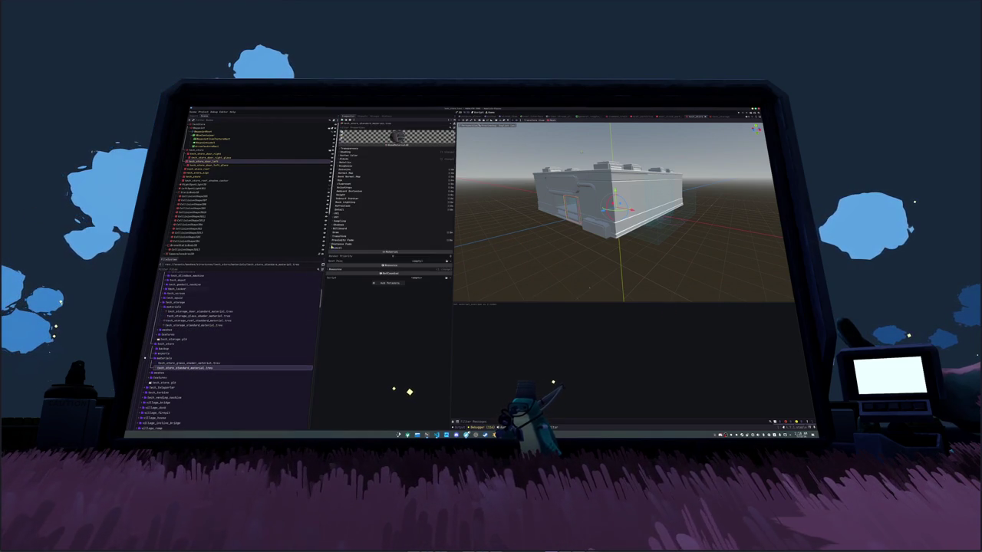
left_click(401, 169)
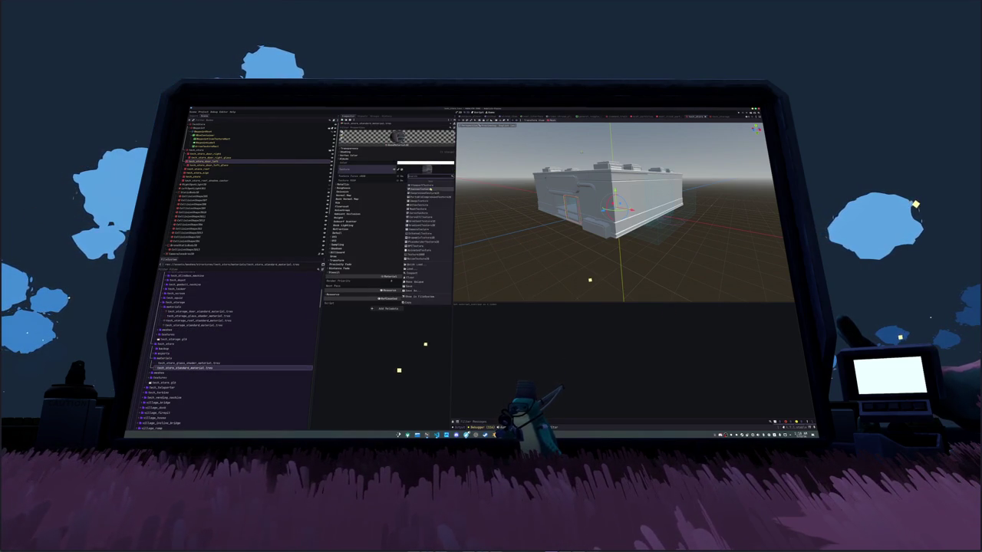
left_click(428, 261)
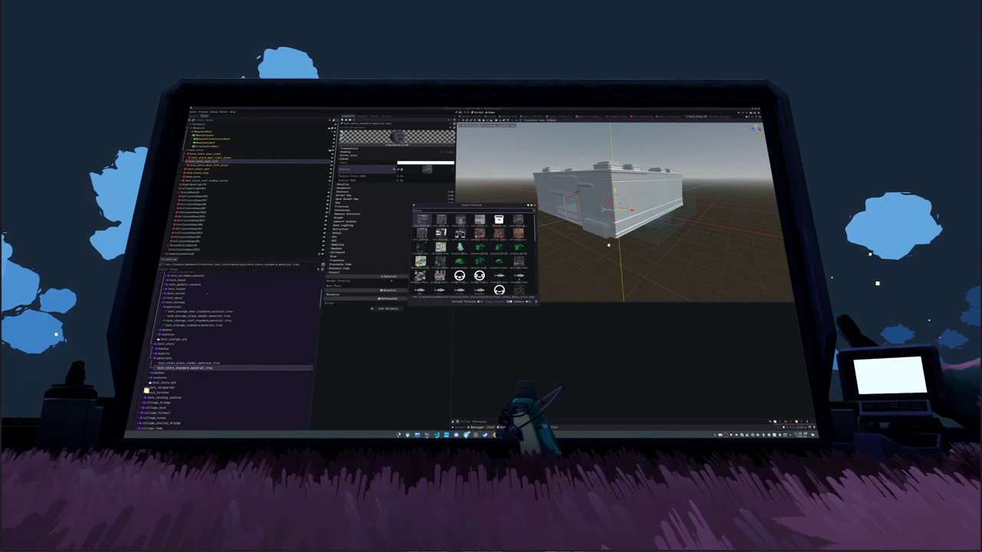
key("Escape")
Step: Set tech_store_standard_material as the store building mesh's Material Override
left_click(205, 173)
left_click(205, 176)
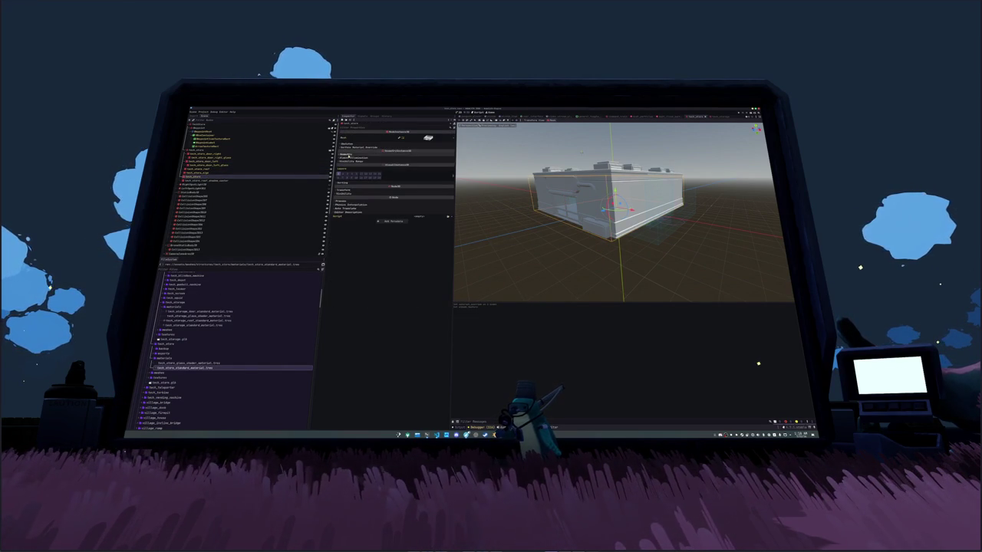
left_click(449, 160)
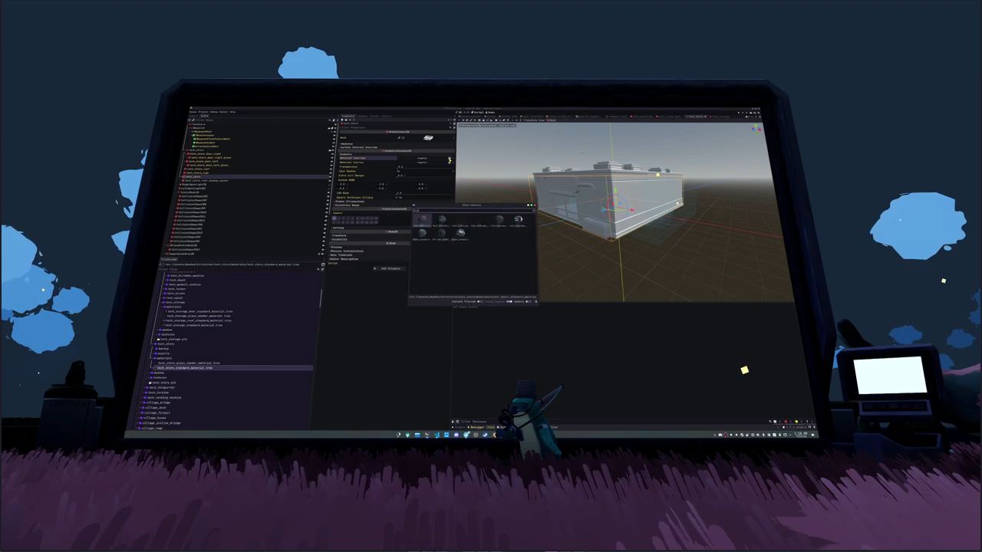
type("e")
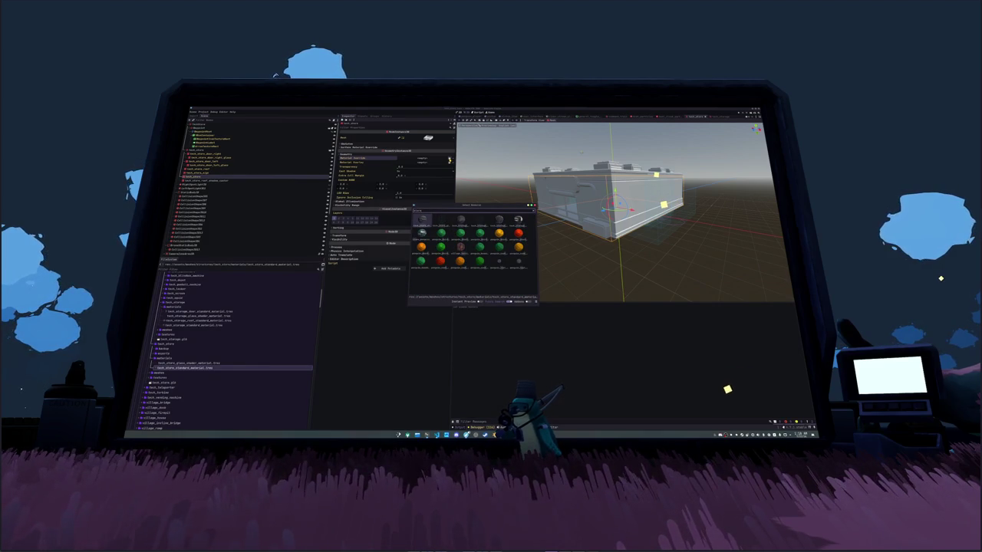
key("Return")
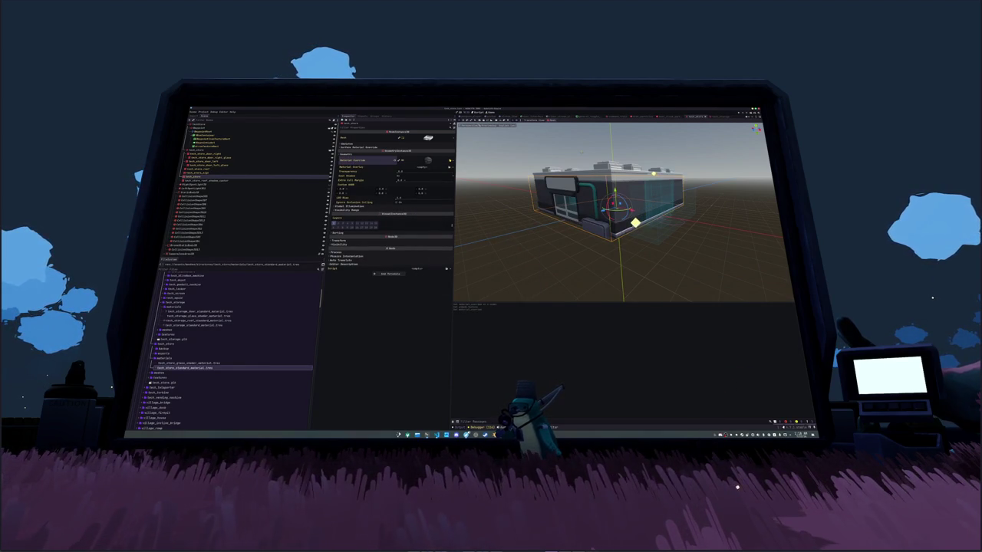
Step: Duplicate the store material as a roof material and make it the roof's Material Override
left_click(194, 174)
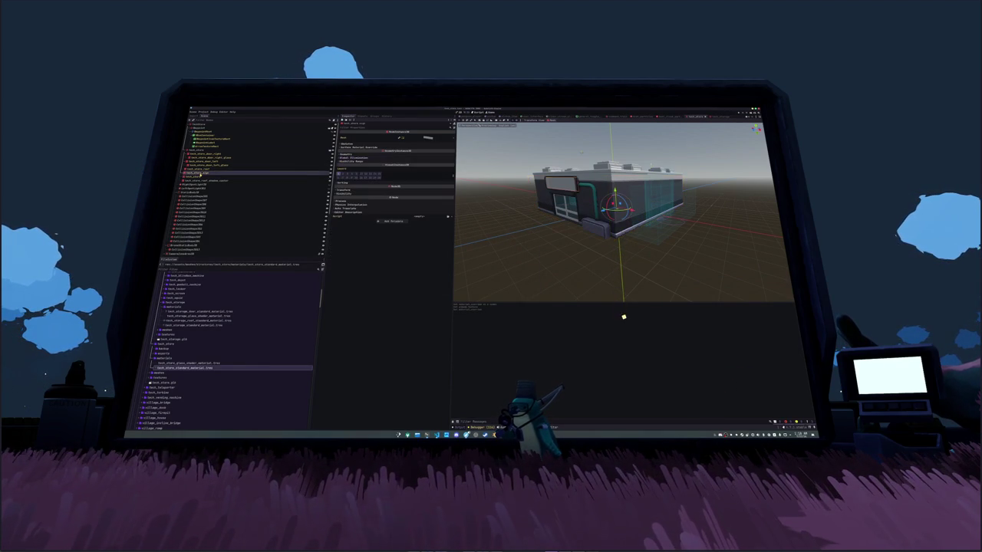
key("ctrl+d")
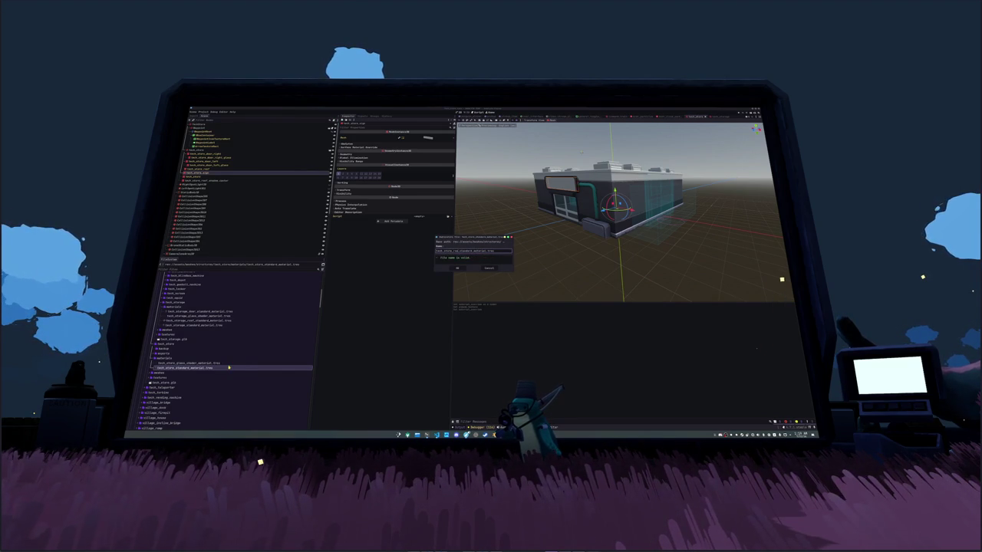
key("Return")
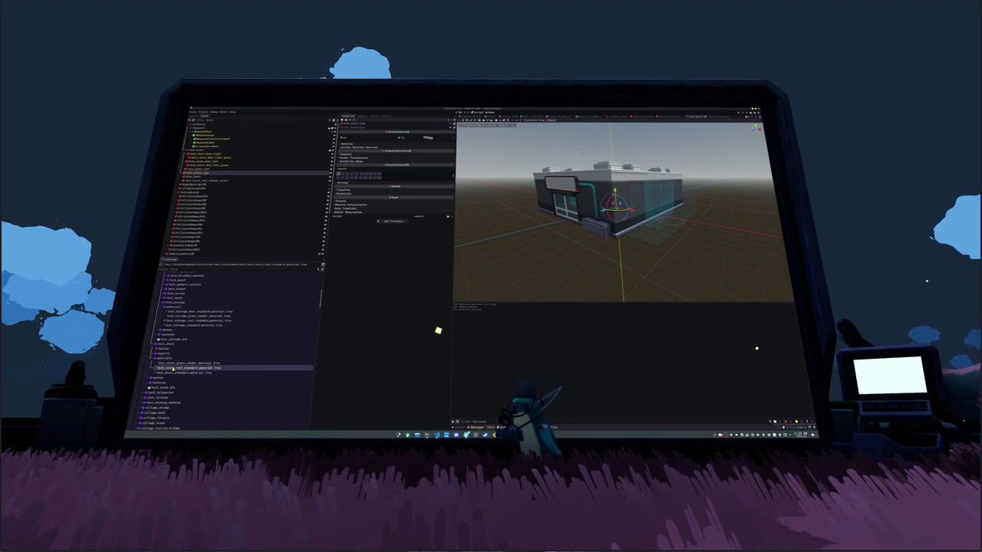
mouse_move(192, 368)
left_mouse_down()
mouse_move(207, 168)
mouse_move(357, 158)
left_mouse_up()
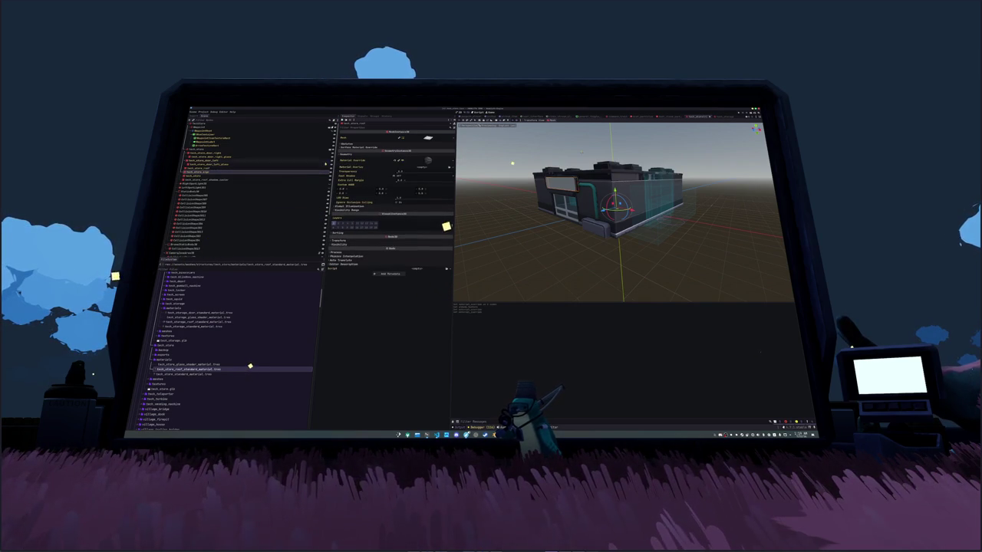
left_click(201, 179)
mouse_move(188, 369)
left_mouse_down()
mouse_move(391, 234)
mouse_move(409, 238)
left_mouse_up()
Step: Give the roof material the store_roof albedo texture via Quick Load
left_click(391, 252)
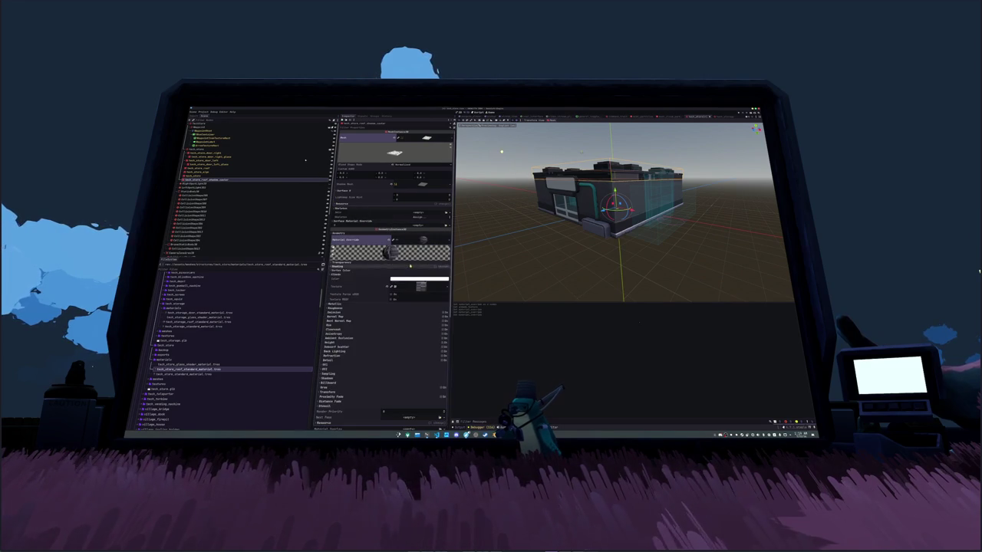
left_click(447, 285)
left_click(411, 384)
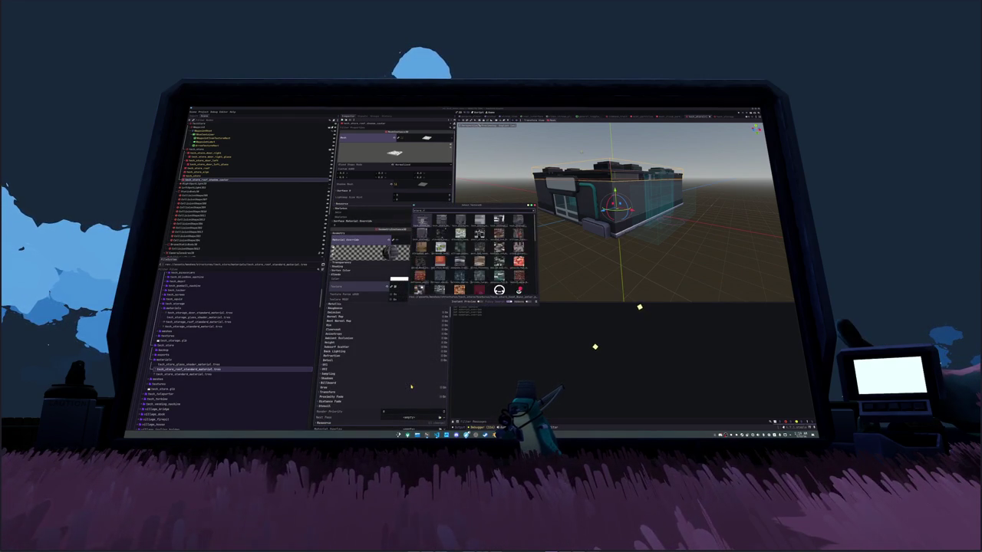
type("store_roof")
key("Return")
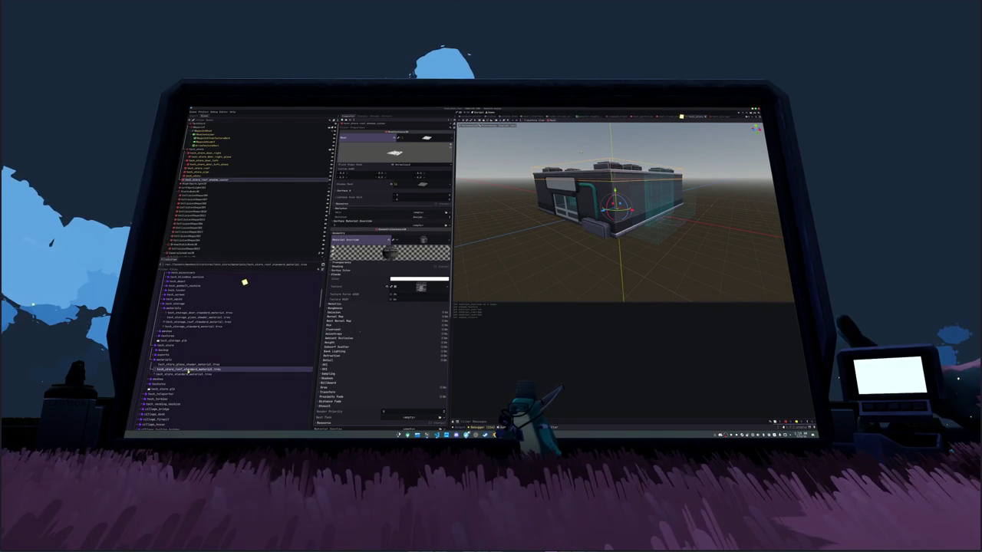
Step: Duplicate the roof material as the sign material, set its albedo texture, and save
key("ctrl+d")
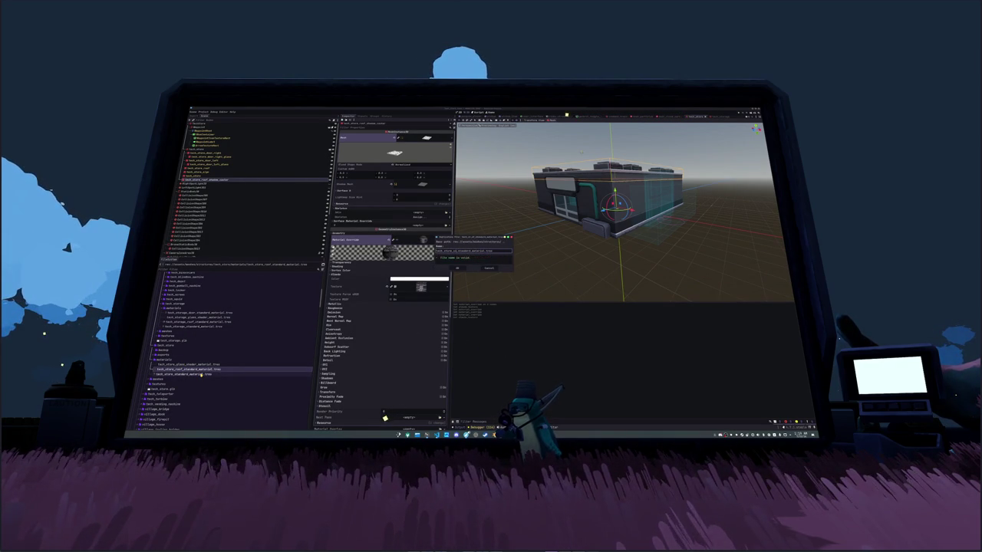
key("Return")
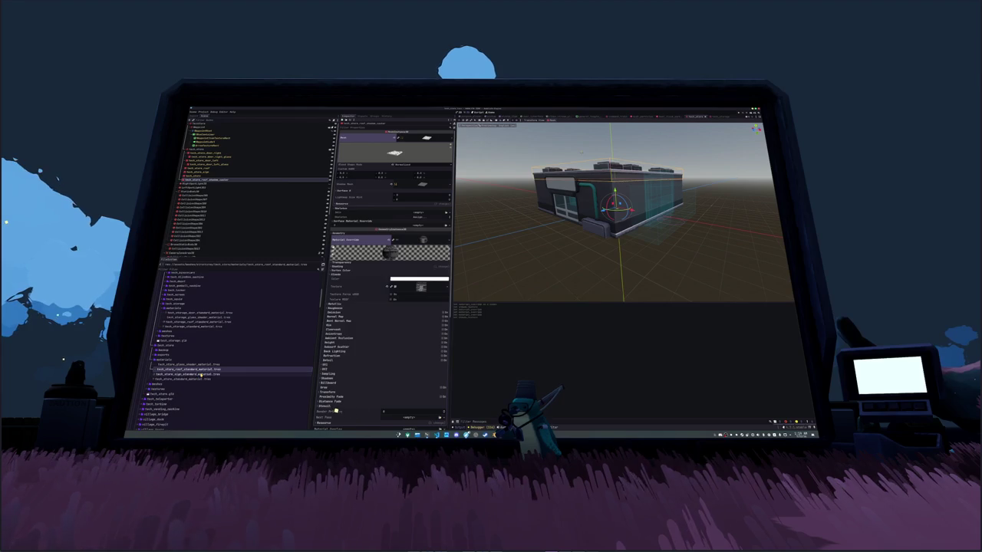
left_click(201, 374)
left_click(398, 169)
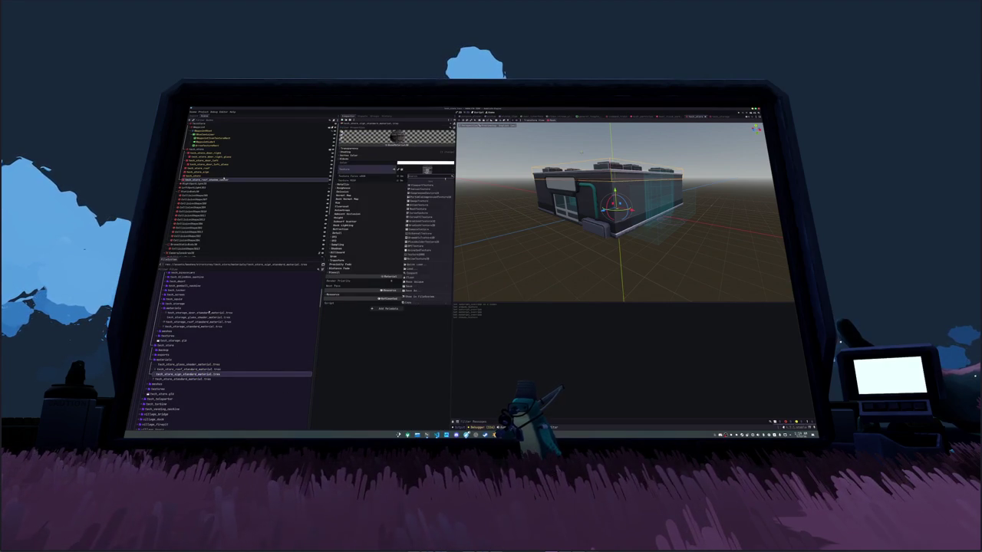
left_click(420, 264)
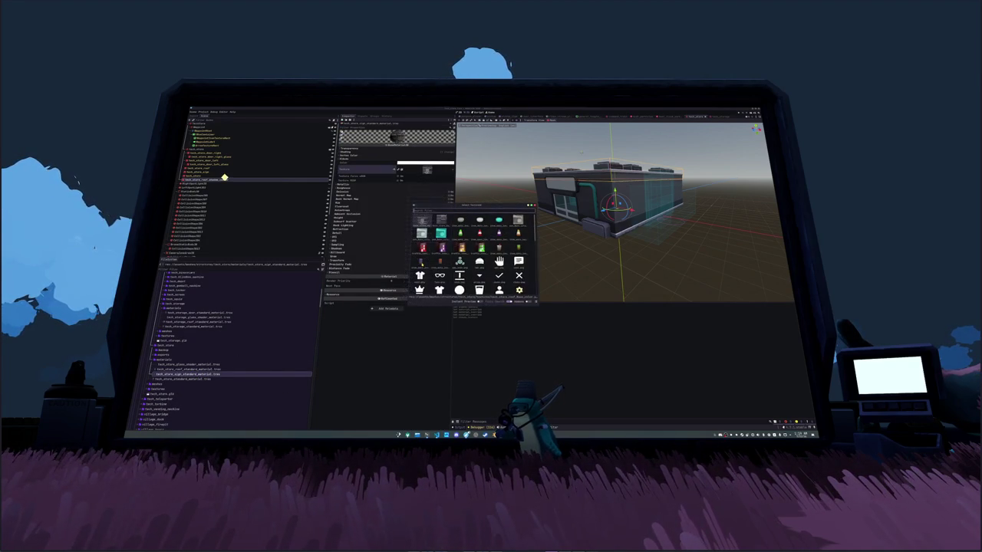
key("Return")
key("ctrl+s")
Step: Apply the sign material to tech_store_sign's Material Override and save the scene
left_click(198, 172)
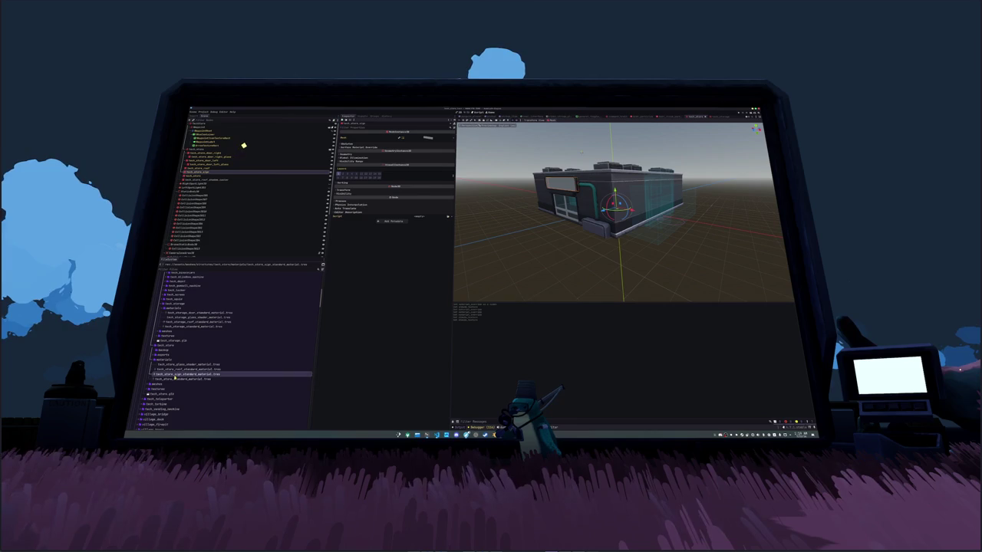
left_click(352, 155)
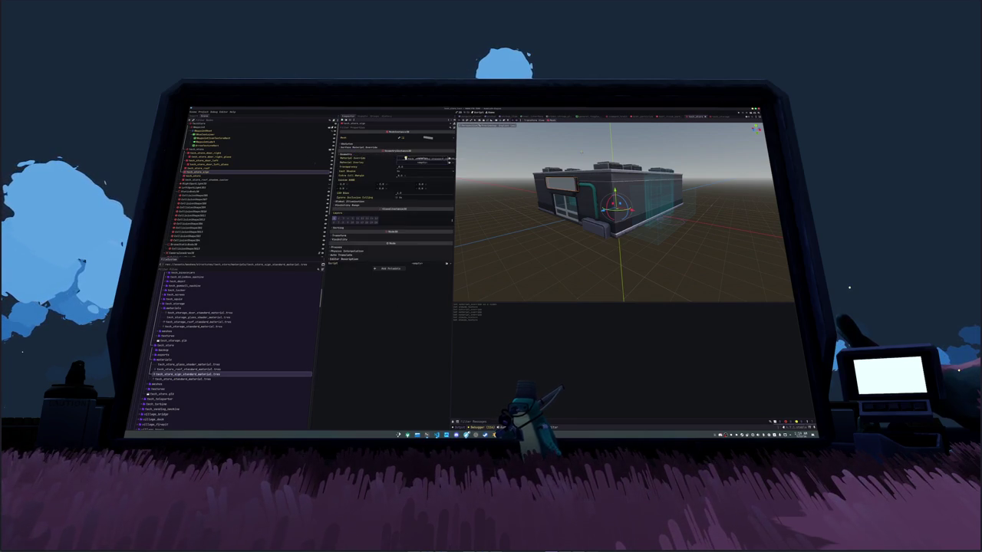
key("ctrl+s")
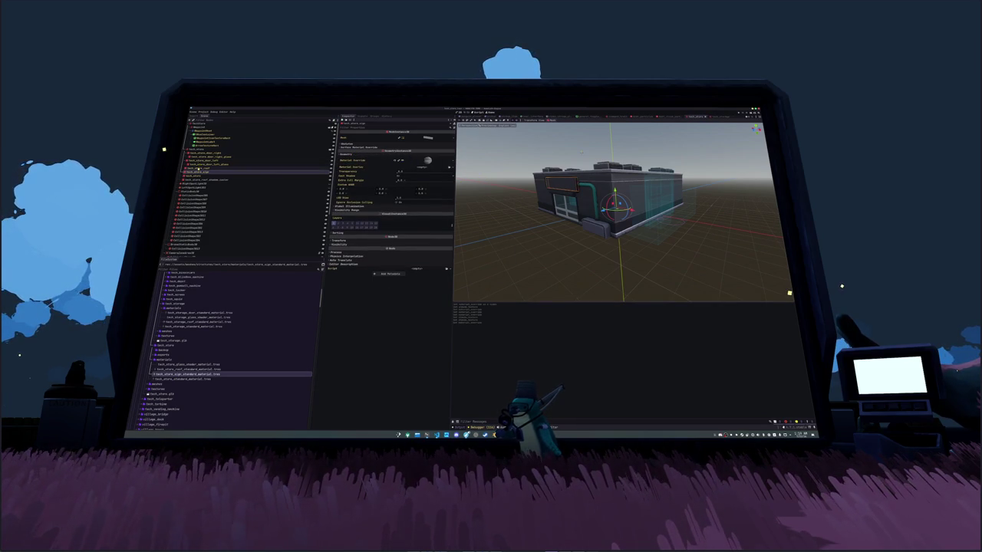
left_click(196, 184)
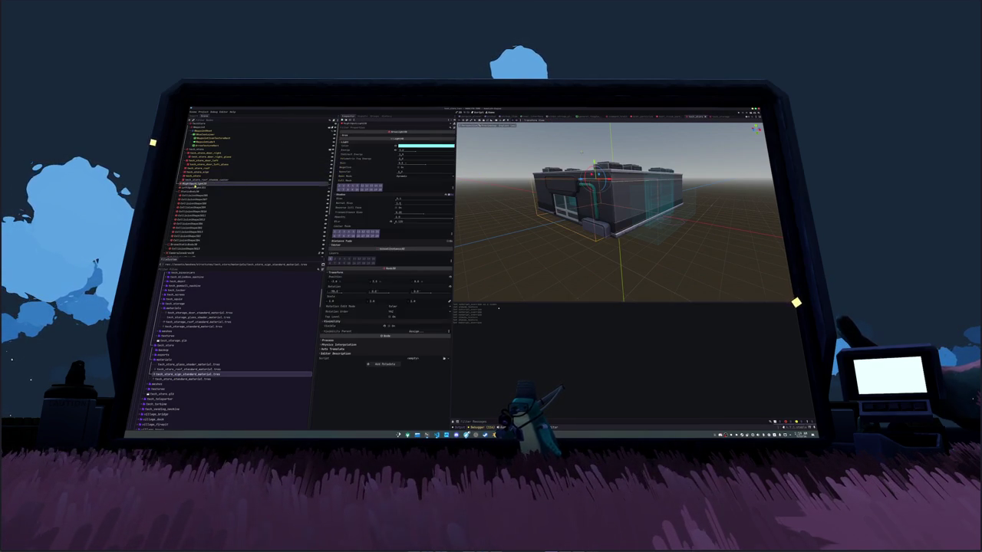
Step: Frame the store's lights and drag one to a new spot inside the room
left_click(203, 190, "ctrl")
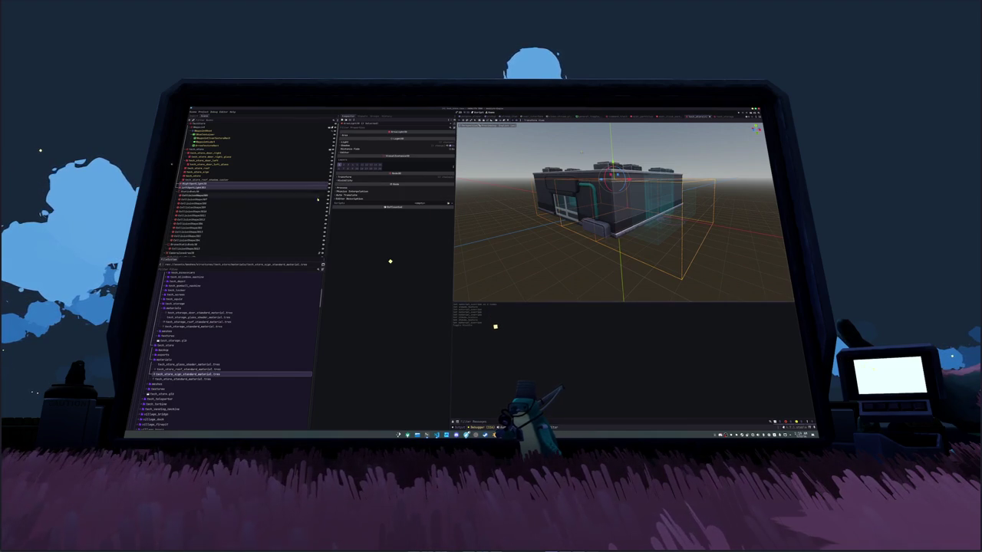
key("f")
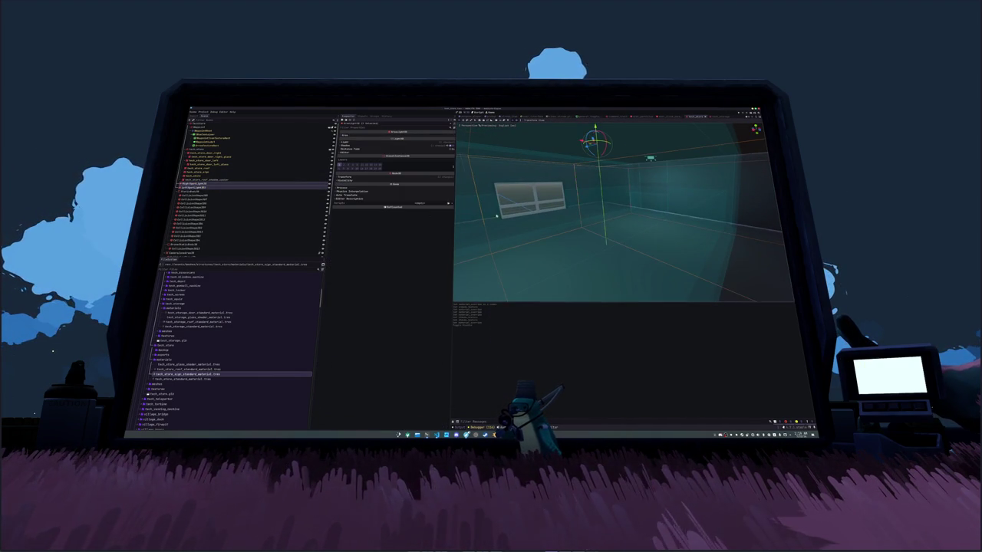
left_click_drag(495, 215, 519, 207)
mouse_move(580, 148)
left_mouse_down()
mouse_move(500, 151)
mouse_move(692, 159)
left_mouse_up()
left_click(518, 146)
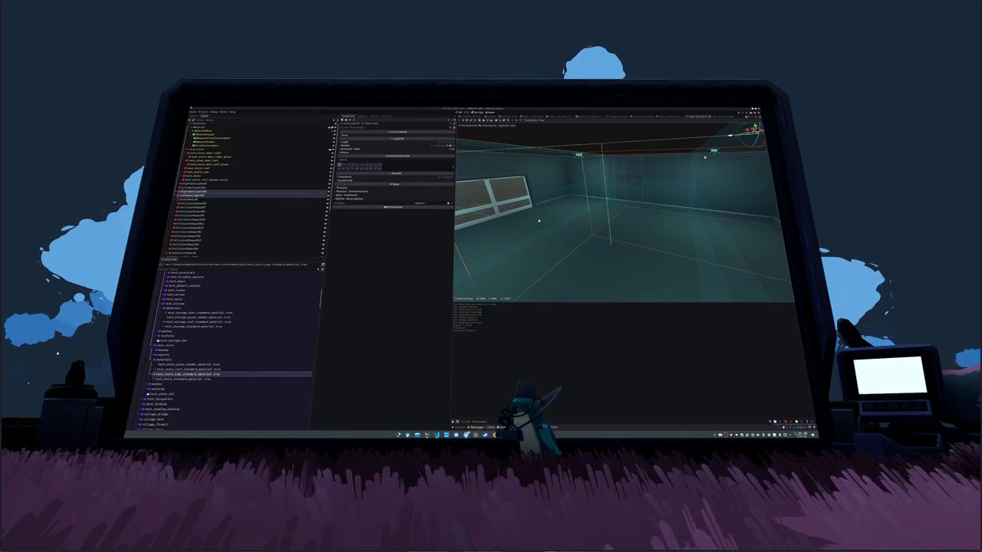
mouse_move(713, 151)
left_mouse_down()
mouse_move(655, 163)
mouse_move(666, 163)
left_mouse_up()
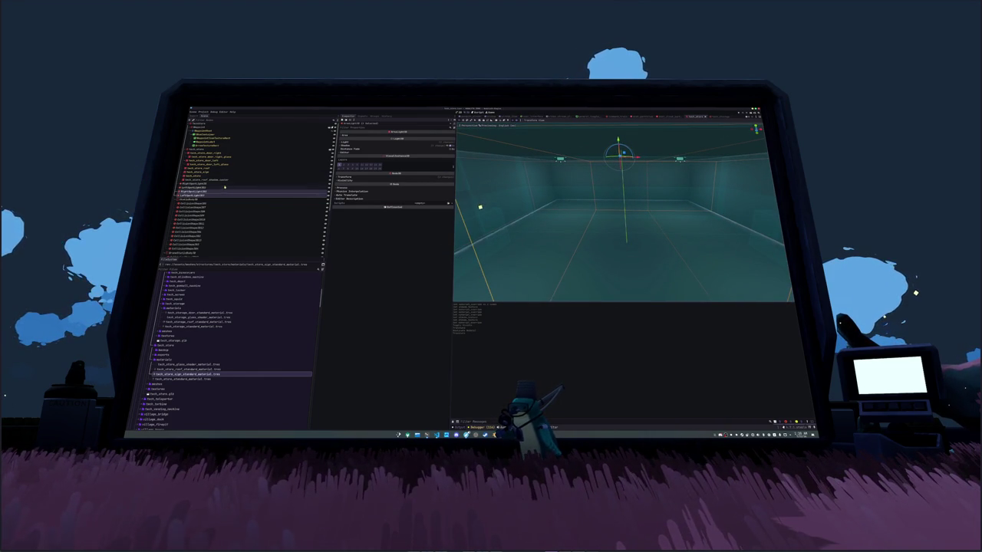
Step: Inspect the remaining lights and step down to the CollisionShape3D node
left_click(201, 184)
key("f")
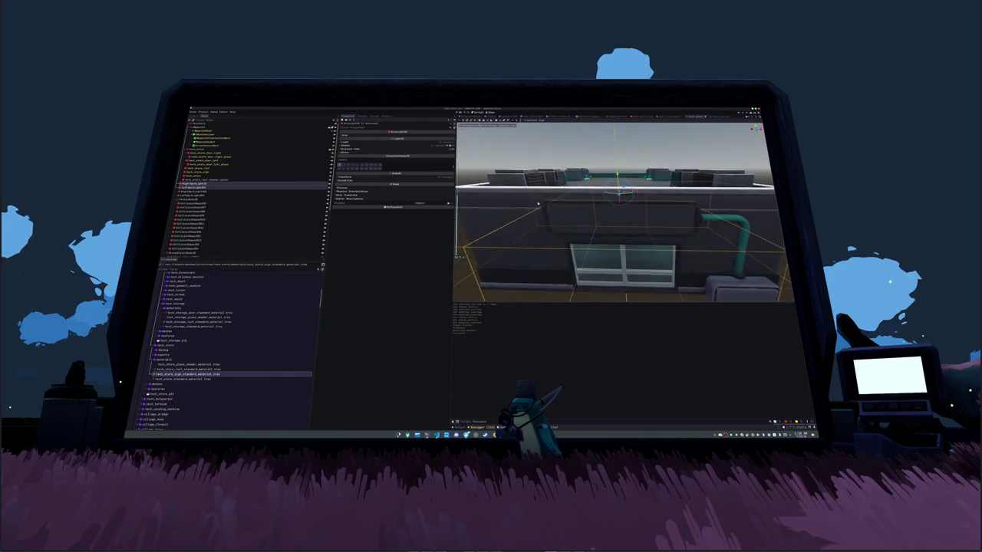
left_click(221, 184)
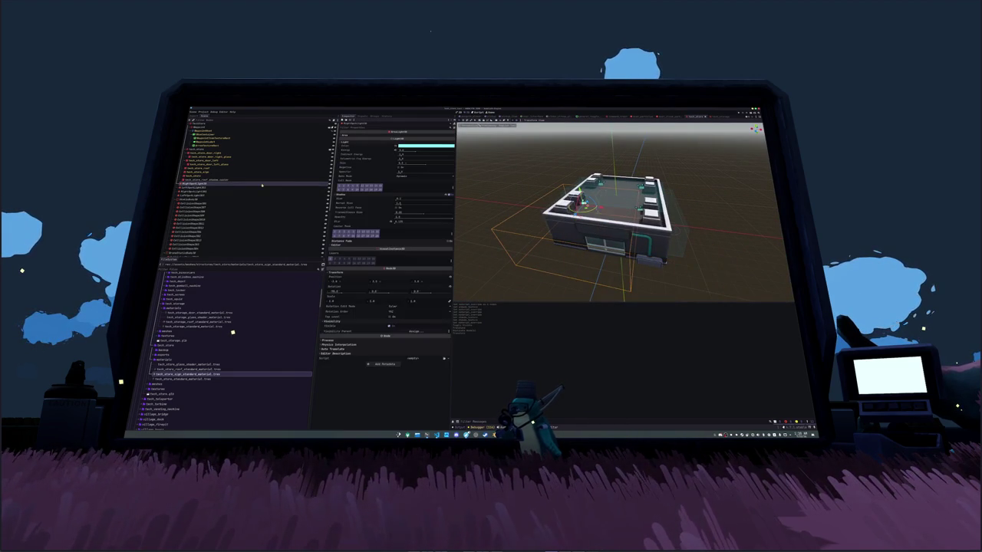
key("Down")
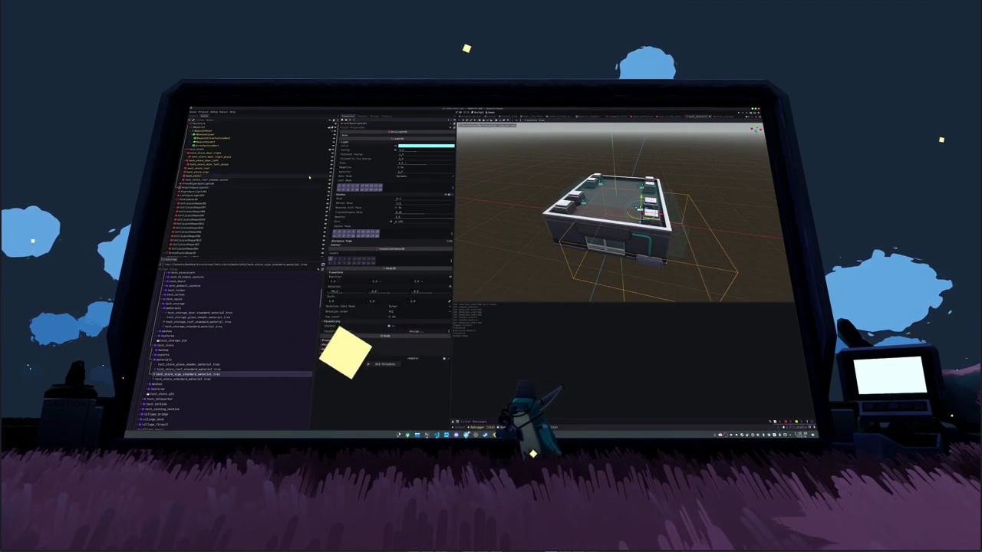
key("Down")
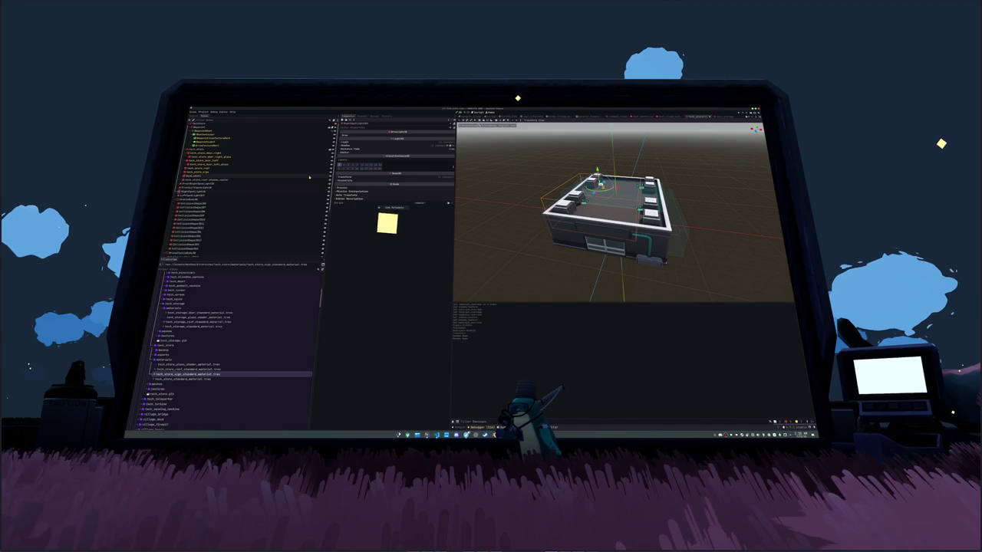
key("Down")
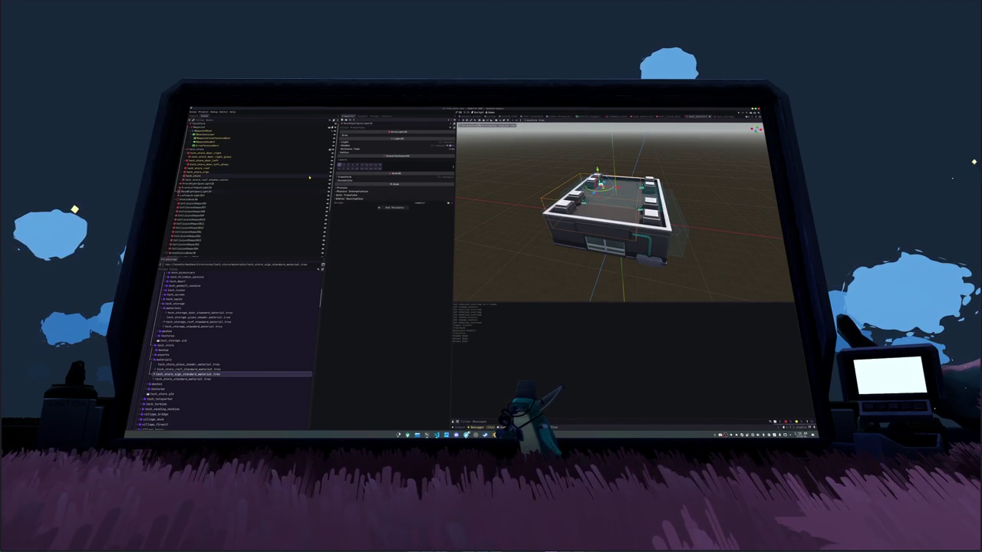
key("Down")
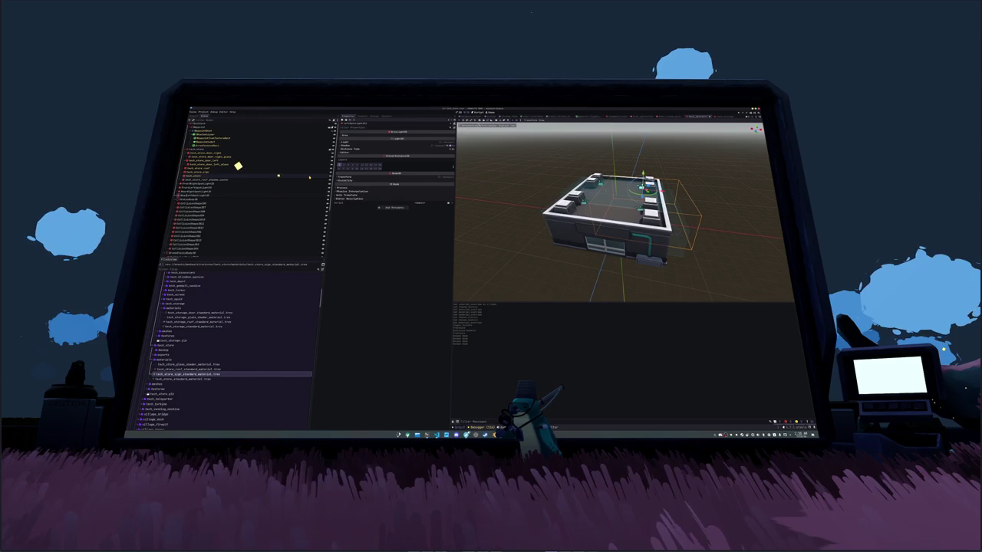
key("Down")
key("Down")
key("Down")
key("Down")
key("Down")
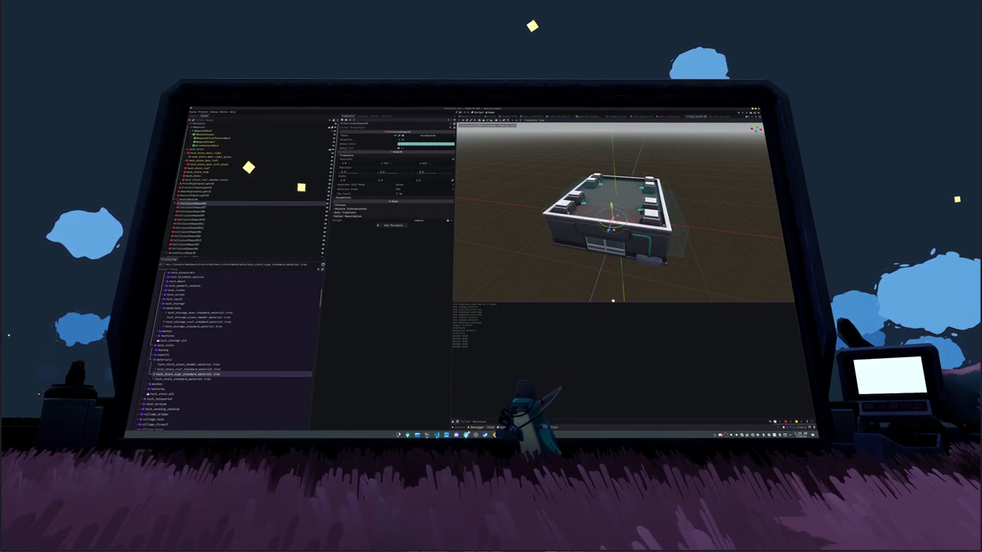
Step: In Top view, move the CollisionShape3D forward to the building's front wall
key("KP_3")
scroll(552, 208, "up", 5)
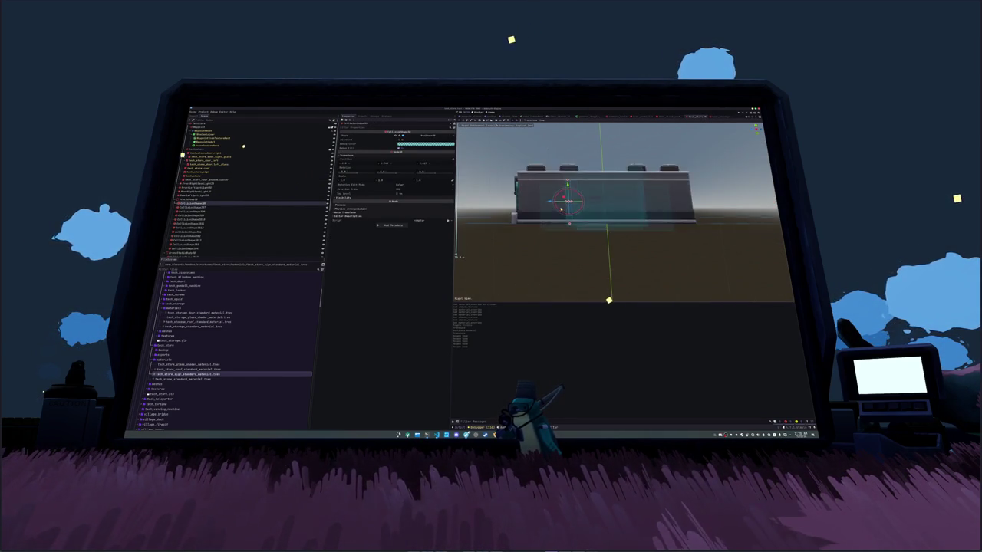
scroll(481, 218, "down", 4)
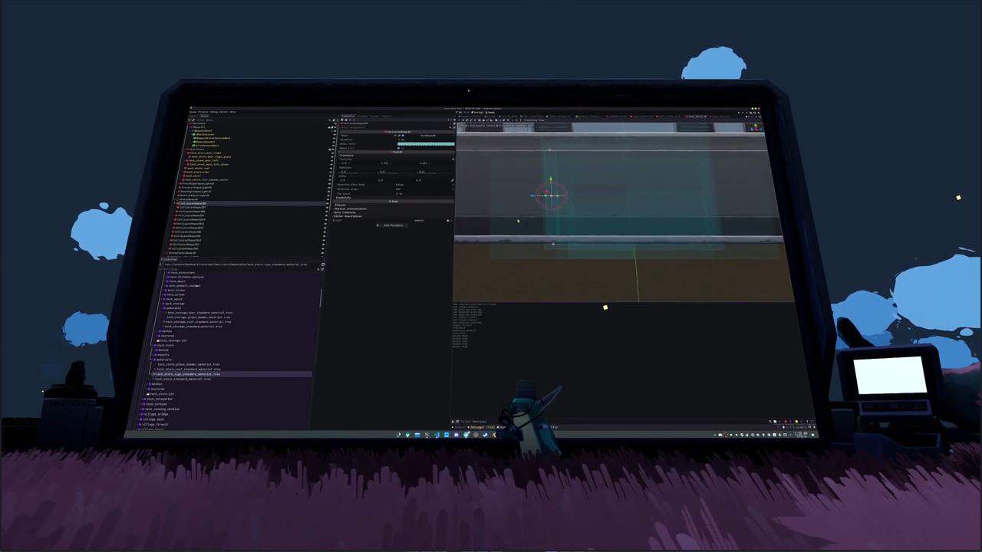
mouse_move(481, 218)
left_mouse_down()
mouse_move(538, 224)
mouse_move(567, 202)
mouse_move(532, 227)
left_mouse_up()
scroll(532, 227, "down", 5)
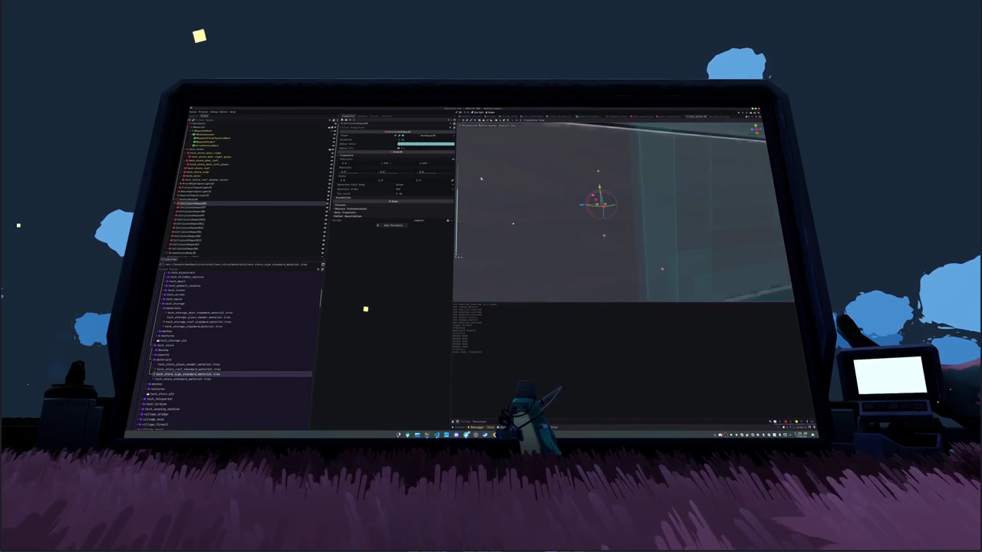
scroll(521, 201, "down", 3)
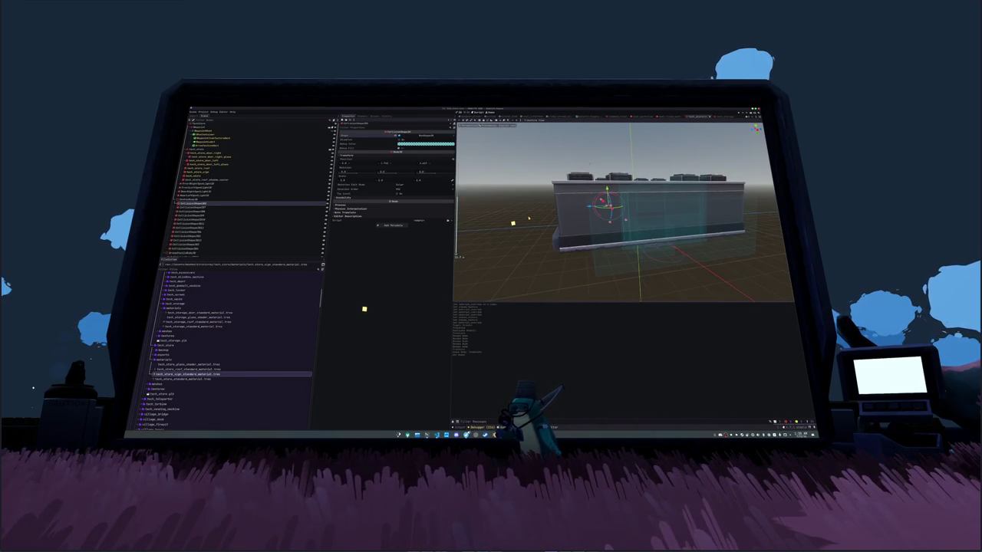
key("KP_7")
left_click_drag(543, 223, 540, 202)
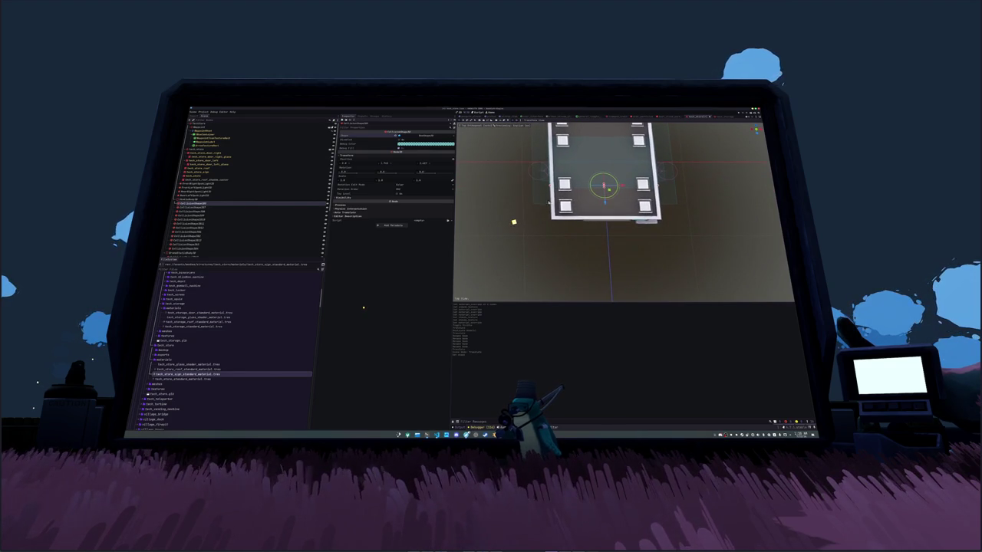
key("g")
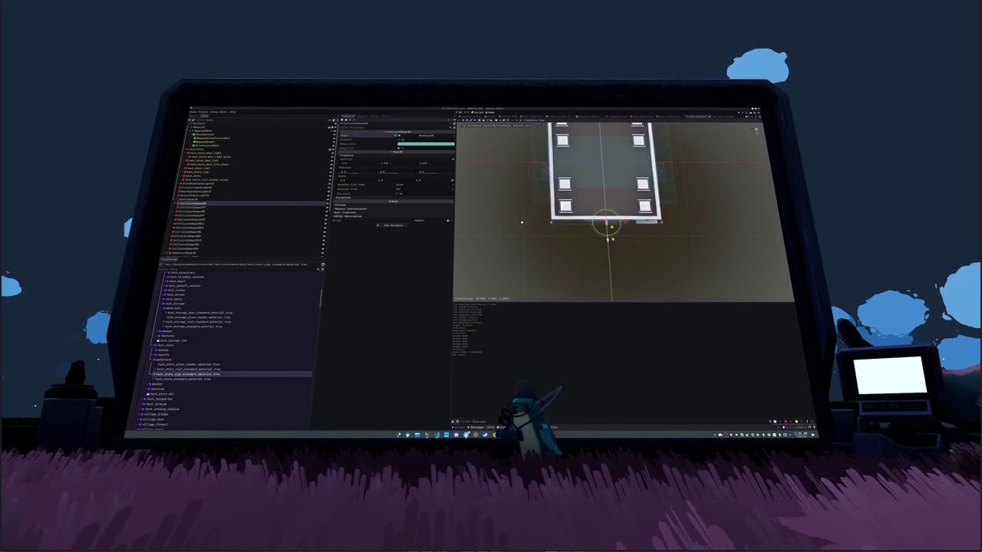
left_click(611, 238)
mouse_move(611, 238)
left_mouse_down()
mouse_move(689, 209)
mouse_move(648, 213)
left_mouse_up()
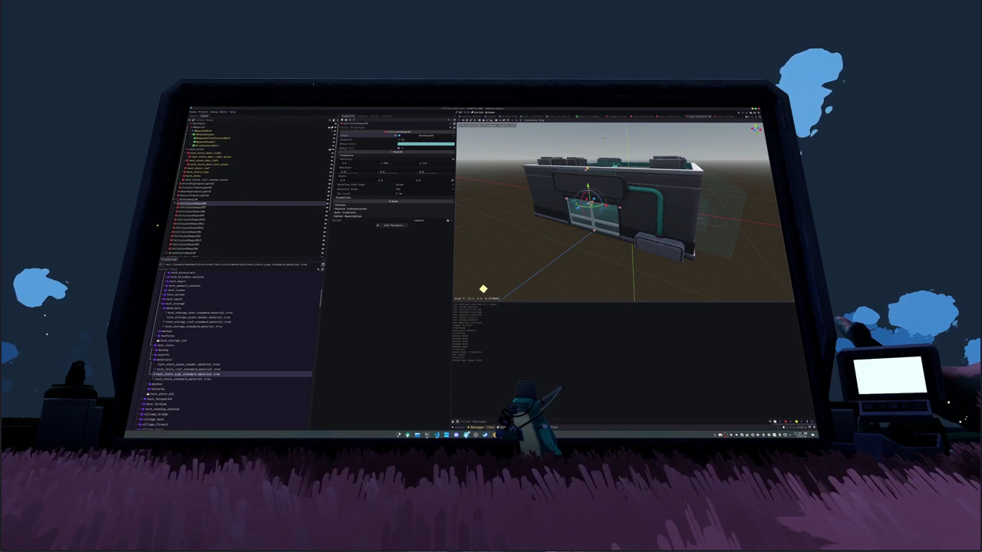
Step: In Front view, duplicate the collision shape and fine-tune the copy onto the front wall, left of the window
key("KP_1")
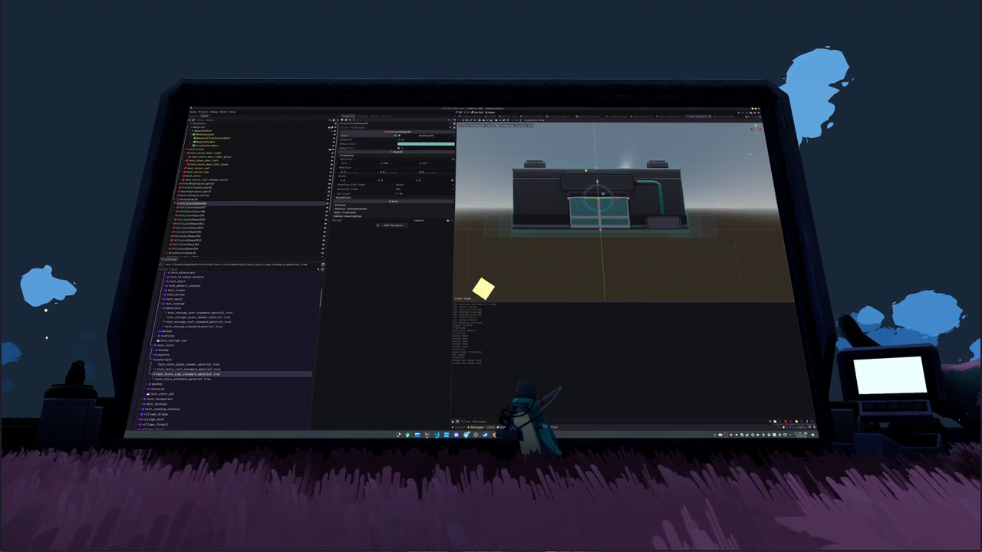
mouse_move(614, 197)
left_mouse_down()
mouse_move(559, 197)
mouse_move(613, 198)
left_mouse_up()
key("ctrl+d")
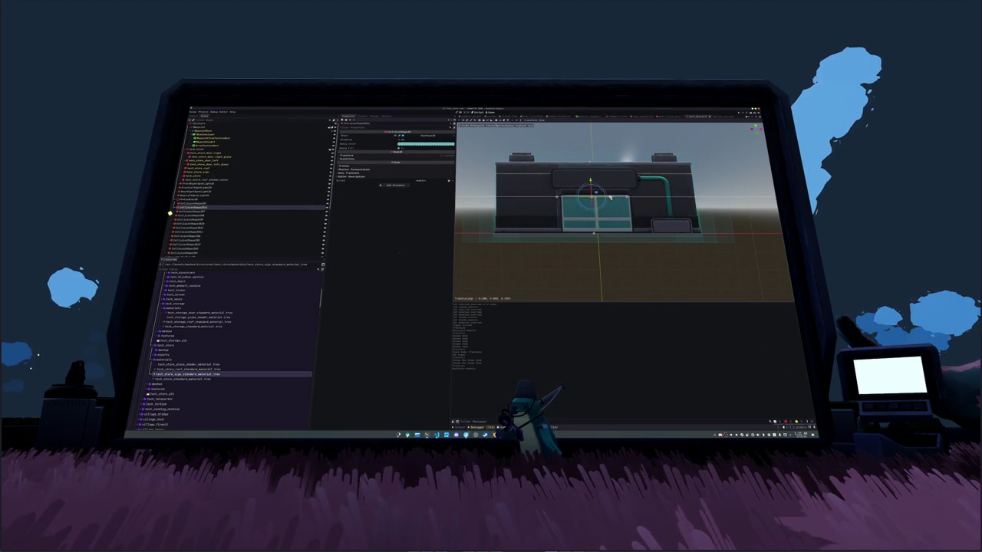
key("f")
left_click_drag(543, 201, 581, 201)
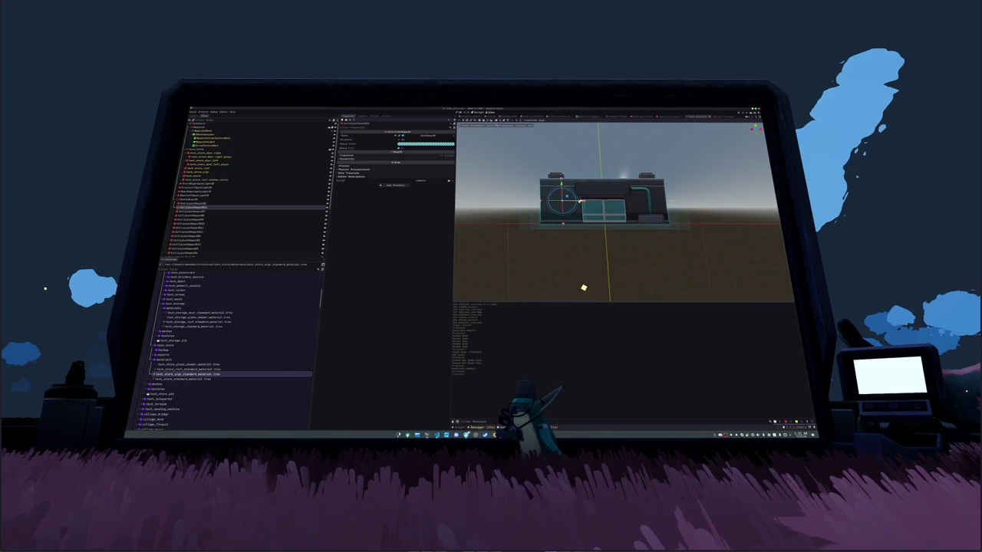
scroll(581, 202, "up", 5)
left_click_drag(562, 194, 558, 194)
key("ctrl+z")
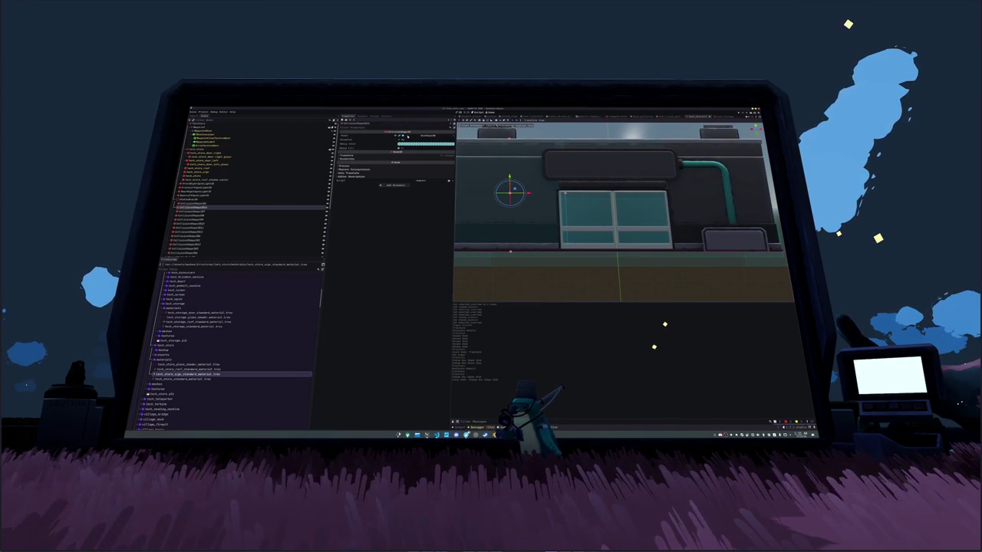
scroll(572, 198, "down", 3)
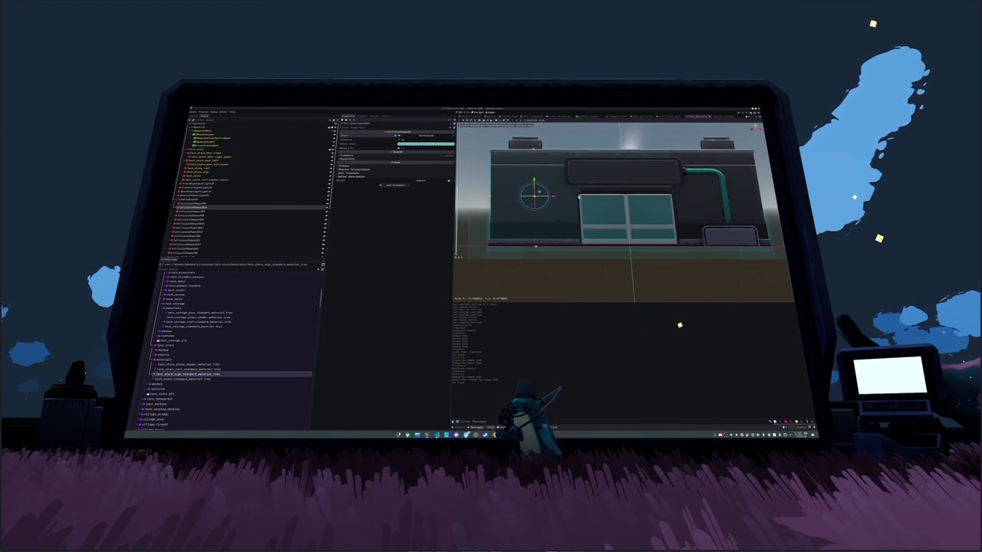
left_click_drag(577, 197, 580, 197)
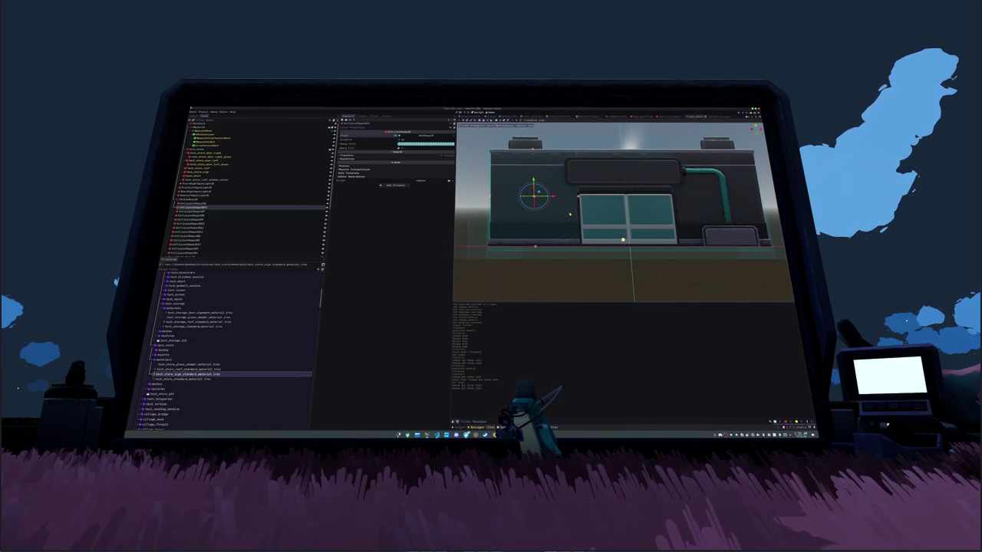
scroll(570, 214, "down", 2)
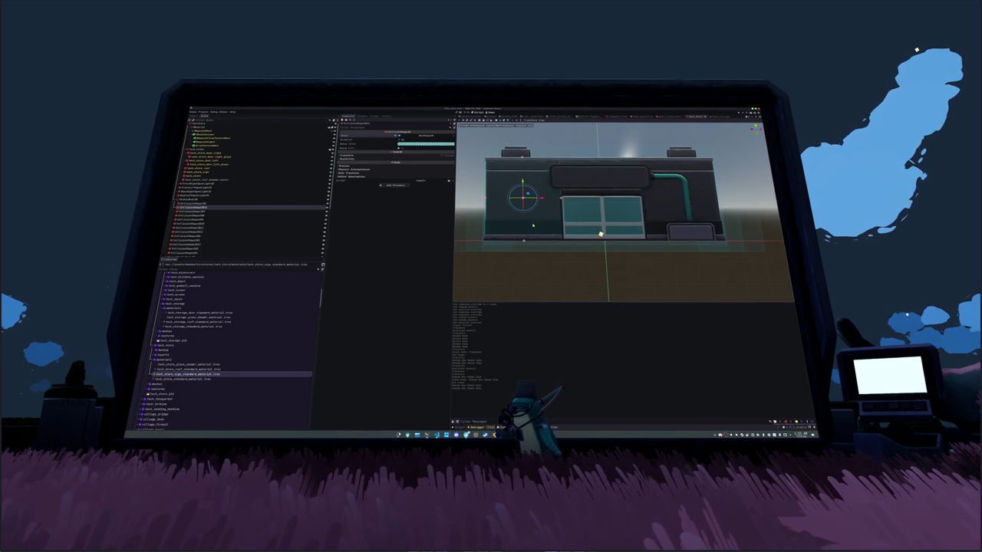
Step: Edit a storefront collision shape's Position X in the Inspector
left_click(533, 225)
left_click(395, 156)
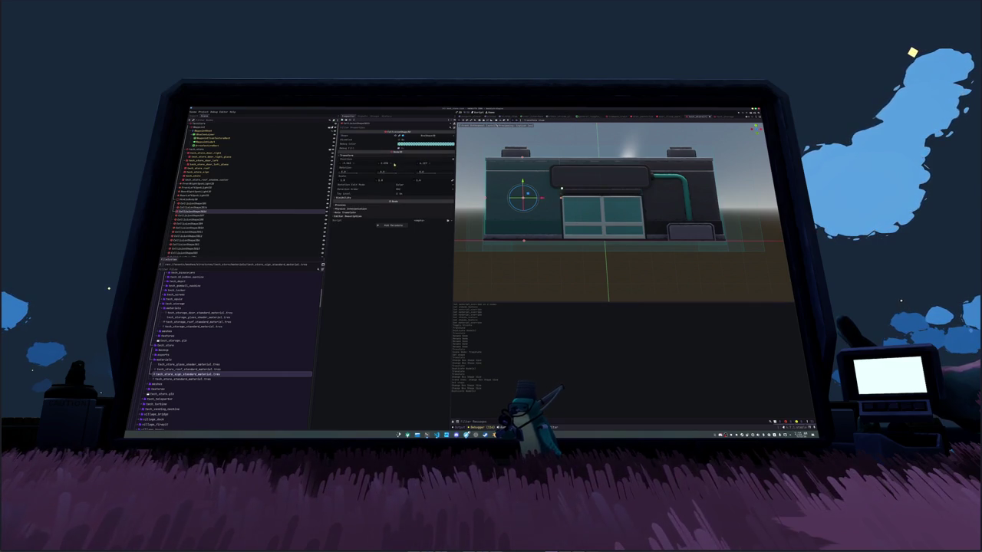
left_click(358, 165)
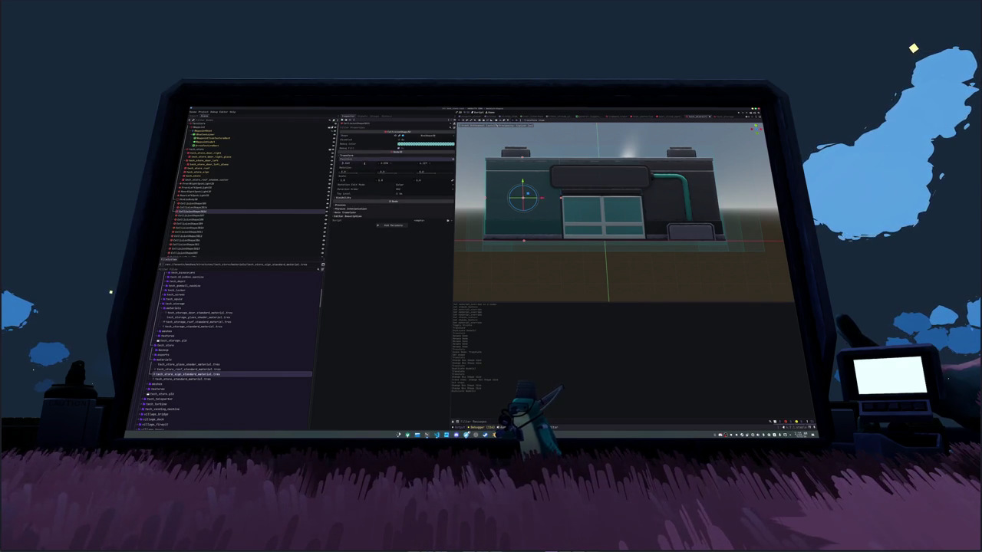
key("Return")
Step: Select and frame the other storefront collision shapes in Front view
left_click(192, 206)
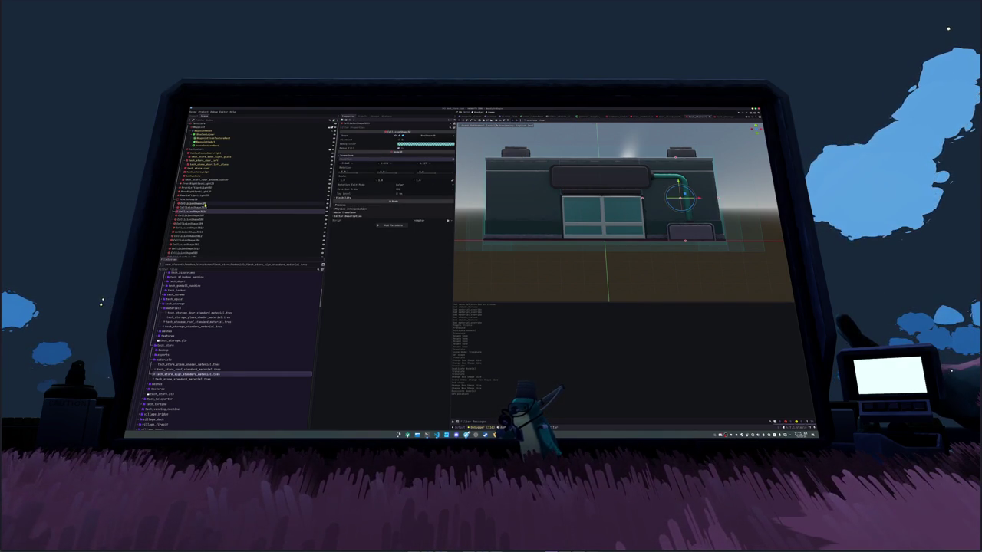
key("f")
left_click_drag(546, 177, 522, 187)
scroll(522, 186, "down", 3)
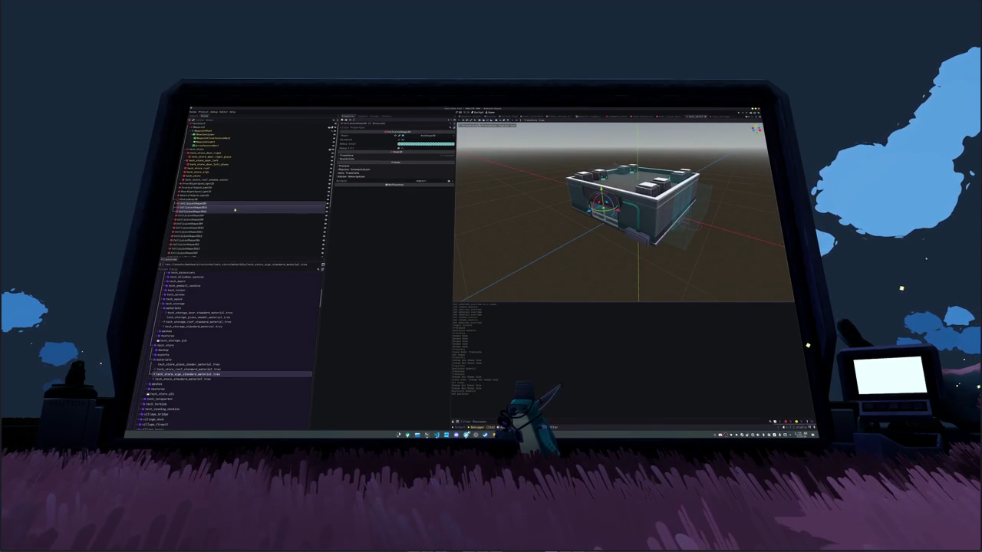
left_click(233, 208)
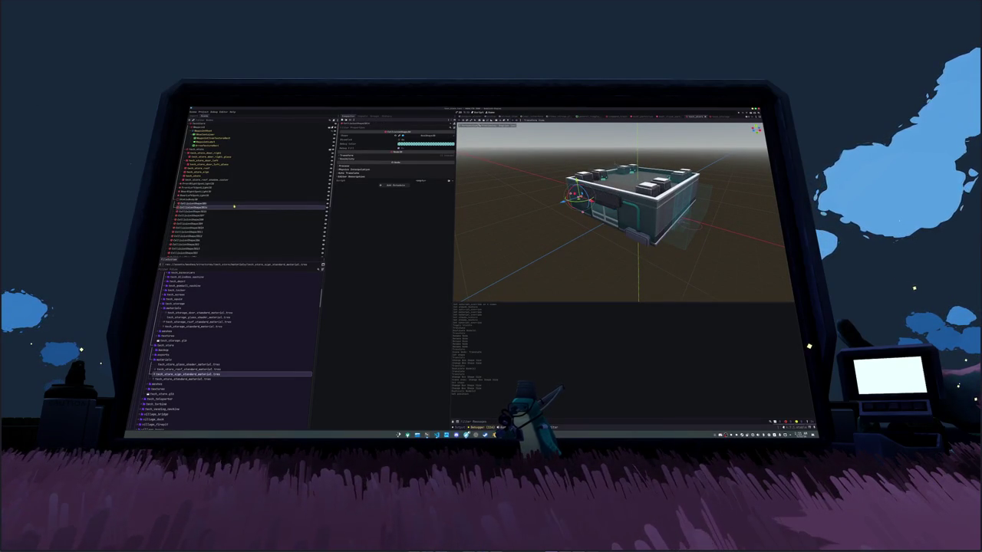
key("f")
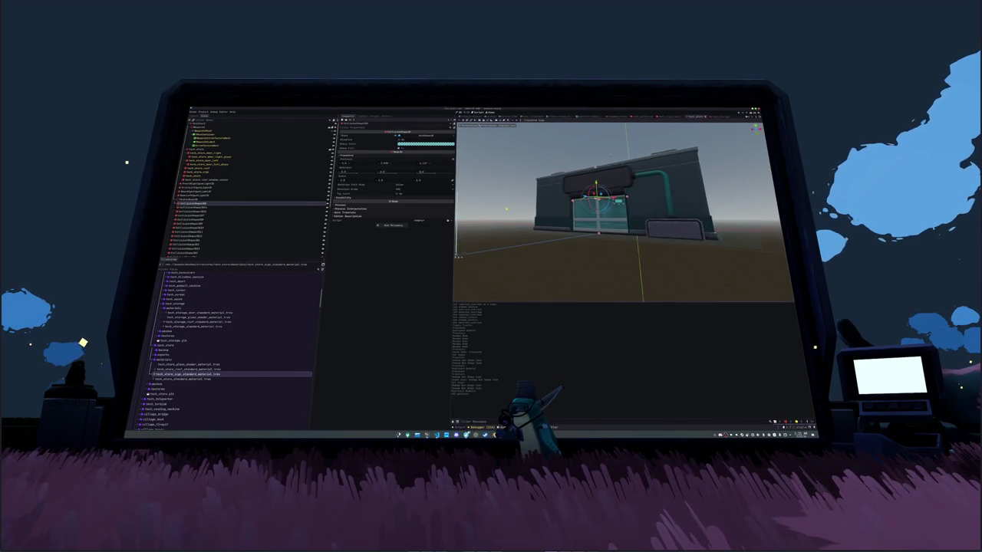
key("KP_1")
scroll(540, 221, "up", 5)
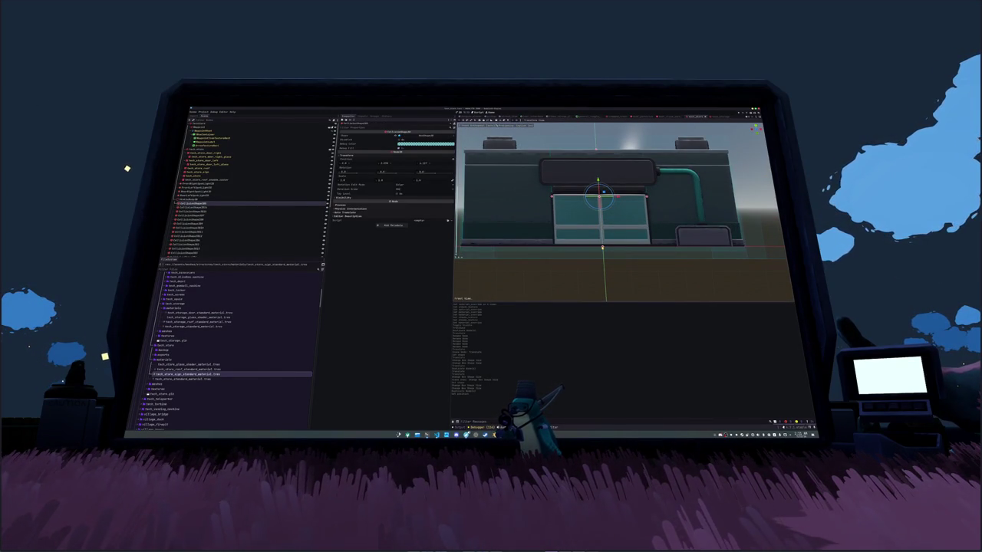
scroll(622, 213, "down", 5)
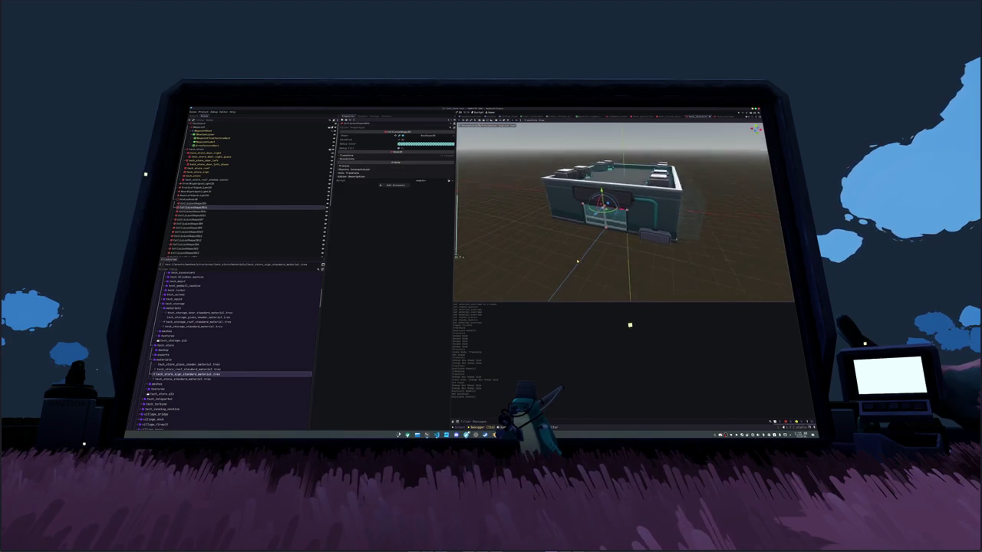
scroll(645, 353, "up", 3)
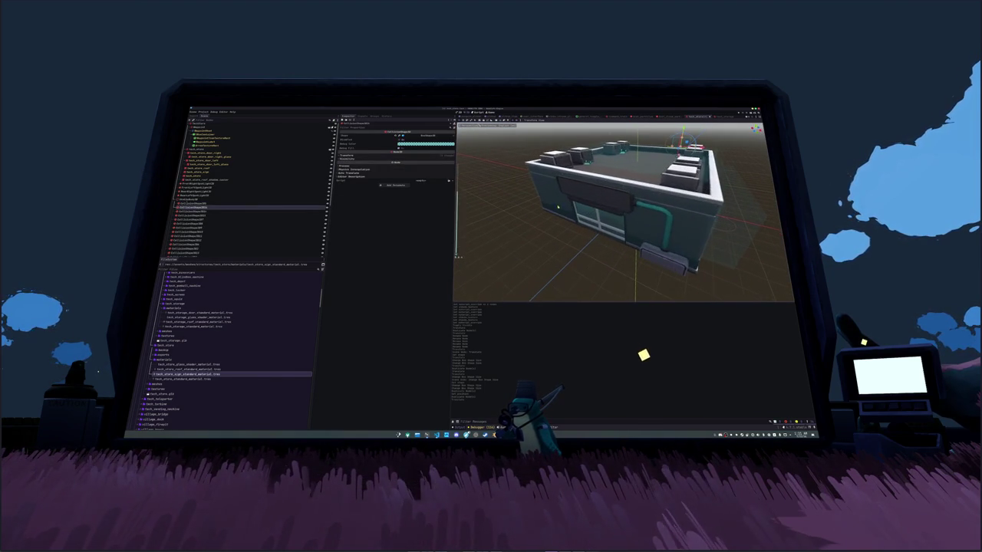
Step: Drag the door collision box's bottom handle up so it wraps the sign panel
left_click(226, 204)
key("KP_1")
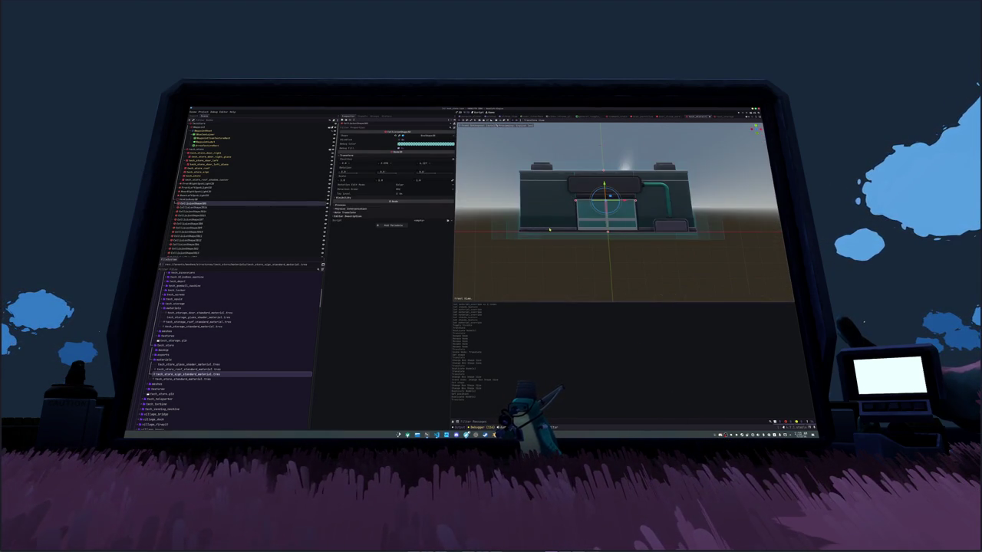
scroll(546, 226, "up", 2)
left_click_drag(602, 247, 600, 201)
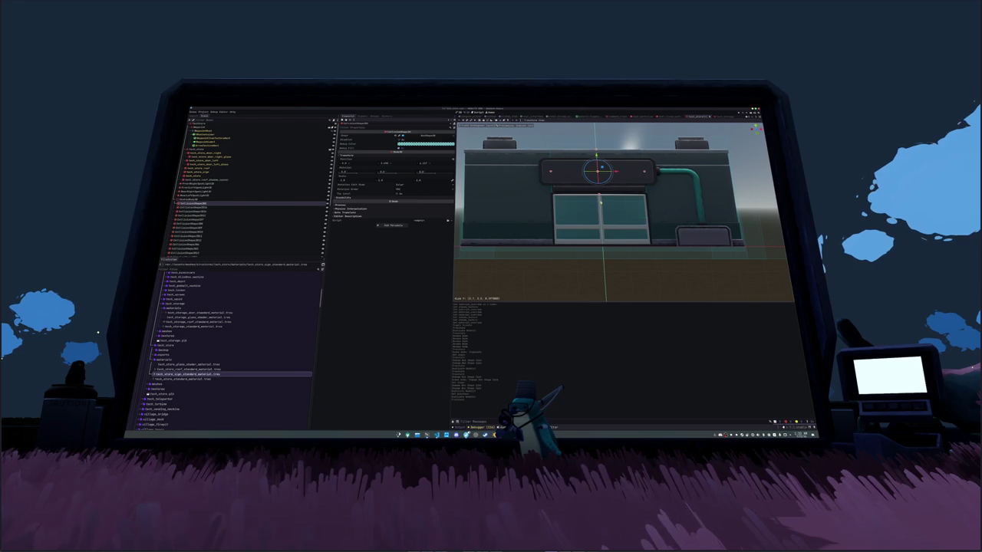
scroll(586, 210, "down", 2)
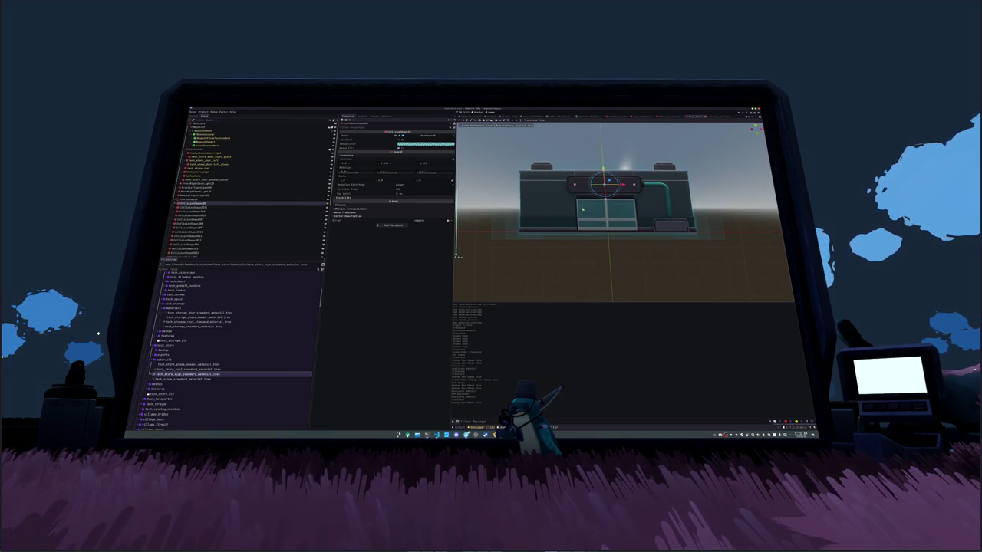
Step: Select the left-hand collision shape and orbit above the building
left_click(206, 211)
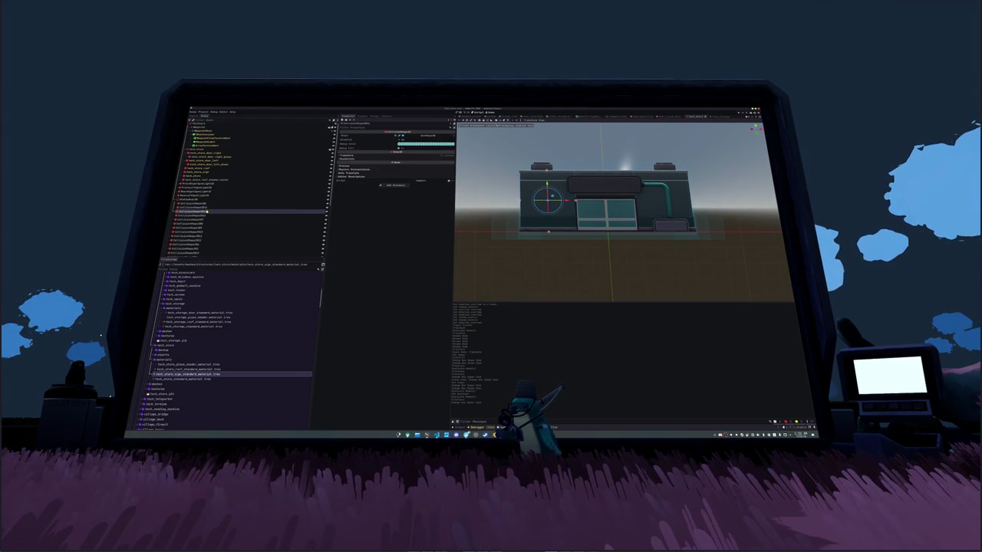
left_click(205, 215)
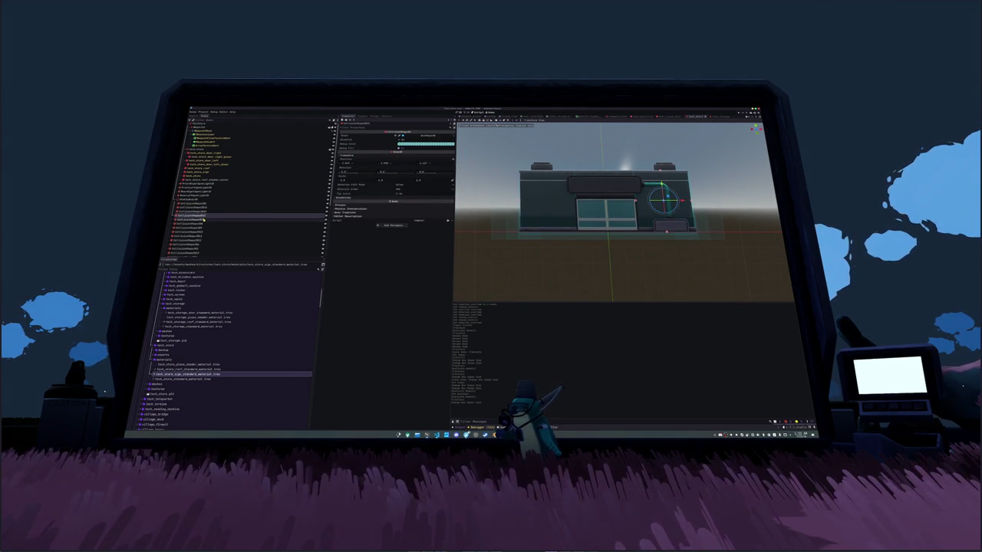
left_click(204, 219)
mouse_move(466, 232)
left_mouse_down()
mouse_move(552, 233)
mouse_move(513, 244)
left_mouse_up()
left_click(204, 224)
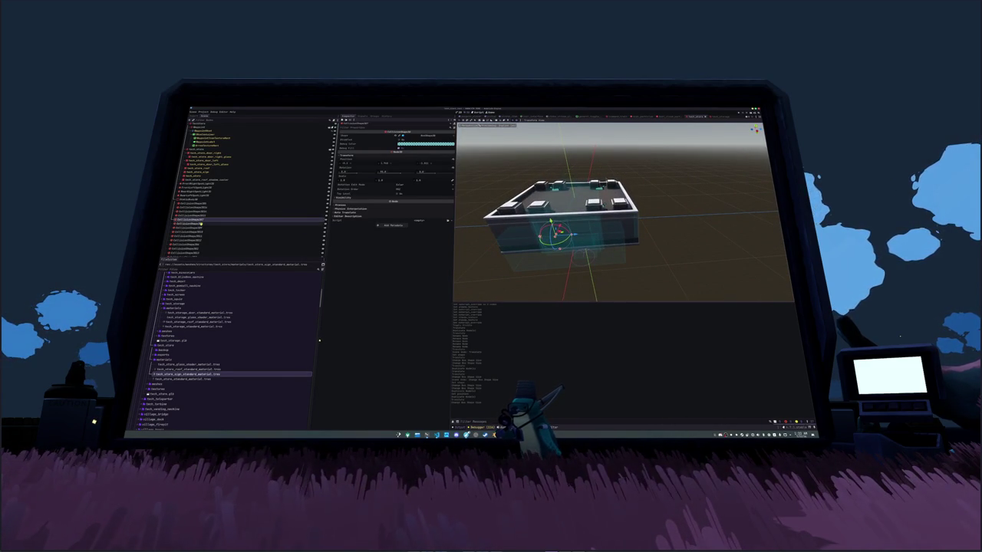
scroll(203, 224, "down", 3)
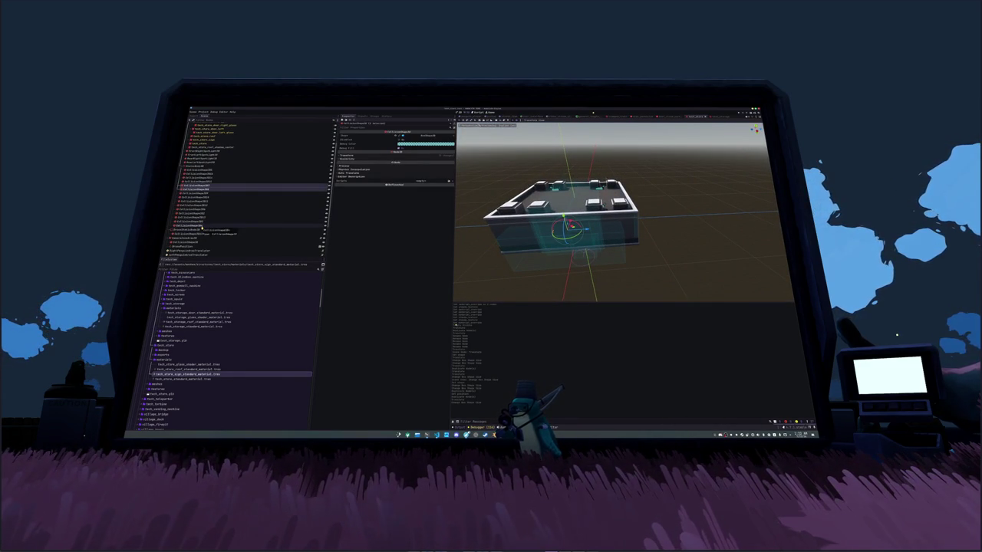
left_click(202, 226, "shift")
left_click(205, 224)
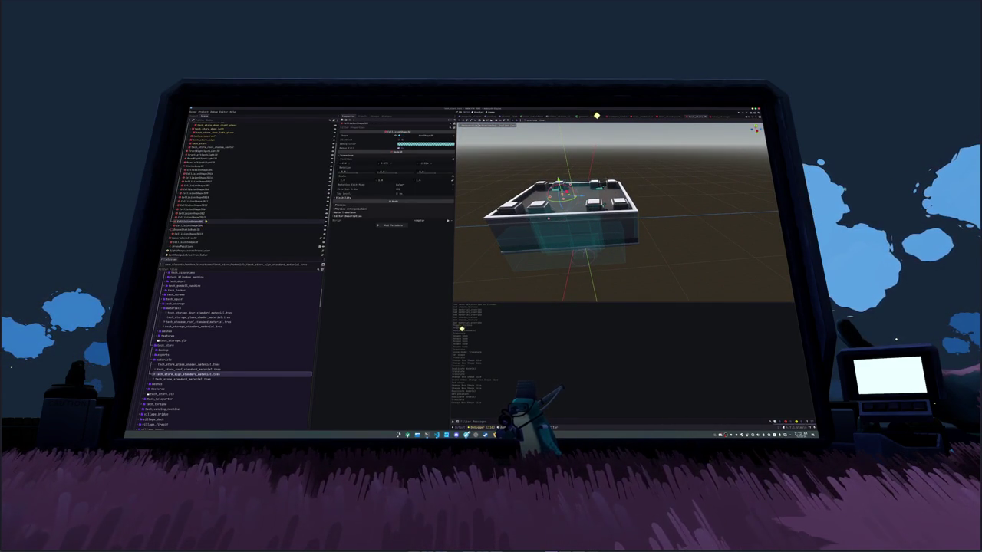
left_click(204, 227)
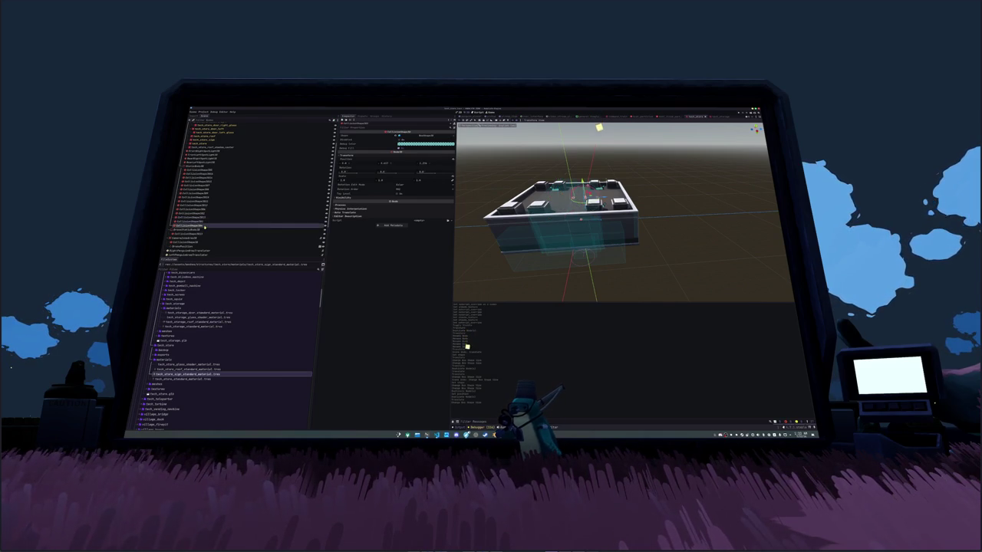
left_click(284, 222)
mouse_move(503, 263)
left_mouse_down()
mouse_move(503, 221)
mouse_move(537, 163)
left_mouse_up()
key("F2")
key("Return")
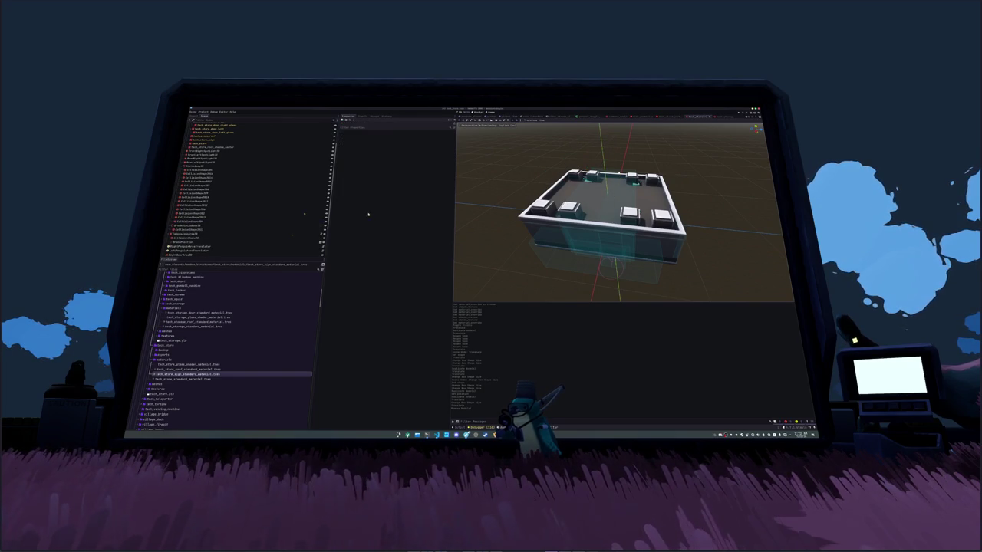
key("ctrl+z")
left_click_drag(615, 179, 614, 142)
key("ctrl+z")
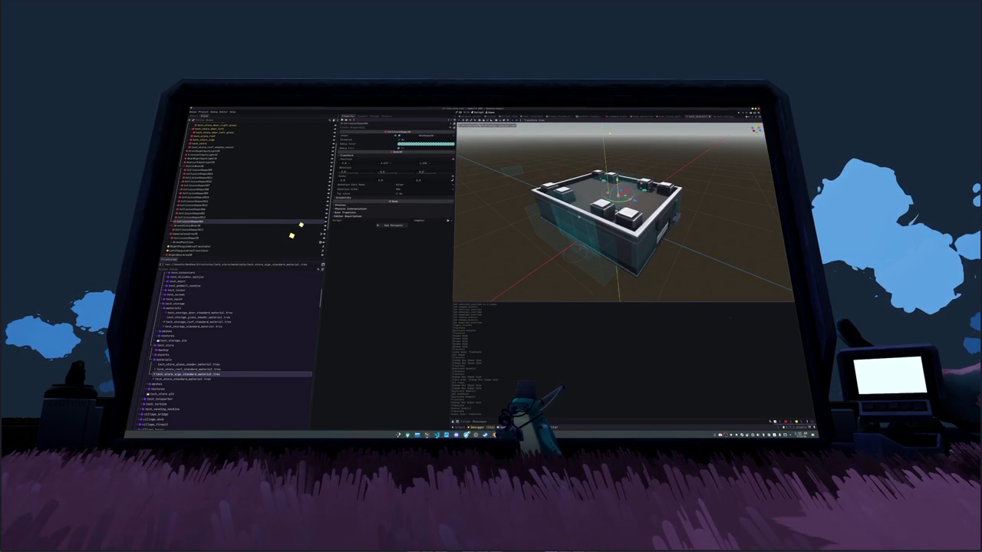
mouse_move(582, 214)
left_mouse_down()
mouse_move(637, 230)
mouse_move(636, 257)
left_mouse_up()
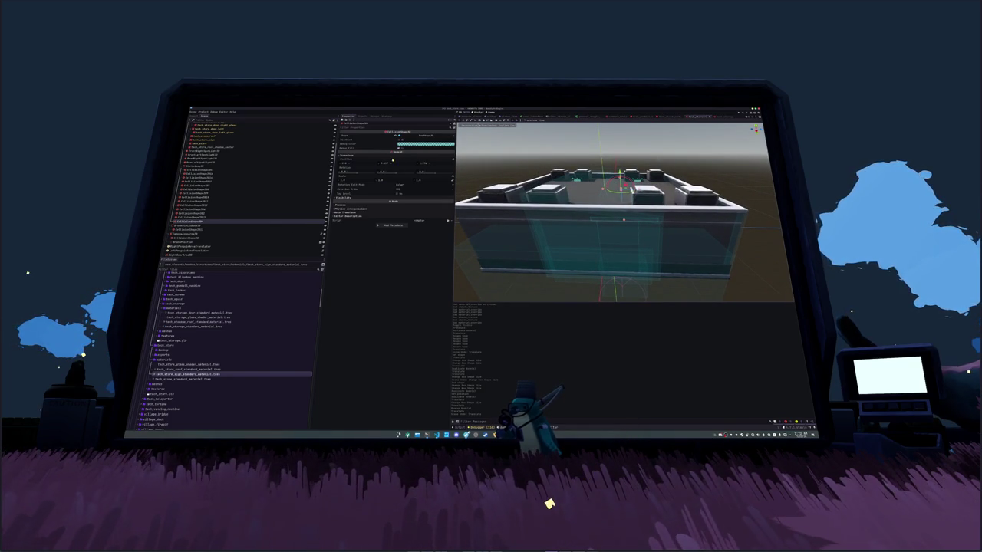
Step: Enter -0.447 as the collision shape's Position X, then check it from Top view
left_click(391, 163)
type("-0.447")
key("Return")
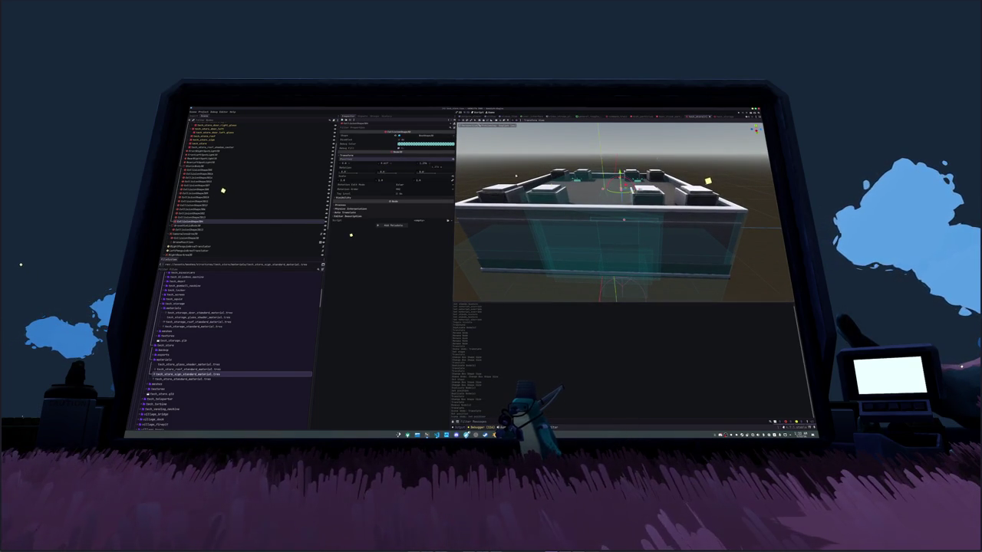
scroll(496, 172, "up", 5)
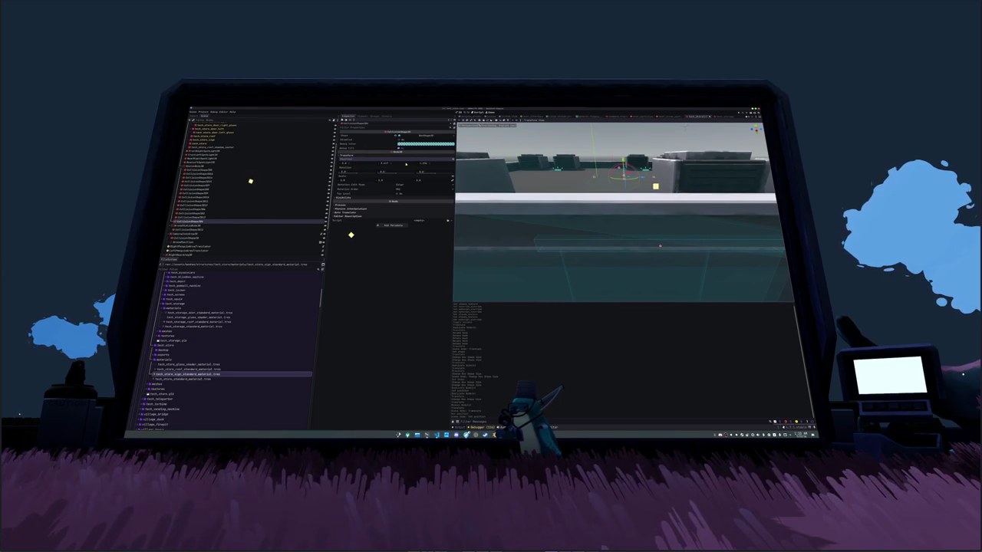
key("Down")
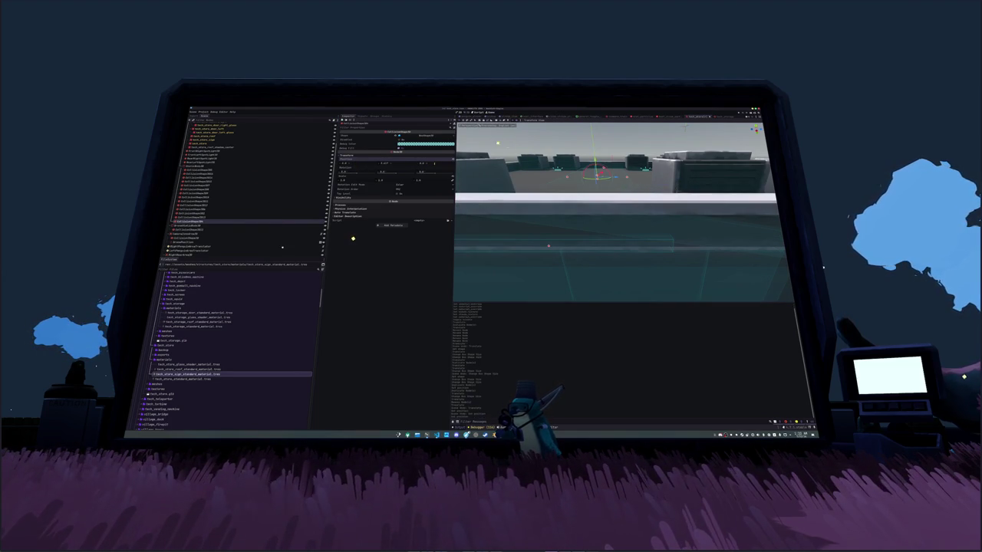
scroll(601, 215, "down", 5)
key("KP_7")
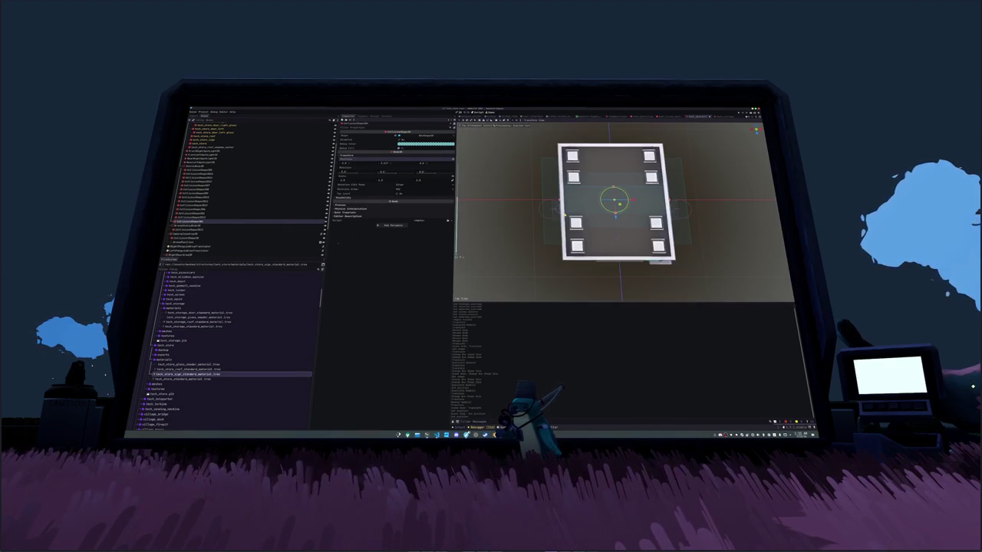
scroll(601, 216, "up", 3)
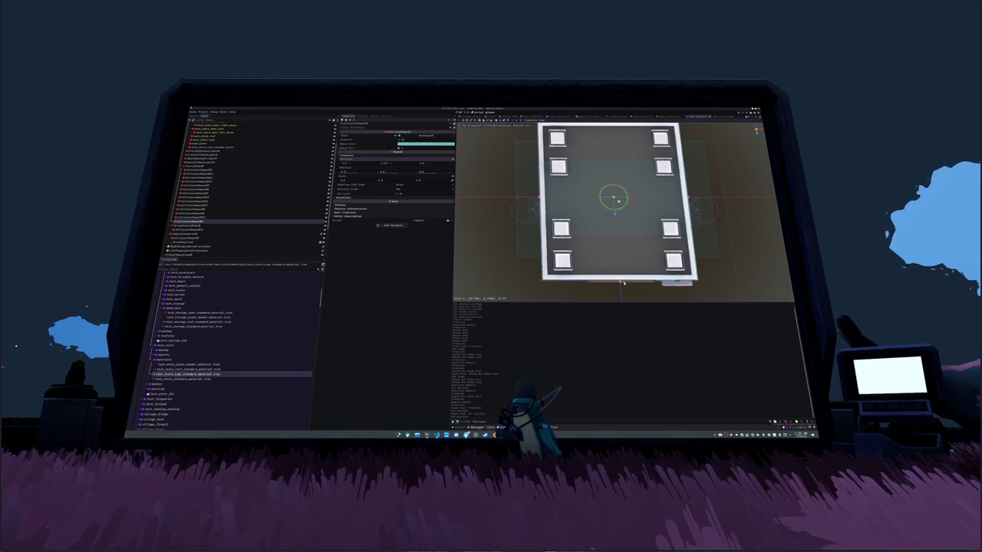
left_click_drag(614, 230, 717, 347)
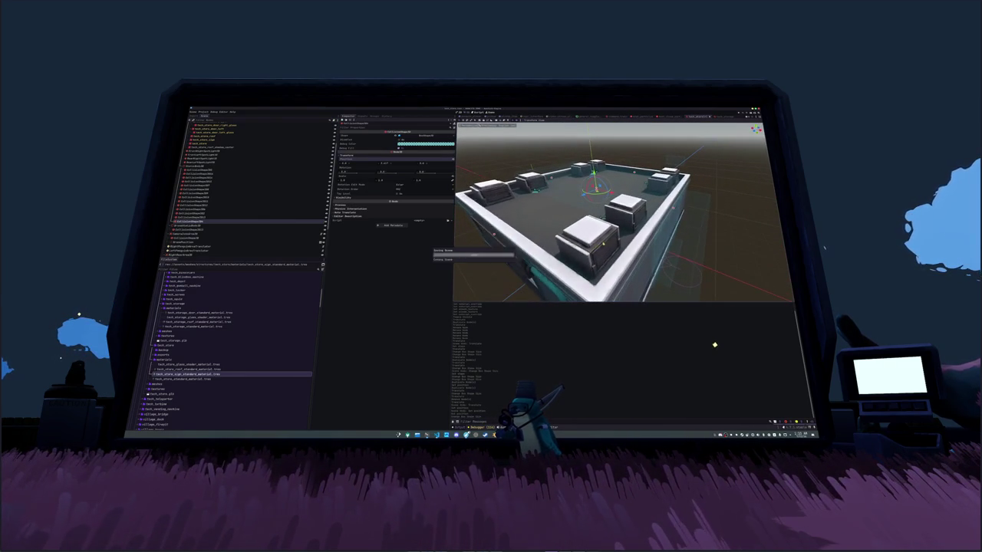
key("KP_7")
key("f")
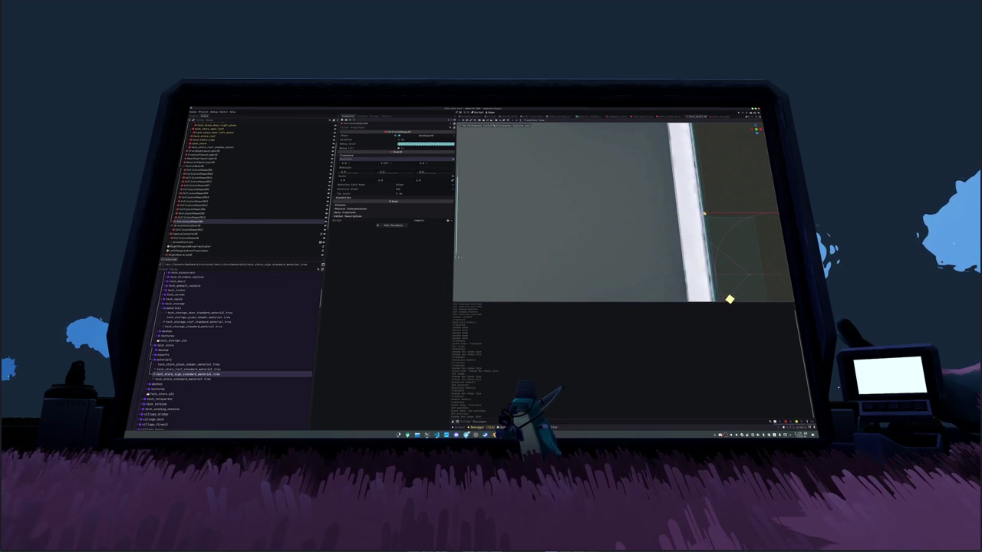
scroll(728, 299, "down", 5)
left_click_drag(741, 289, 812, 274)
left_click(188, 217)
key("f")
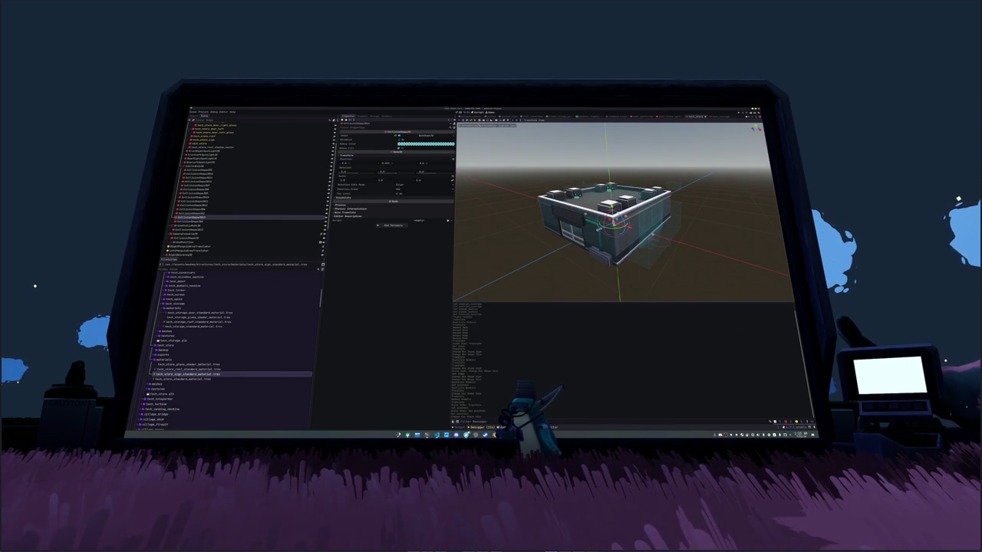
left_click_drag(740, 260, 747, 334)
key("KP_1")
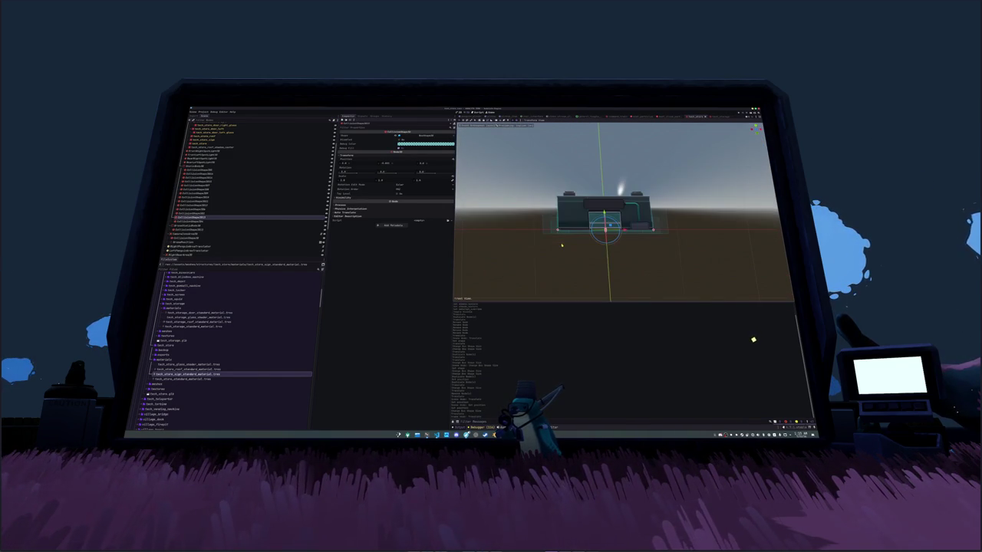
scroll(561, 245, "up", 5)
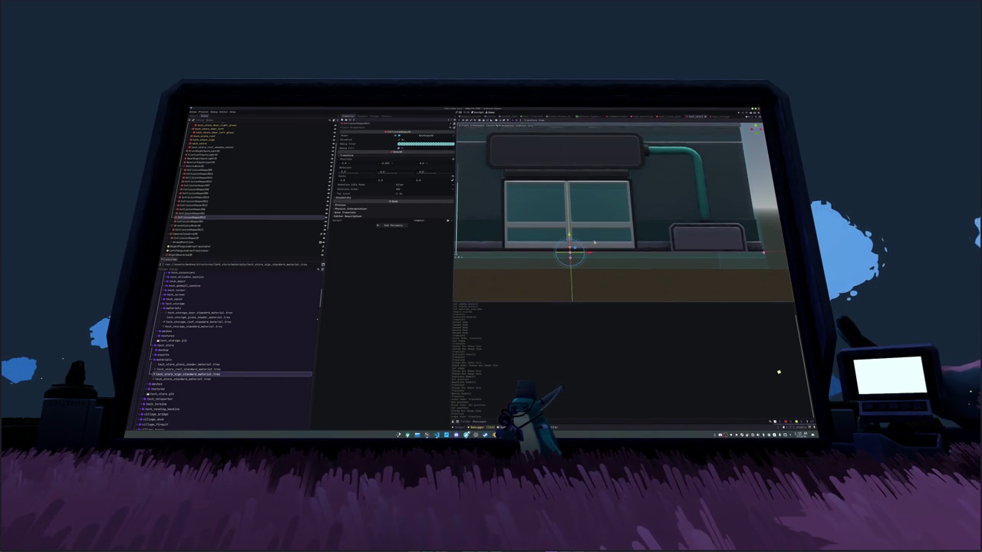
key("KP_3")
scroll(559, 262, "down", 2)
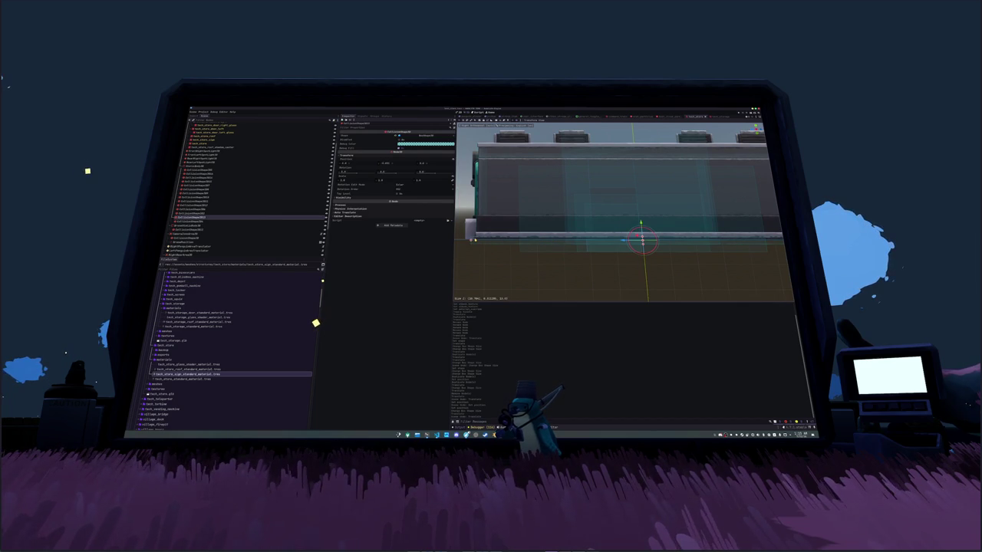
left_click_drag(614, 253, 575, 315)
scroll(587, 299, "down", 5)
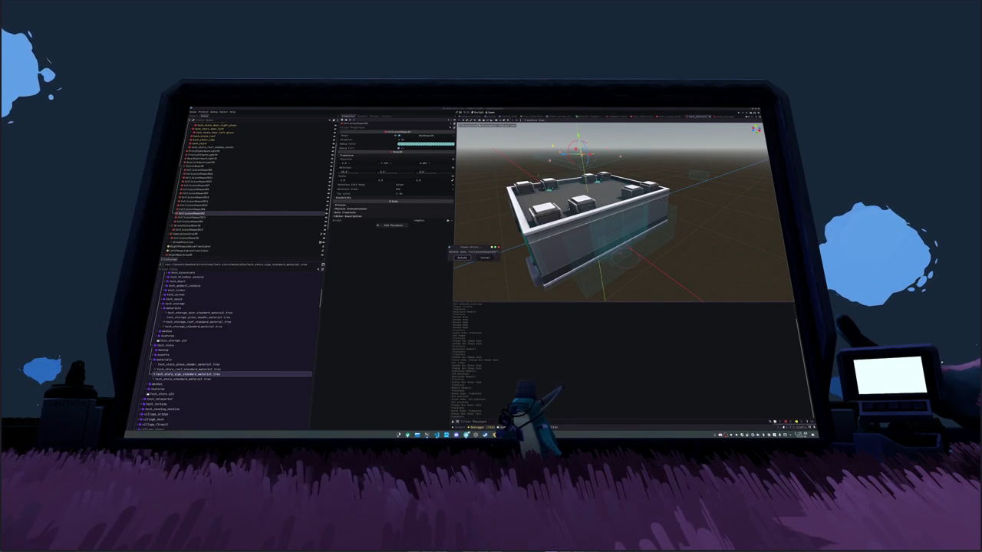
left_click(269, 210, "ctrl")
double_click(270, 216)
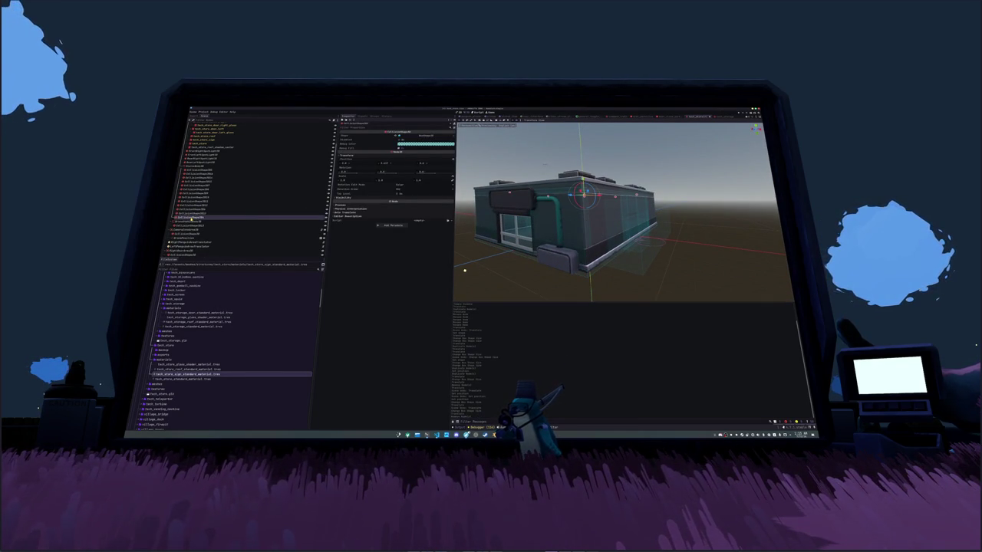
left_click(230, 219)
left_click(196, 210)
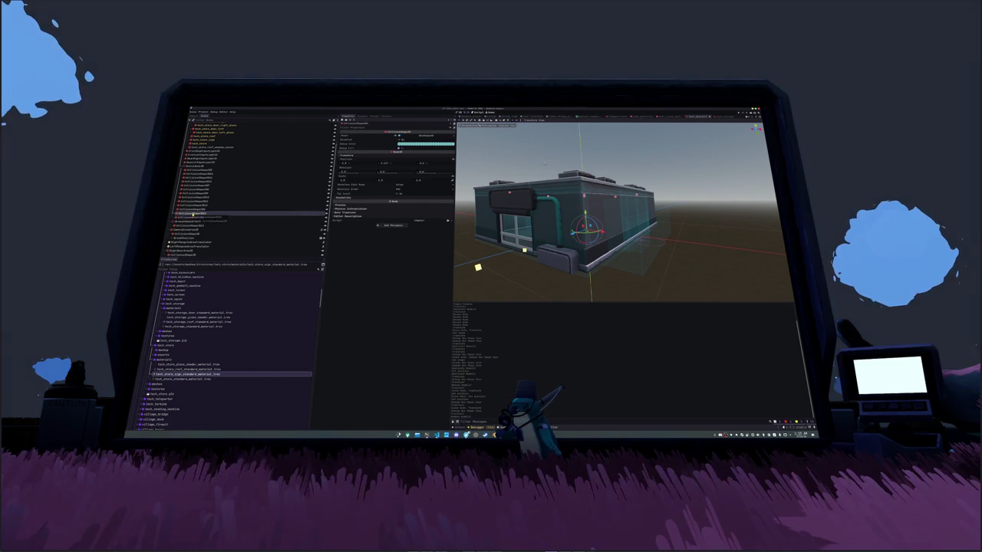
Step: Select the store's collision shapes and return one onto the building's front face
key("KP_8")
key("KP_4")
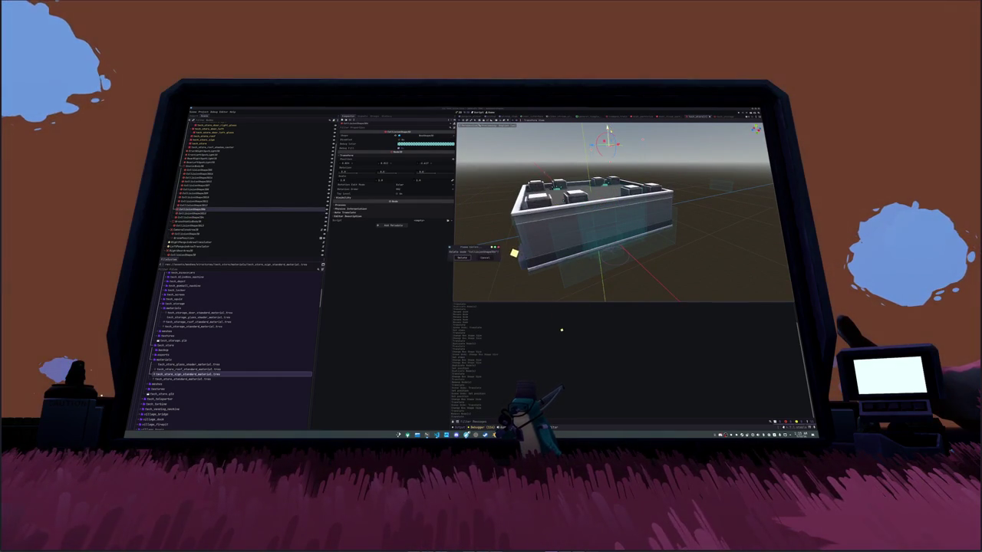
left_click(495, 248)
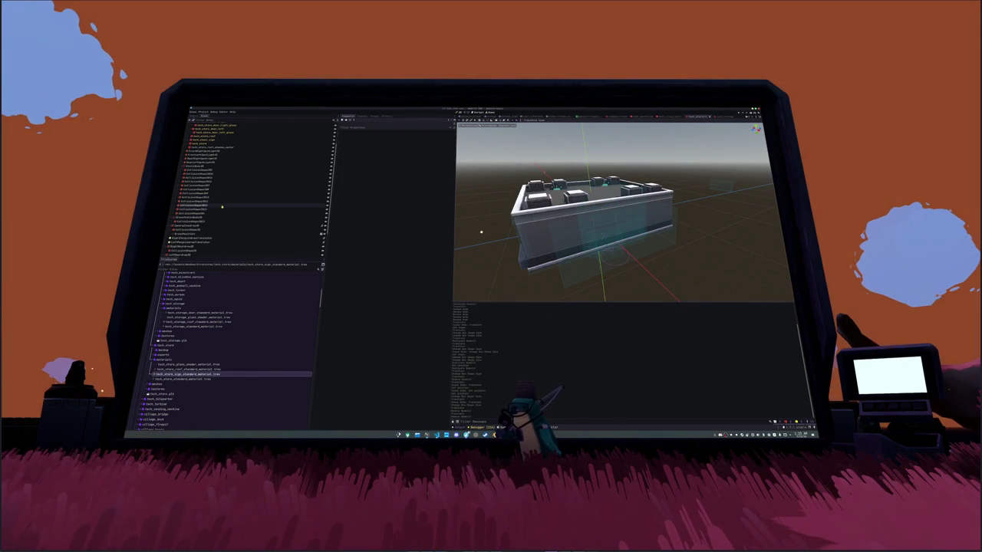
left_click(219, 208)
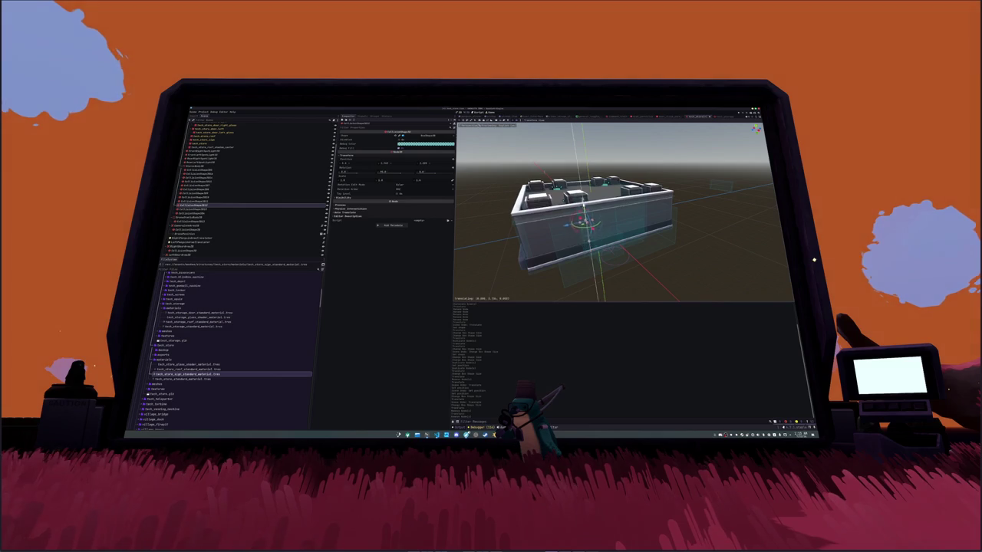
key("KP_8")
key("KP_4")
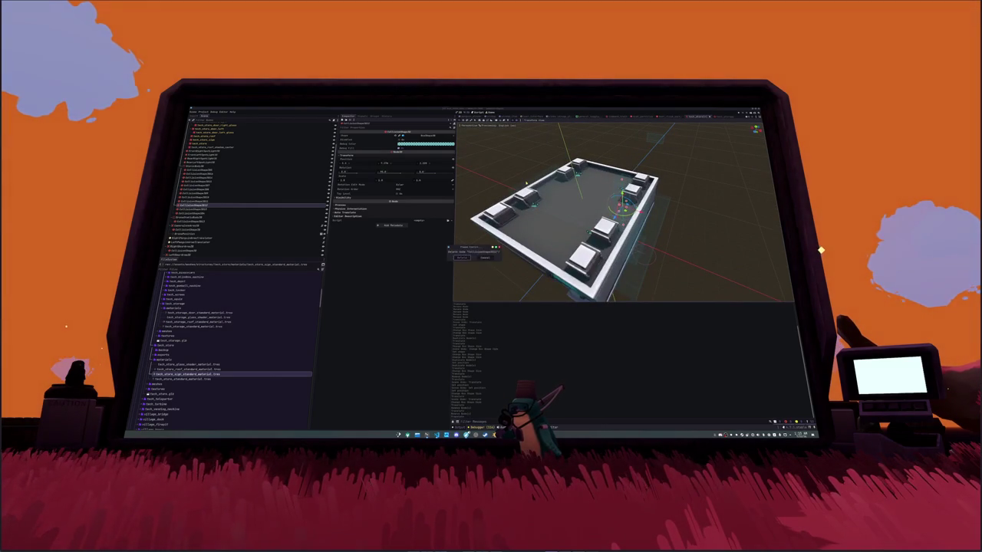
left_click(219, 205, "ctrl")
left_click(208, 182)
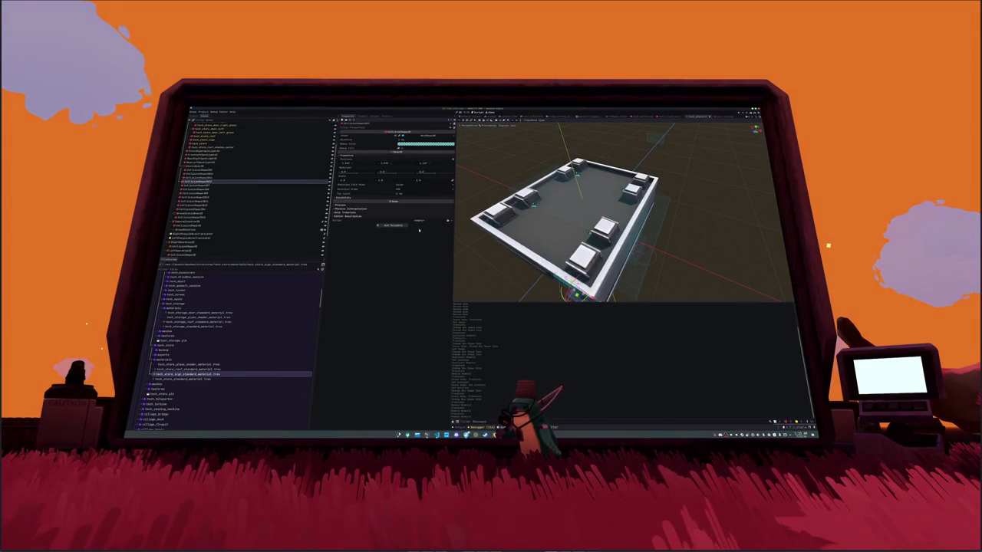
key("KP_2")
key("KP_2")
key("KP_2")
key("KP_6")
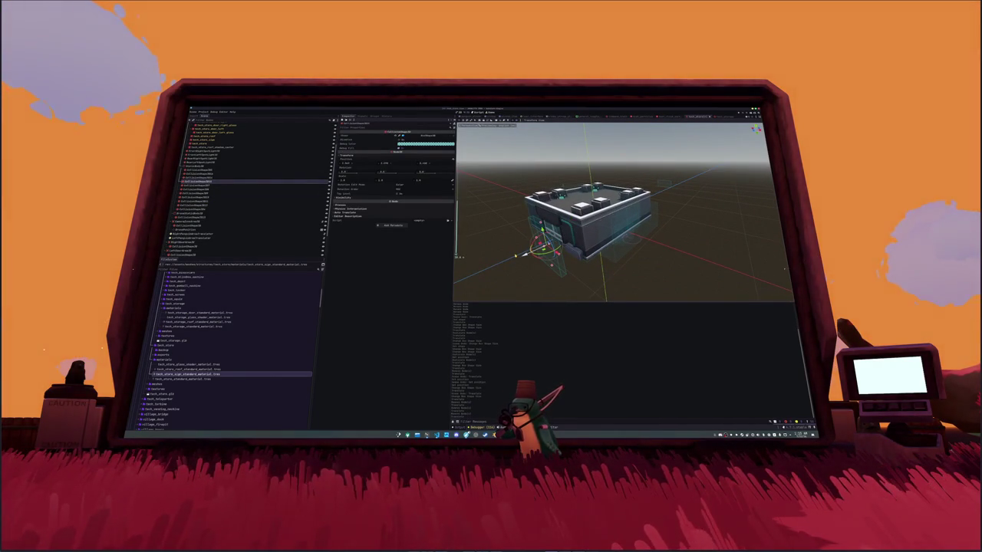
key("ctrl+z")
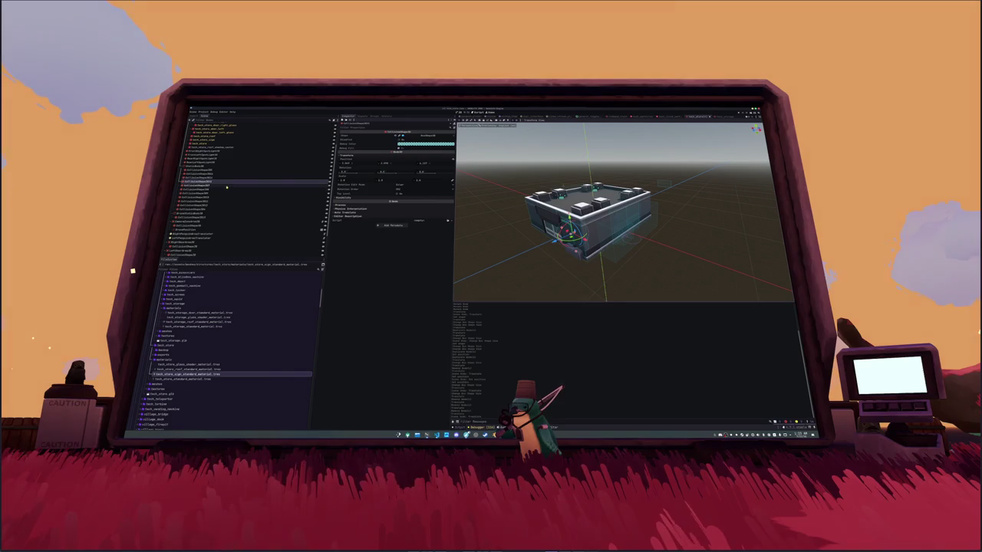
Step: Delete the stray collision shape on the store's front
left_click(261, 186)
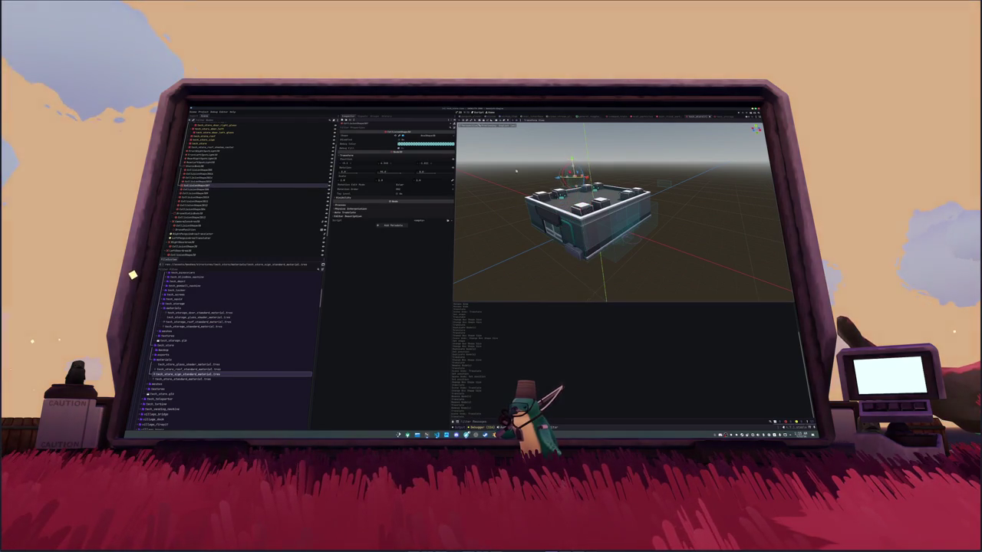
key("KP_8")
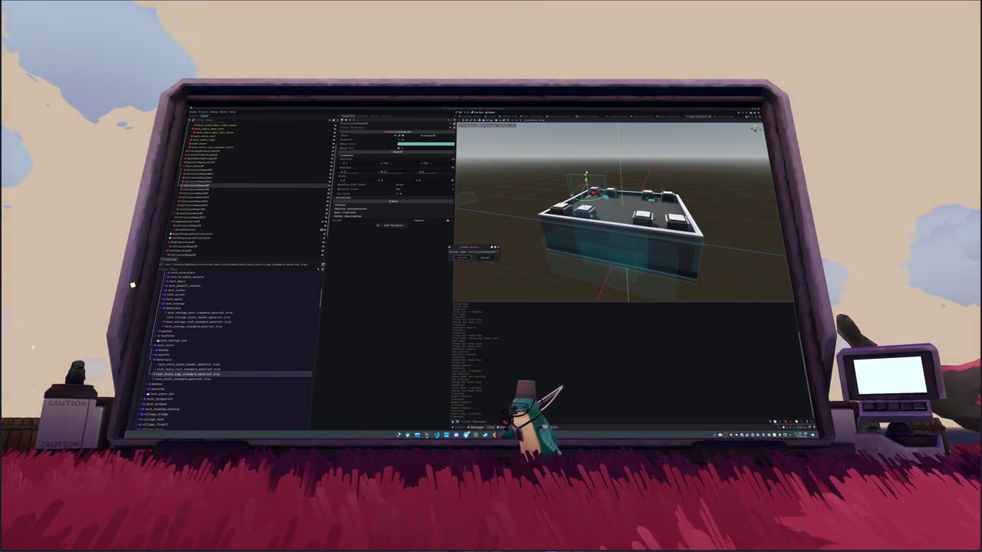
left_click(269, 188)
scroll(585, 245, "down", 3)
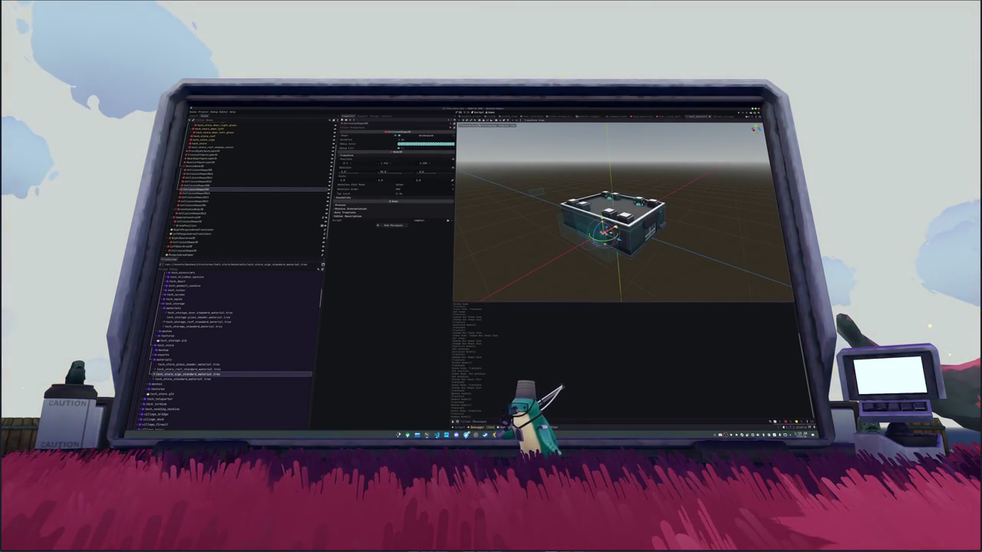
left_click_drag(604, 233, 549, 263)
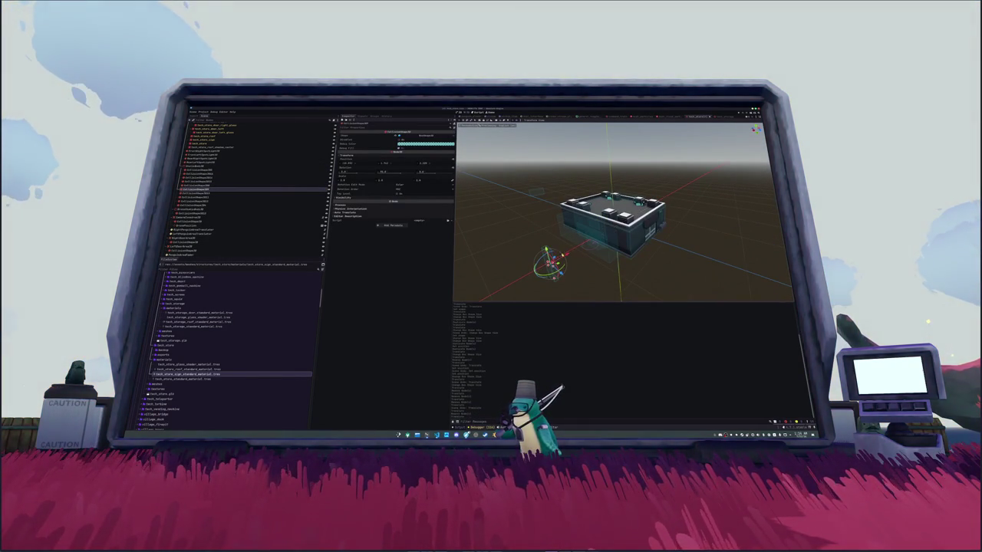
key("Delete")
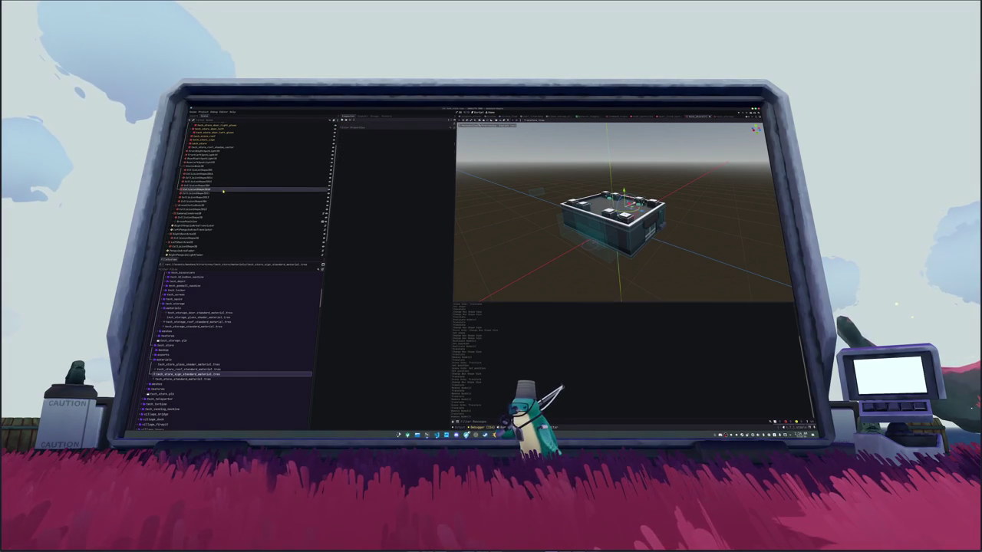
scroll(588, 159, "up", 3)
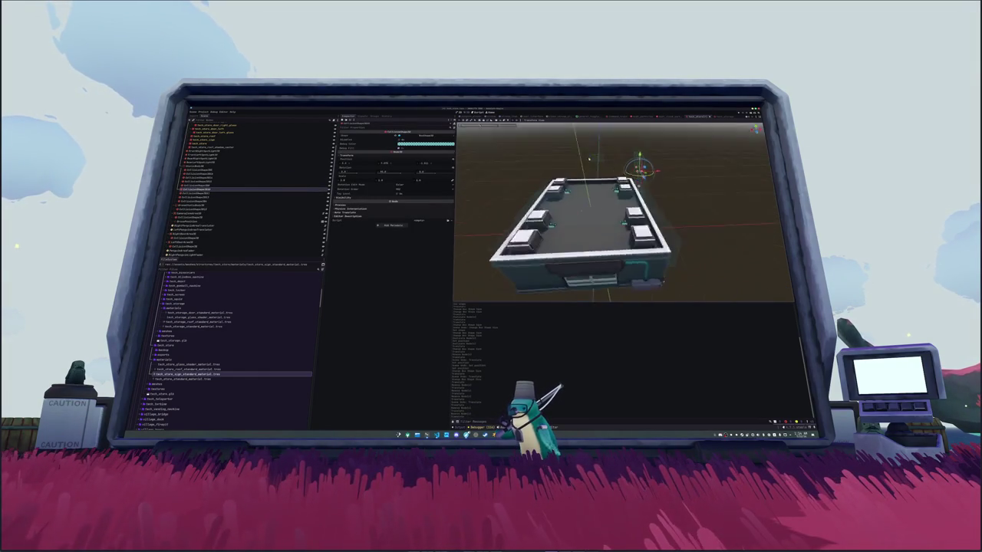
left_click_drag(588, 159, 556, 177)
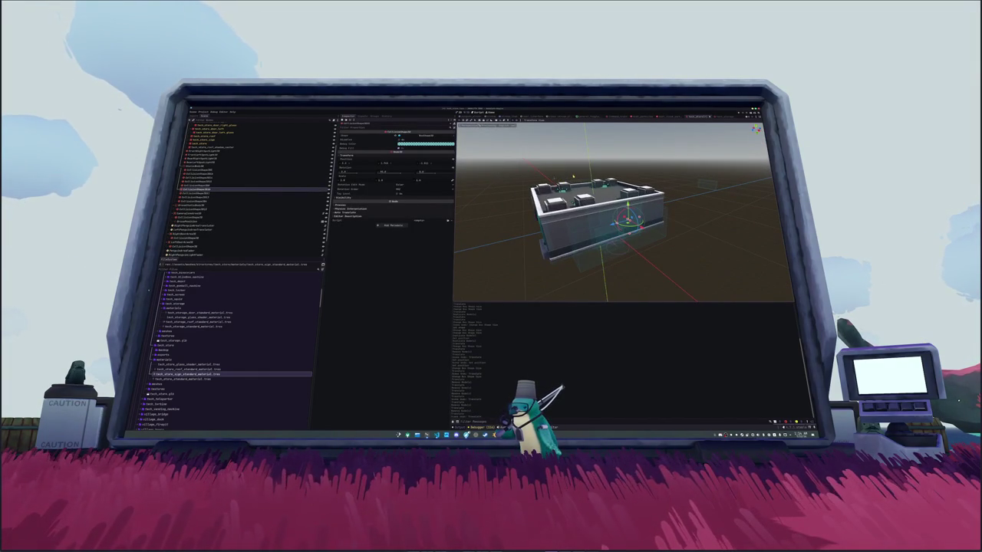
key("Delete")
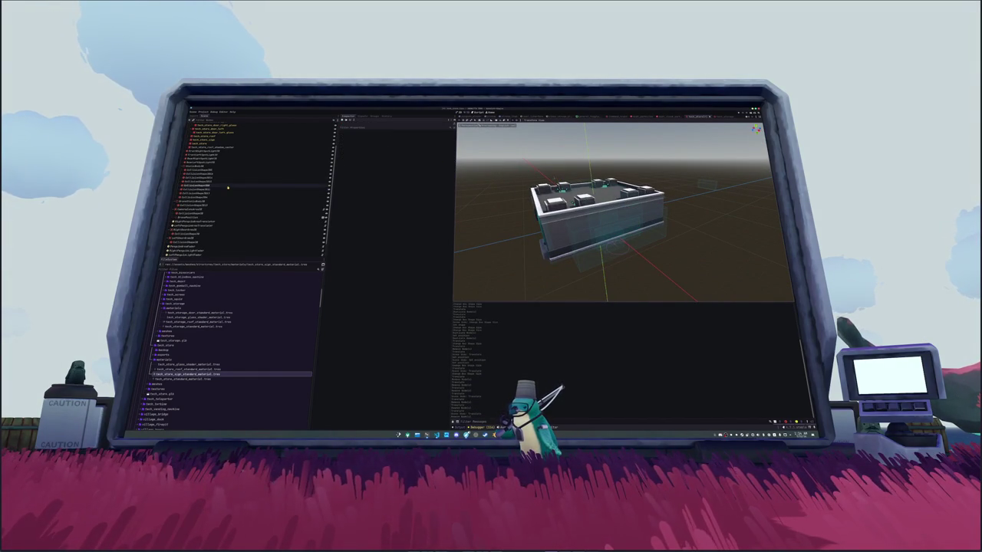
Step: Delete two leftover collision shapes from the store building
left_click(228, 186)
left_click_drag(488, 193, 464, 187)
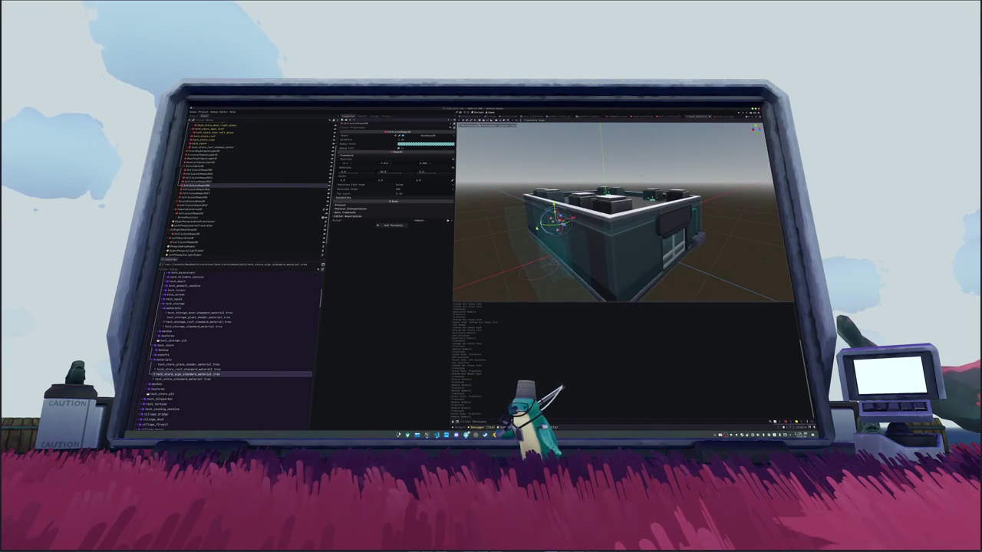
key("Delete")
key("Return")
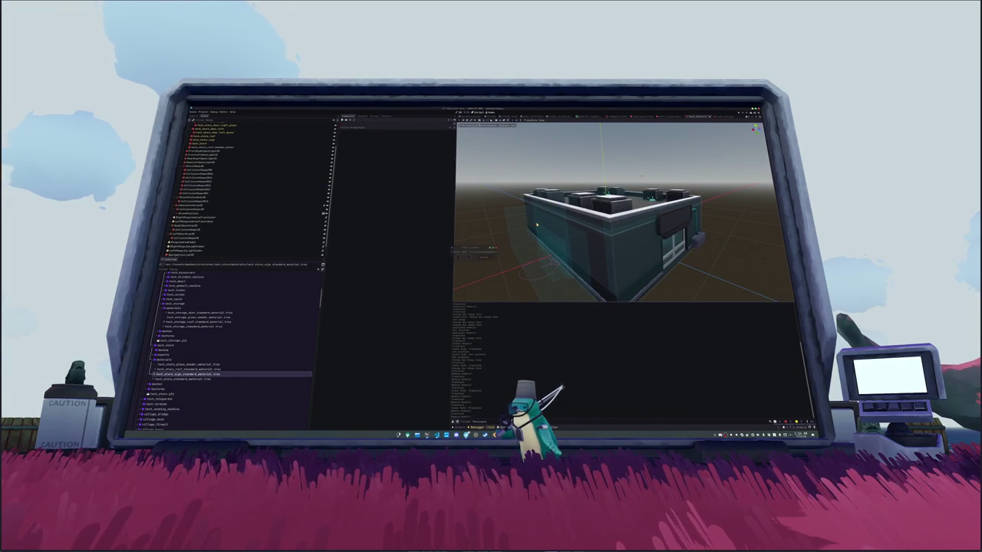
left_click(248, 186)
left_click_drag(578, 214, 519, 212)
key("Delete")
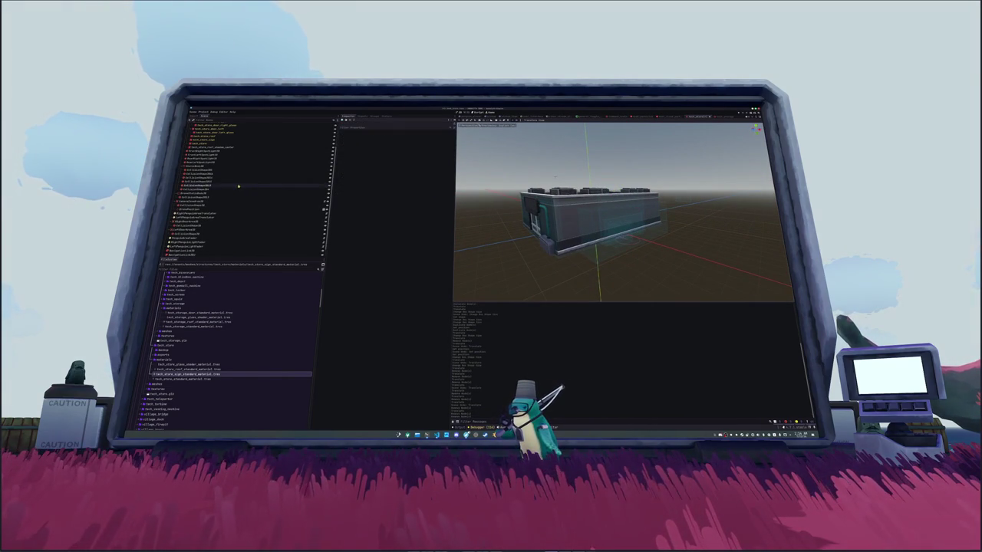
Step: Step up through the collision shape list and delete a higher collision shape
left_click(238, 186)
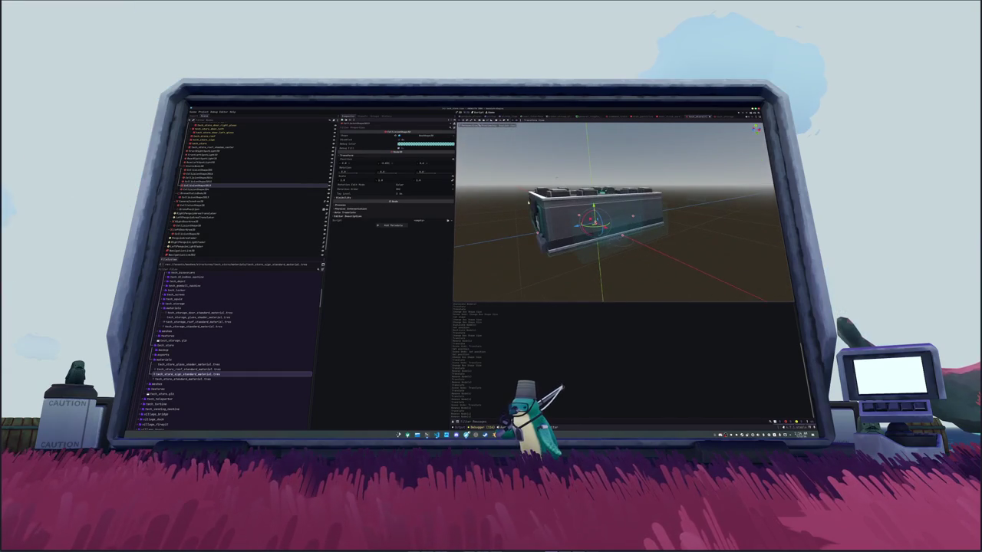
left_click(210, 187)
left_click(211, 185)
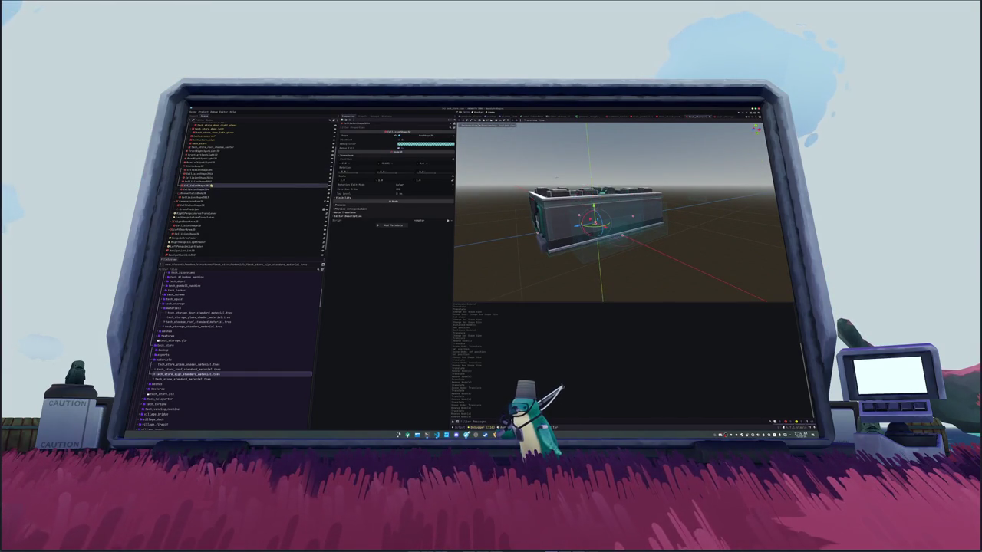
left_click(213, 181)
left_click(213, 179)
left_click(215, 175)
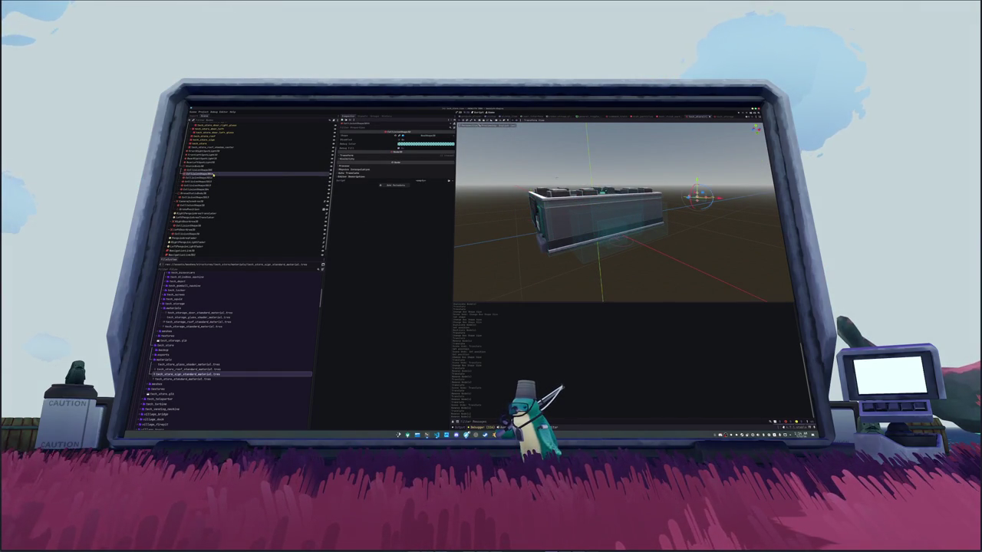
key("Delete")
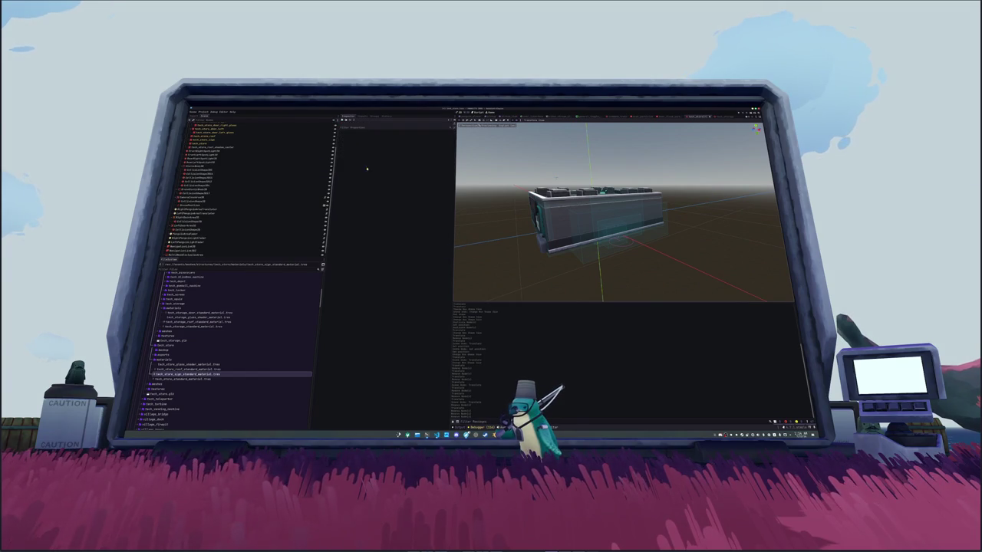
Step: Delete one more collision shape, then undo to restore it
left_click(259, 171)
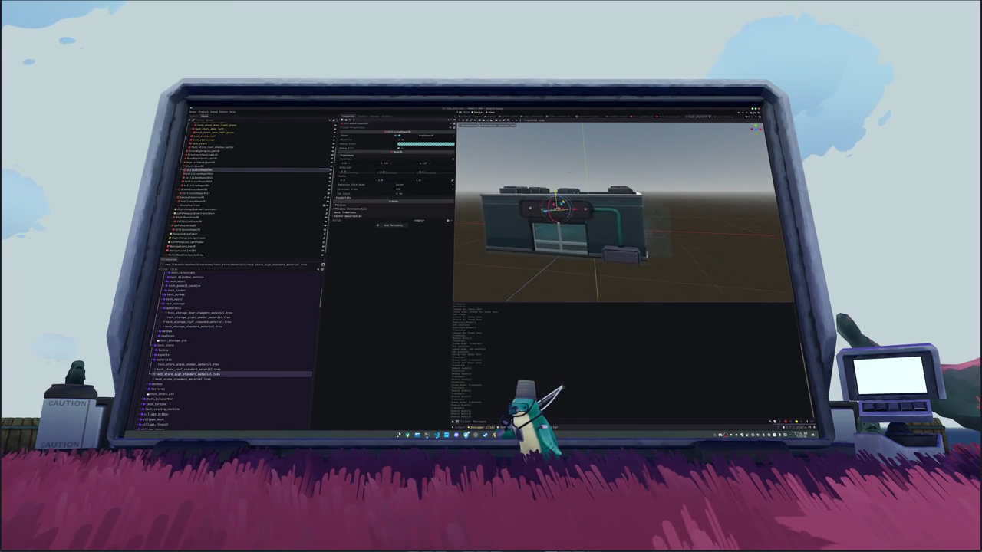
left_click_drag(613, 184, 653, 181)
key("Delete")
key("ctrl+z")
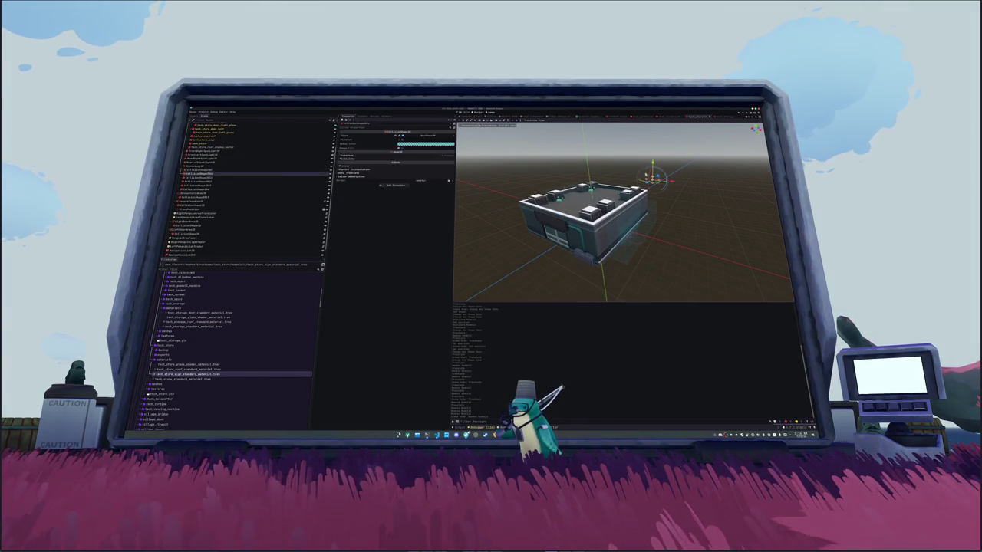
Step: In top view, select the next collision shape and align it with the building's top edge
key("KP_7")
scroll(623, 172, "down", 5)
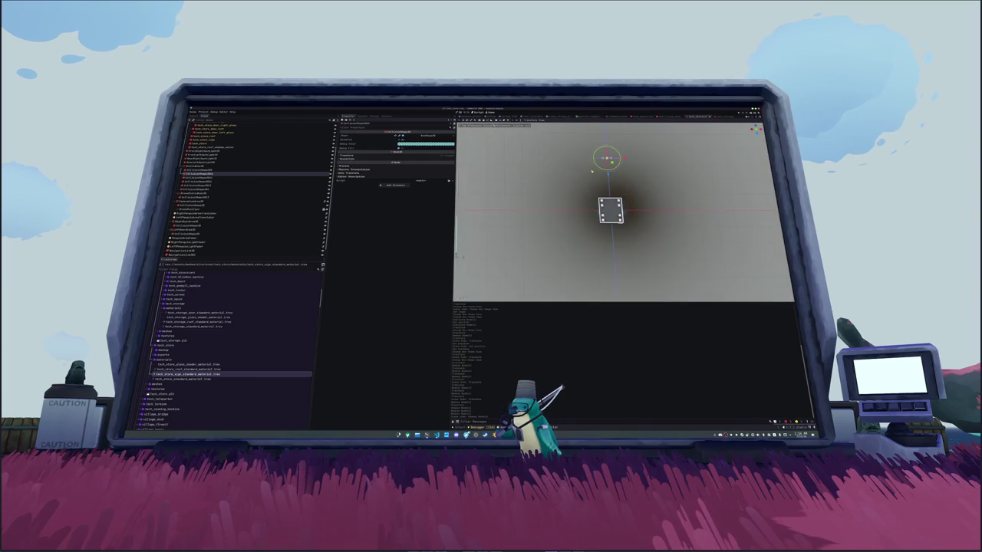
scroll(614, 199, "up", 2)
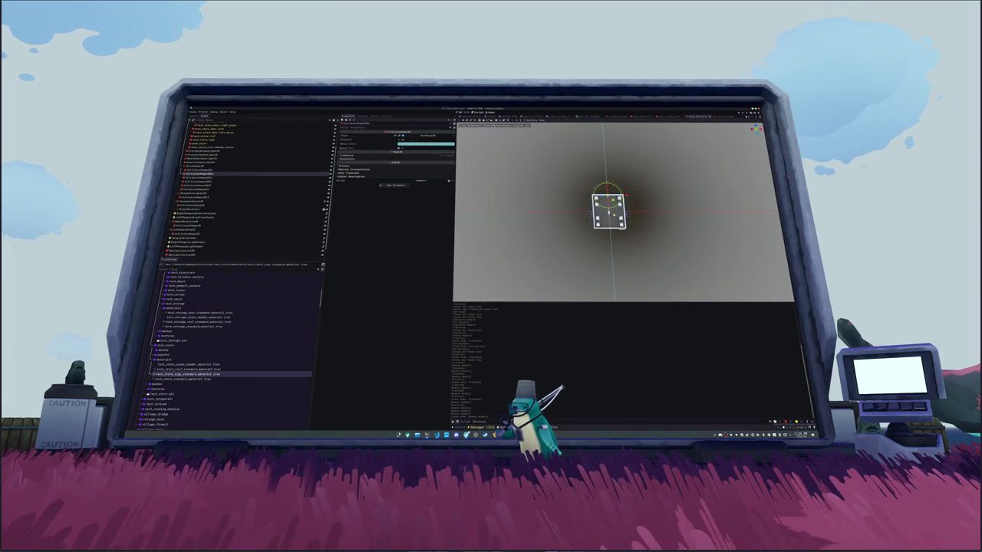
key("KP_7")
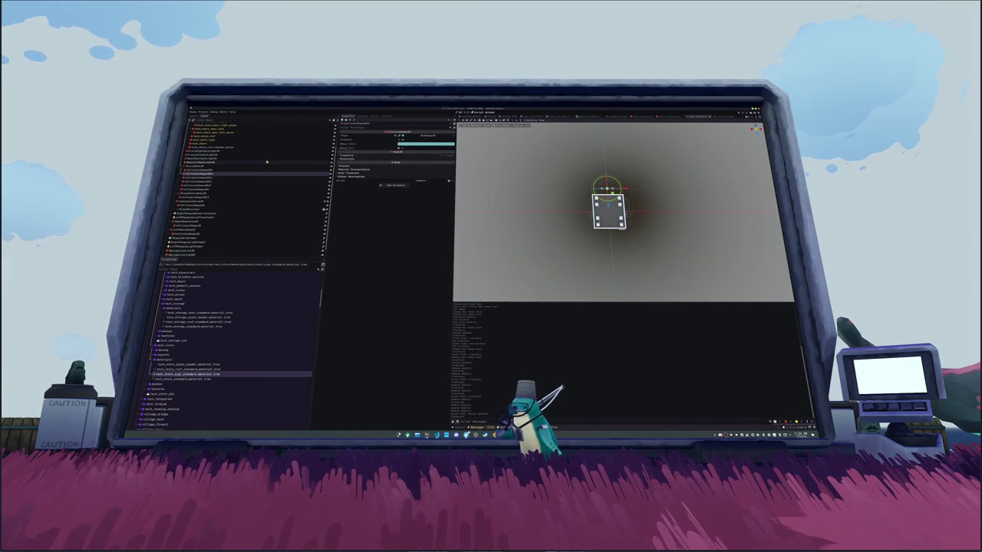
left_click(219, 170)
scroll(529, 182, "up", 3)
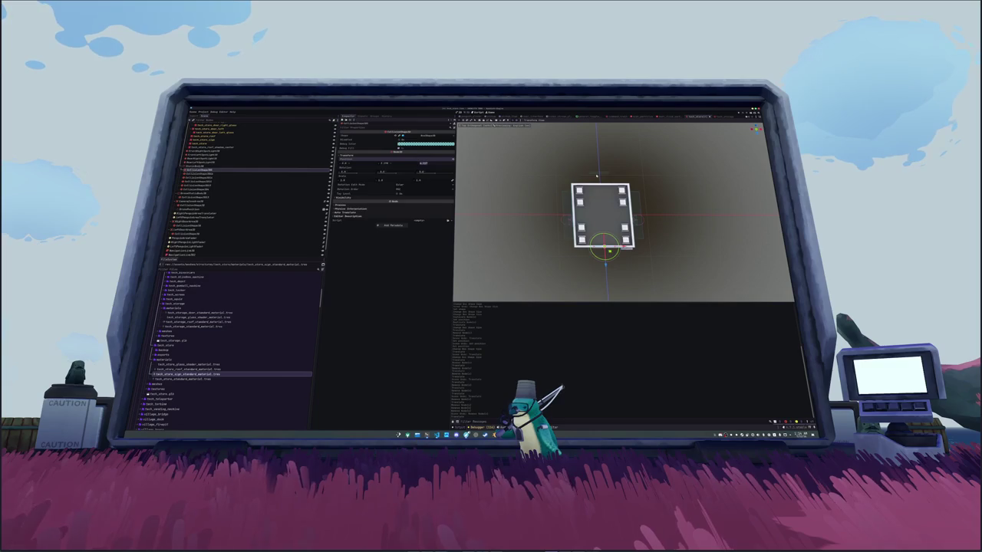
left_click(218, 174)
left_click(345, 154)
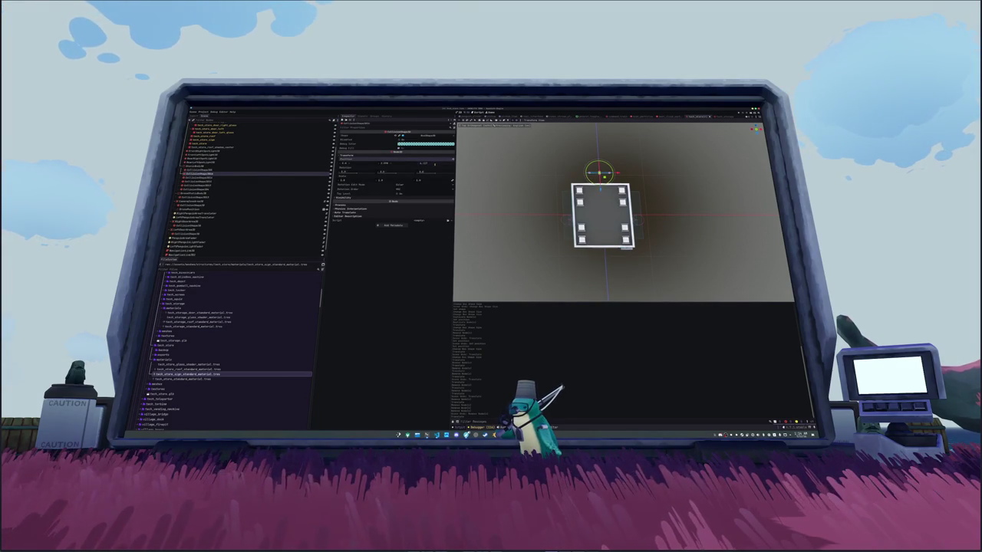
key("ctrl+z")
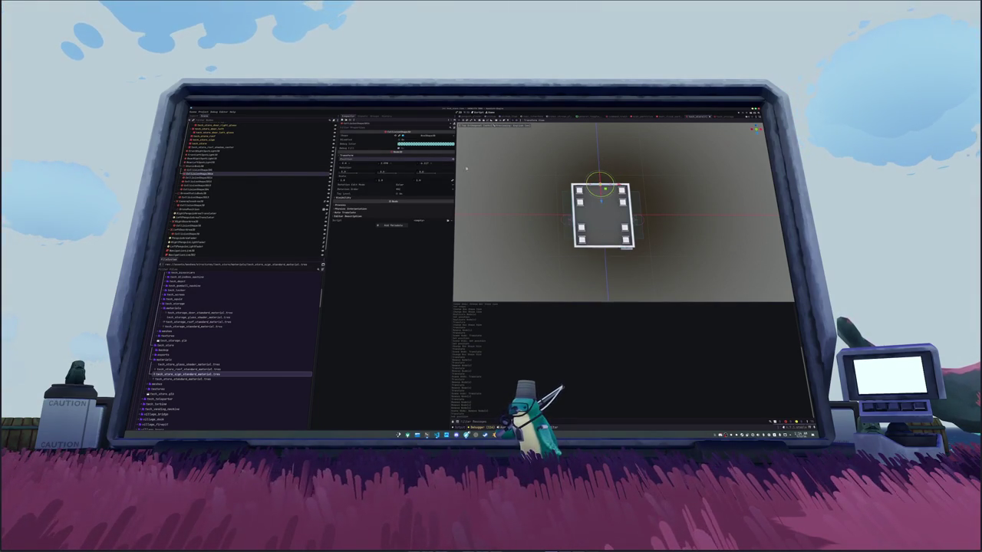
key("f")
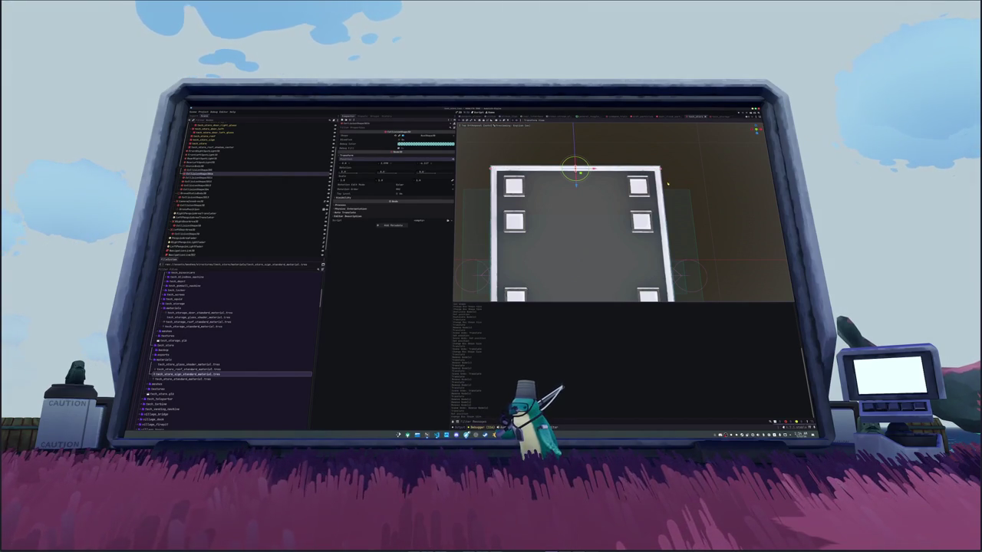
Step: Stretch the collision box in side view so it reaches the building's corner
key("KP_3")
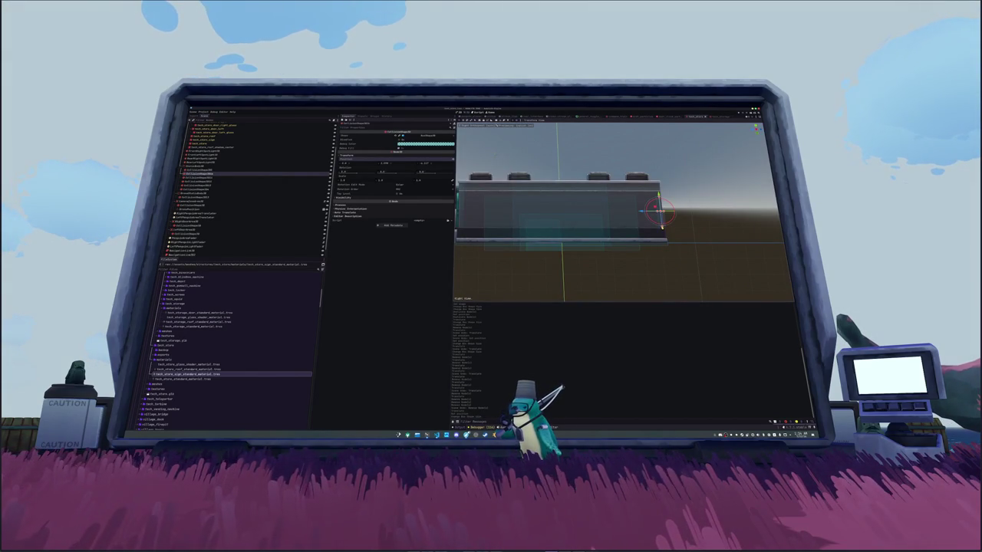
scroll(587, 213, "down", 2)
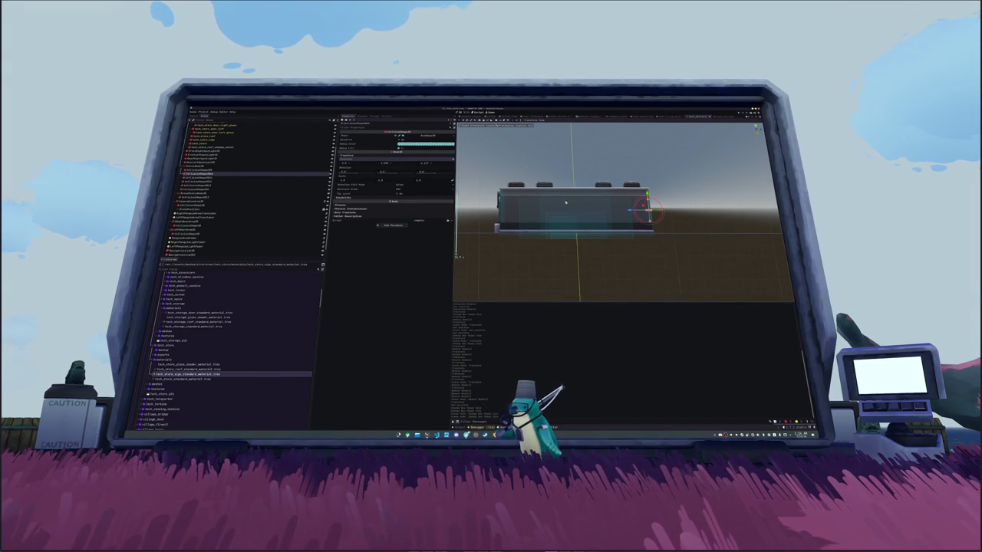
key("KP_7")
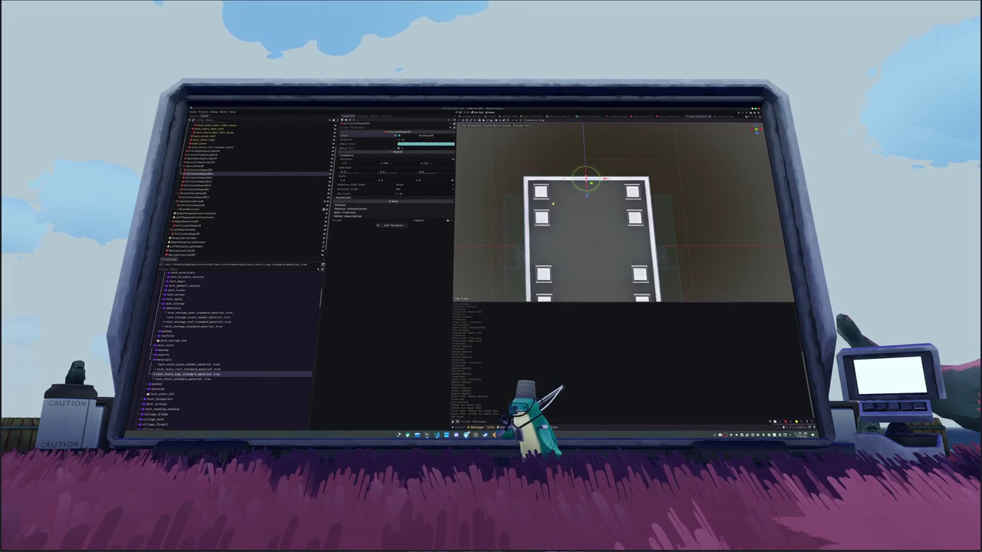
scroll(595, 192, "up", 2)
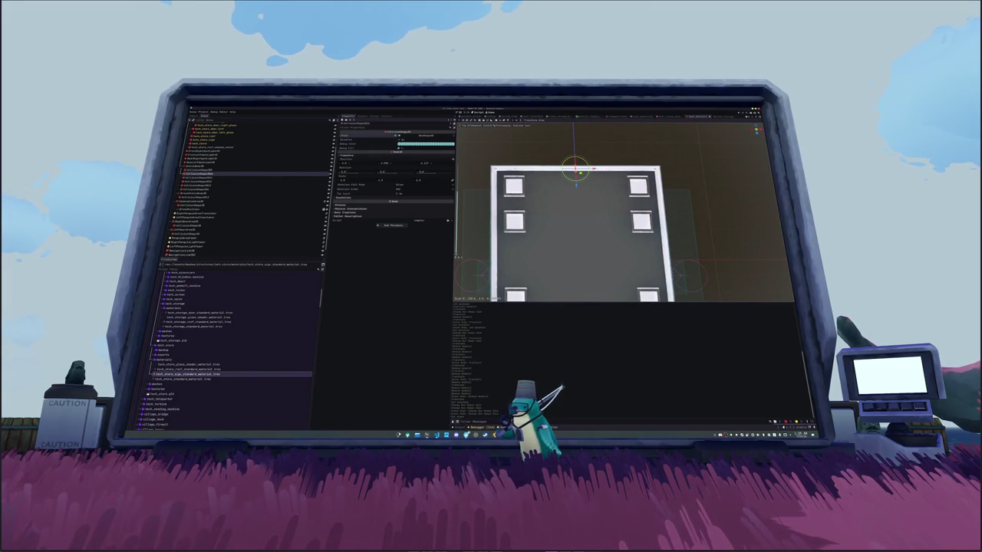
key("KP_3")
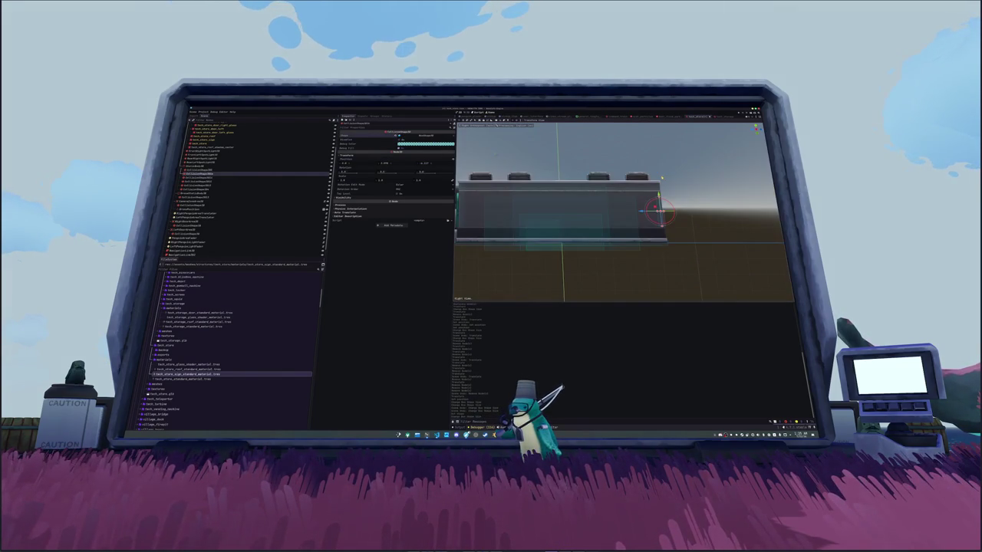
left_click_drag(663, 227, 671, 245)
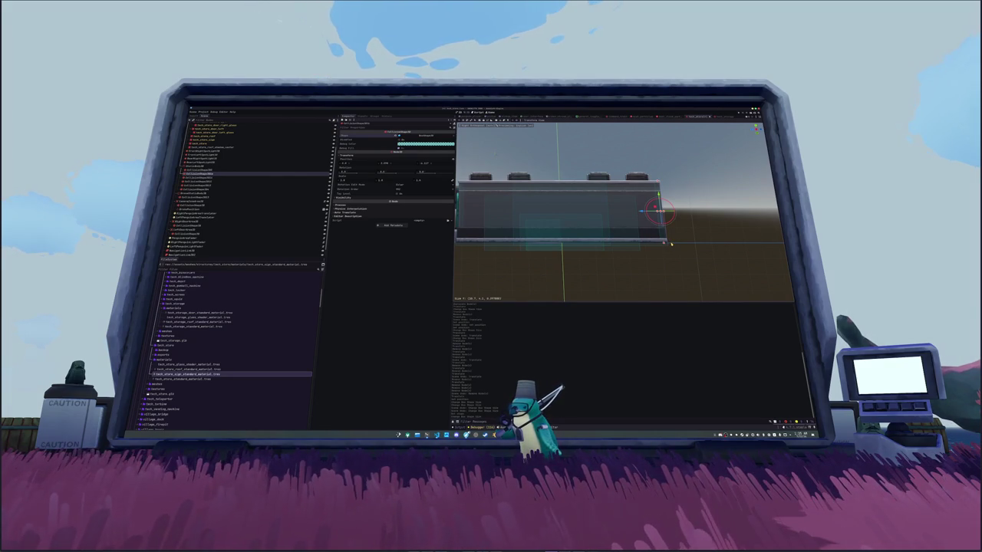
key("f")
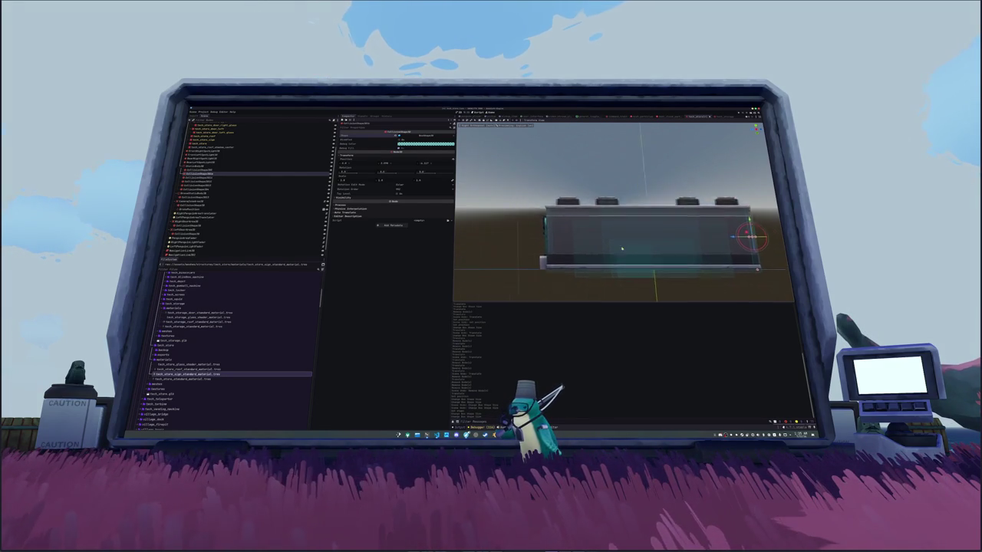
scroll(618, 248, "up", 3)
mouse_move(645, 242)
left_mouse_down()
mouse_move(581, 214)
mouse_move(635, 179)
mouse_move(640, 201)
mouse_move(580, 209)
mouse_move(581, 220)
mouse_move(615, 224)
left_mouse_up()
scroll(581, 208, "down", 5)
scroll(614, 224, "up", 5)
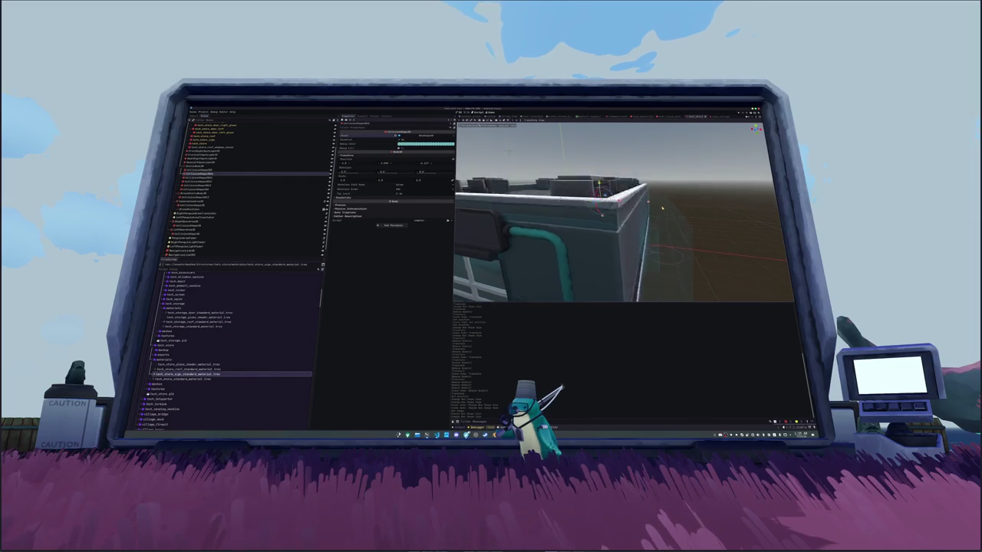
Step: Select another collision shape in top view and rotate it to match the wall
key("KP_7")
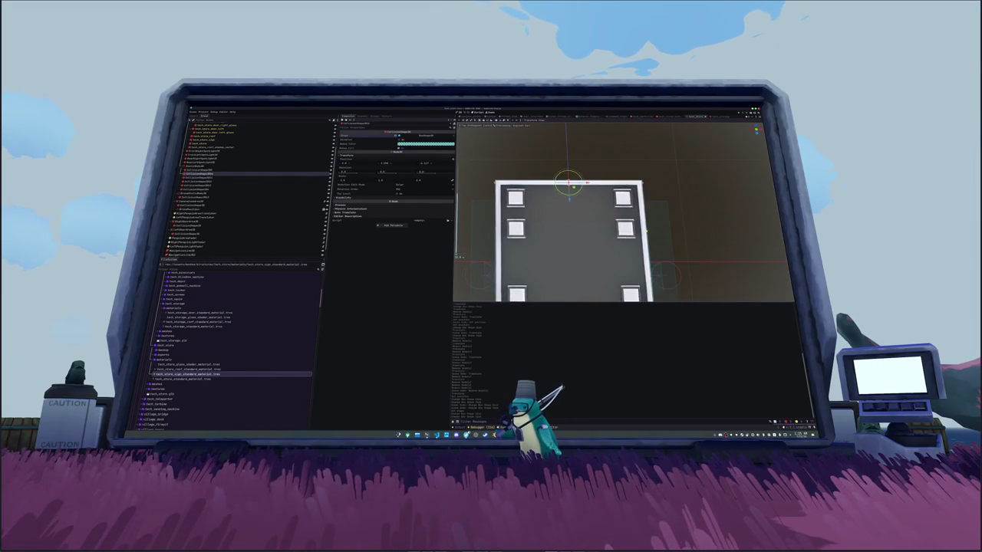
key("Down")
scroll(455, 256, "down", 2)
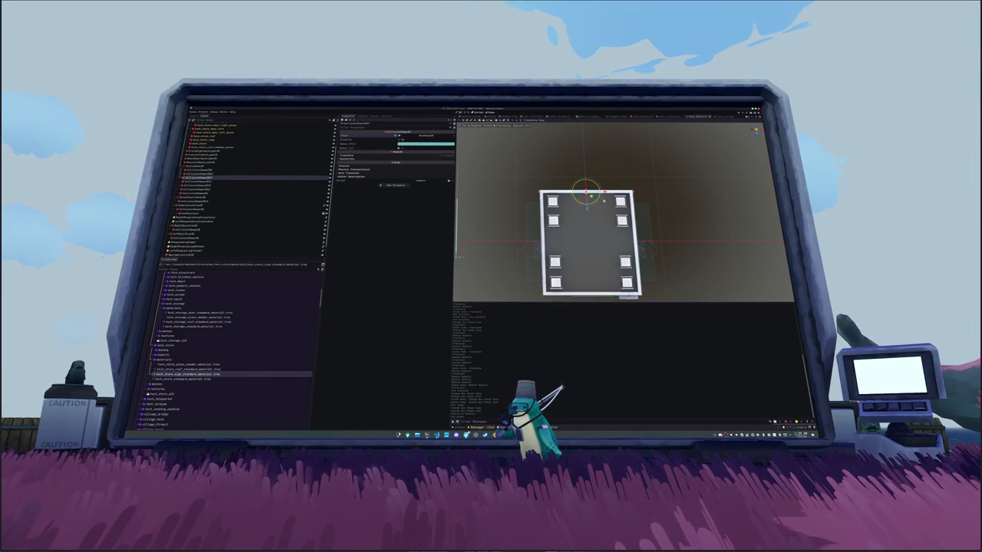
mouse_move(586, 185)
left_mouse_down()
mouse_move(573, 209)
mouse_move(640, 246)
left_mouse_up()
scroll(664, 261, "up", 2)
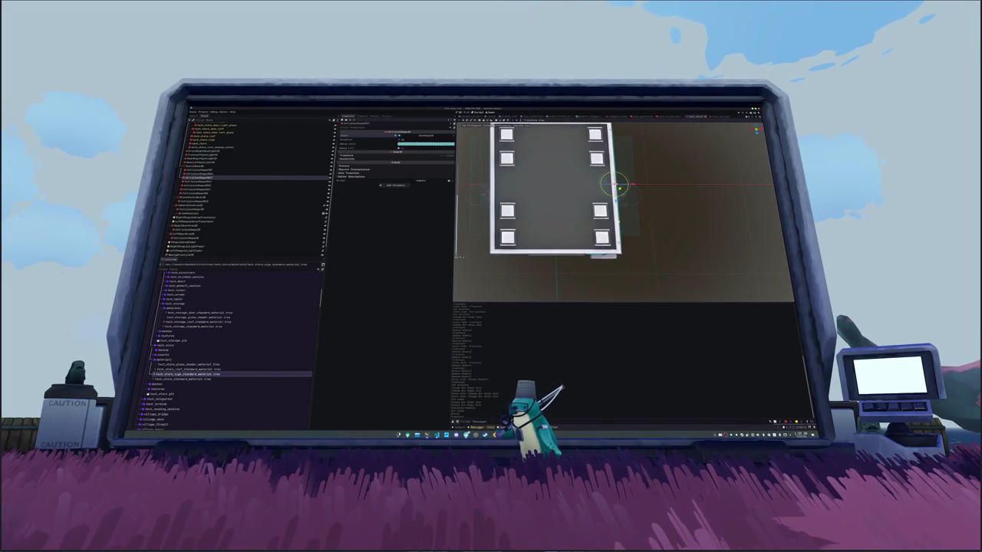
scroll(663, 261, "up", 2)
key("s")
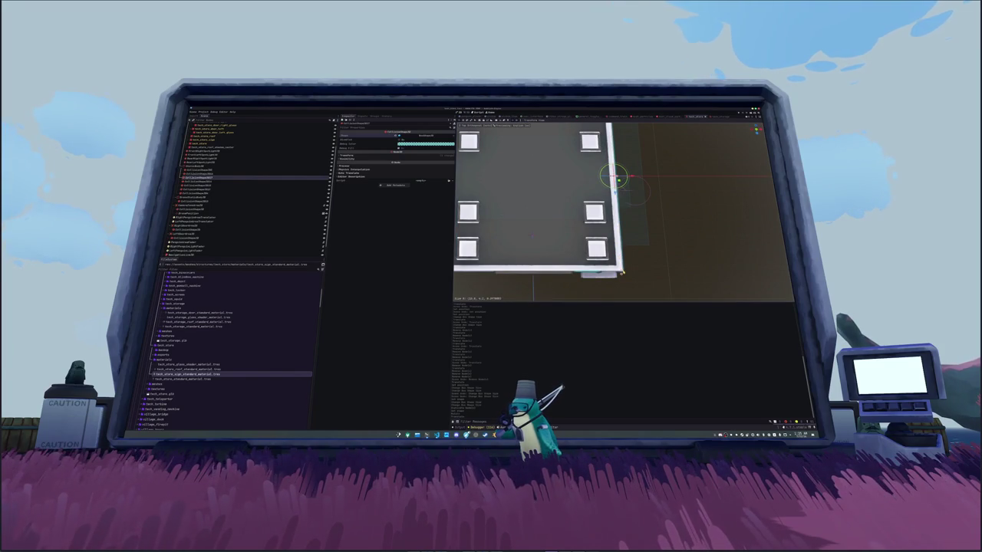
left_click(625, 272)
Step: Move that collision shape along the X axis into place, then select the other shape
key("g")
key("x")
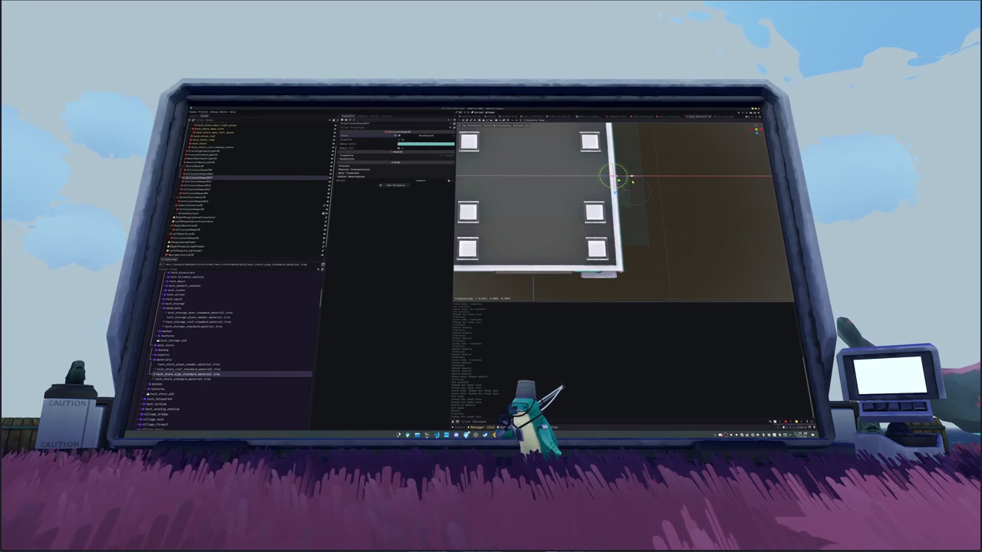
left_click(630, 181)
scroll(631, 181, "down", 3)
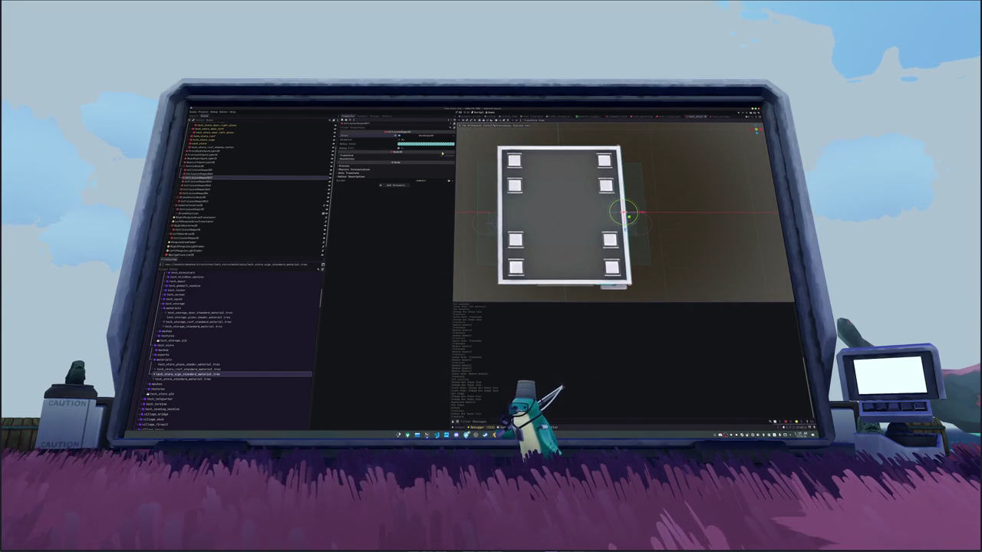
left_click(498, 215)
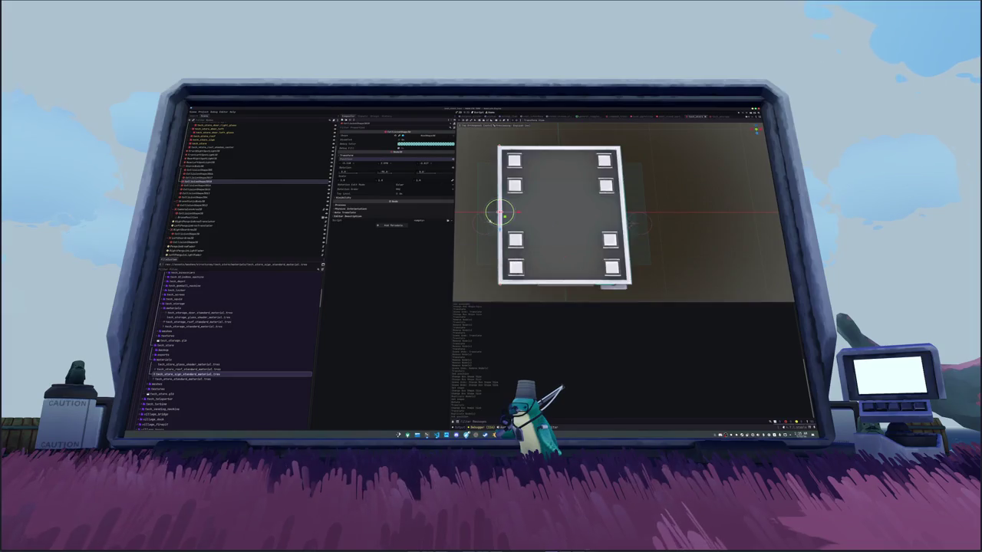
scroll(505, 217, "down", 5)
mouse_move(505, 217)
left_mouse_down()
mouse_move(510, 182)
mouse_move(506, 204)
left_mouse_up()
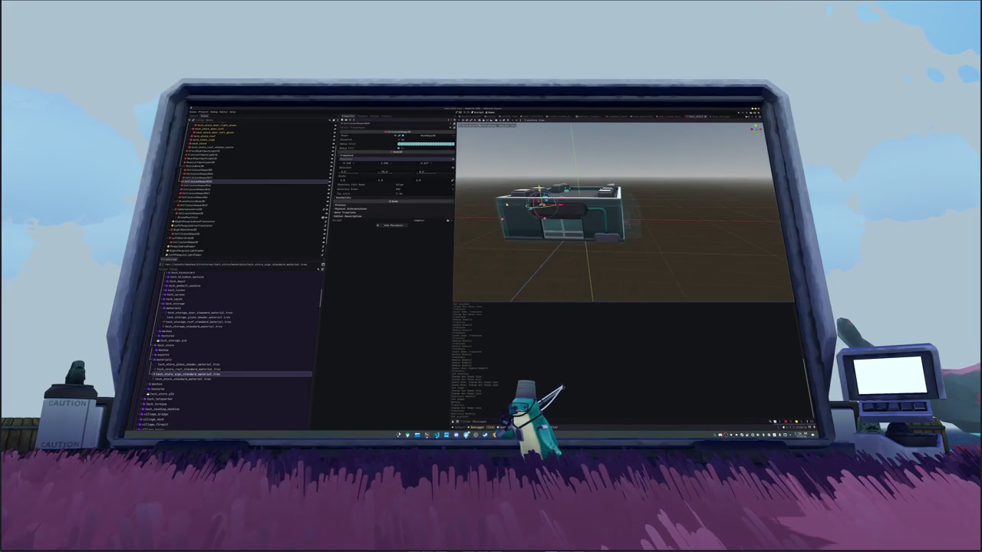
Step: Select the building's CollisionShape3D and review its settings from top view
left_click(199, 165)
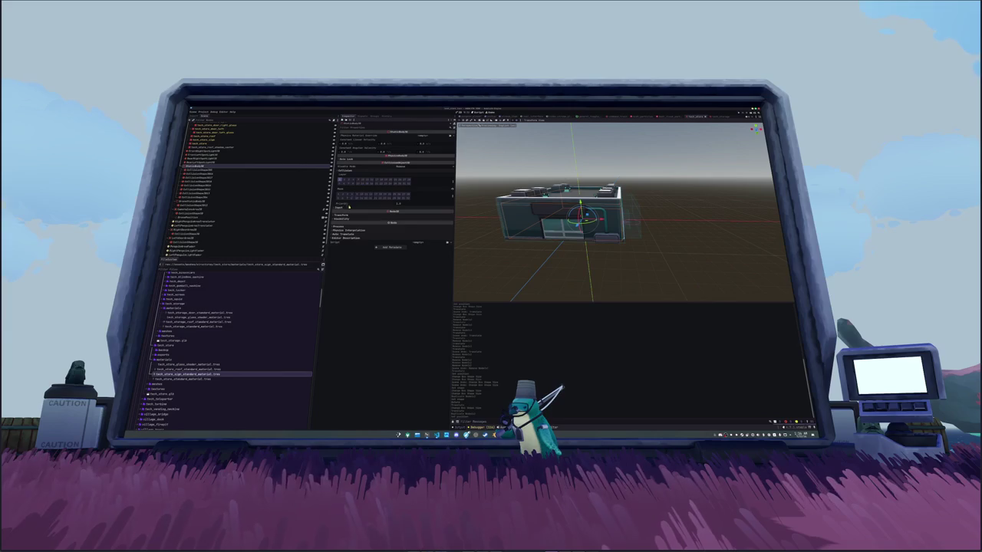
left_click(192, 202)
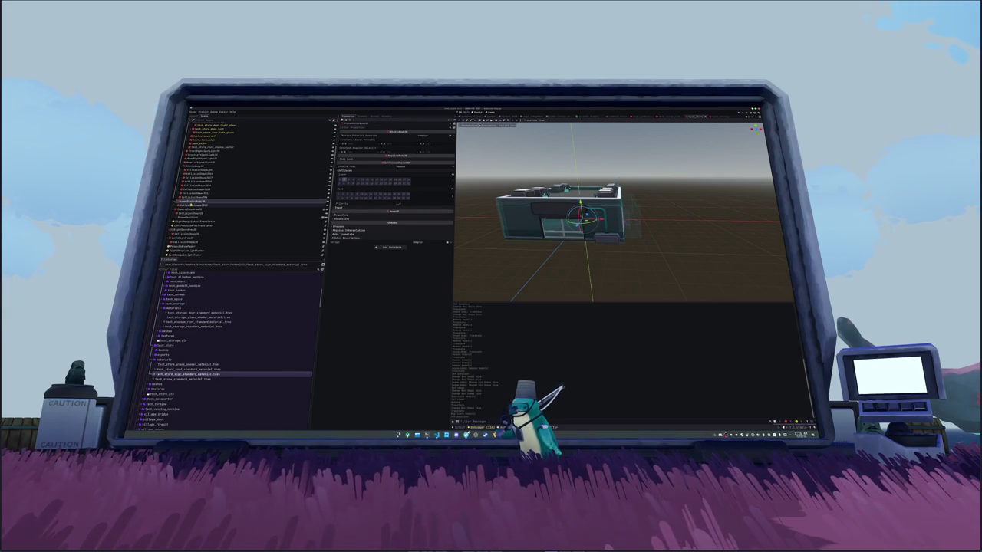
double_click(198, 207)
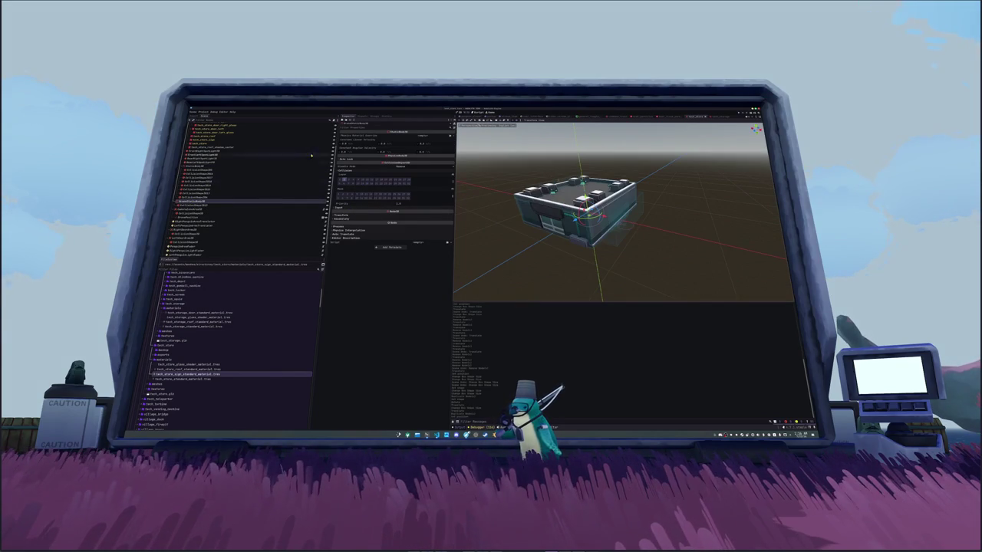
left_click(205, 205)
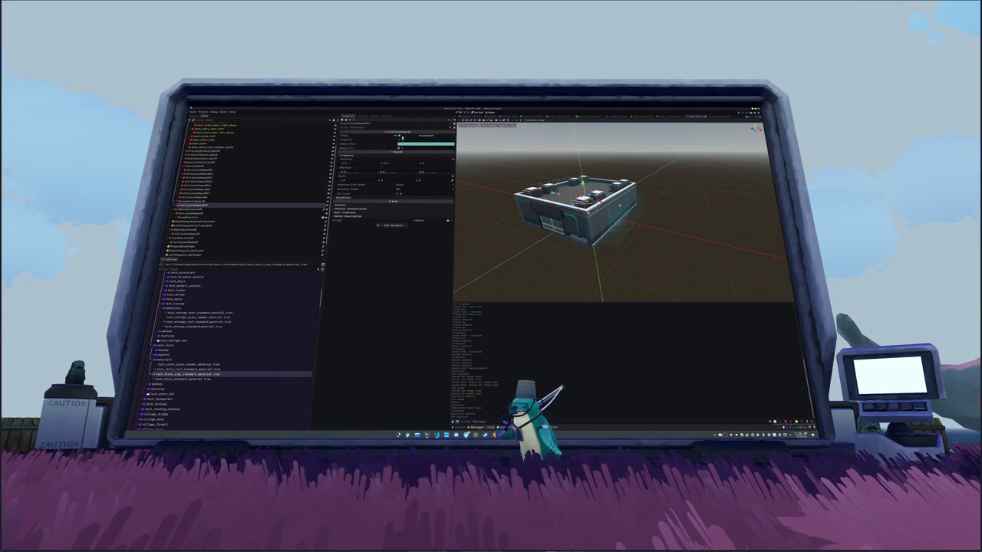
left_click(401, 136)
left_click(410, 137)
key("KP_7")
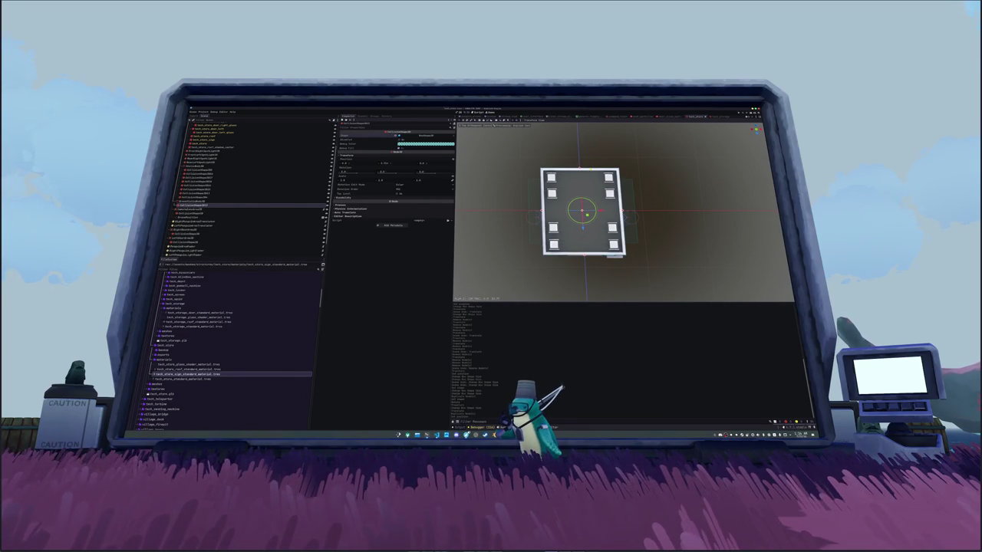
left_click_drag(622, 215, 598, 253)
scroll(598, 253, "up", 2)
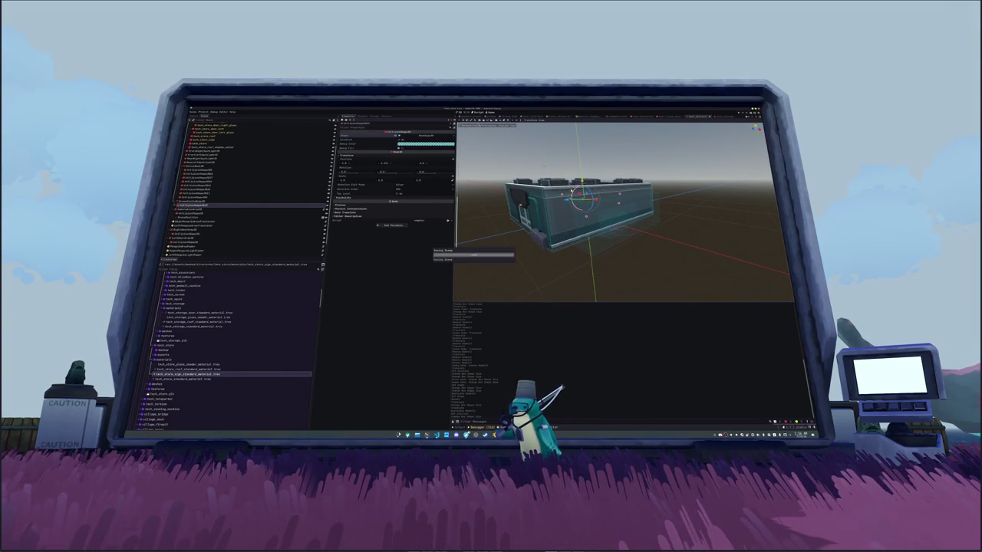
Step: Slide the BrewPosition marker along the building in top view
left_click(220, 212)
left_click(221, 217)
left_click_drag(483, 215, 473, 230)
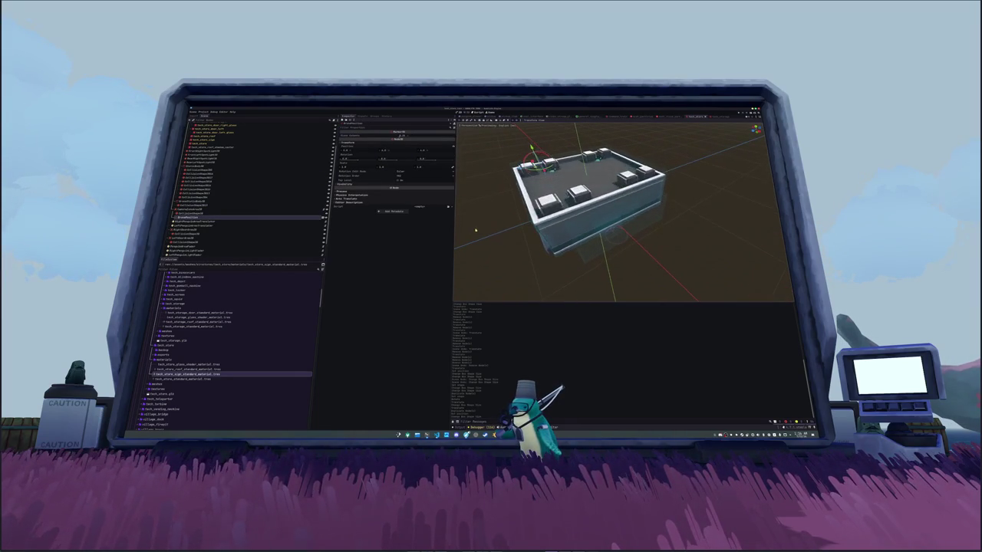
key("KP_7")
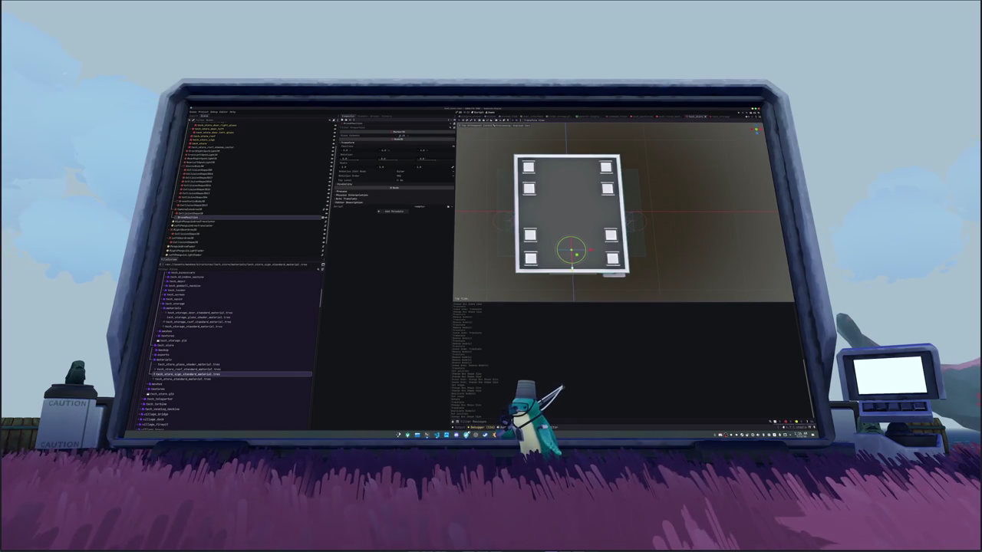
mouse_move(571, 268)
left_mouse_down()
mouse_move(554, 186)
mouse_move(577, 150)
left_mouse_up()
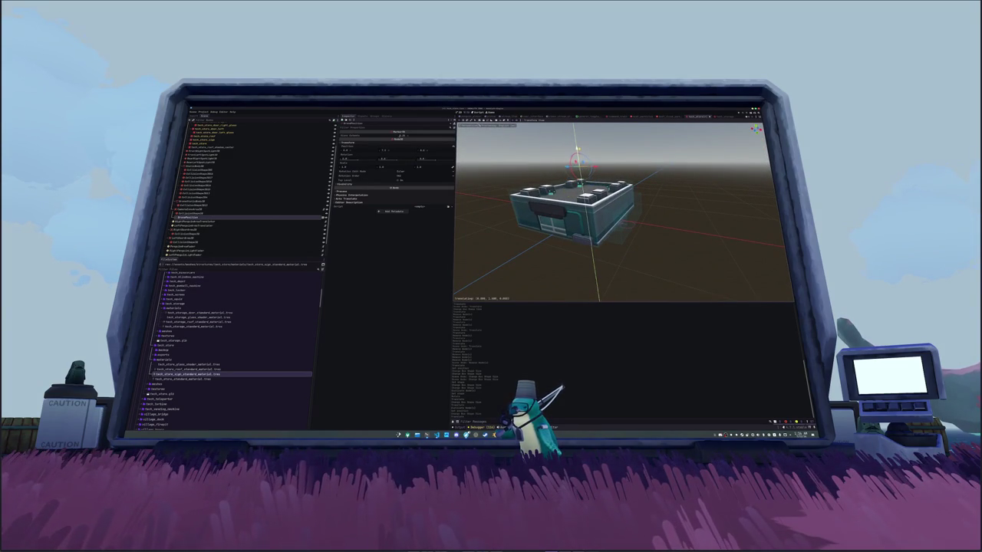
left_click_drag(577, 149, 577, 149)
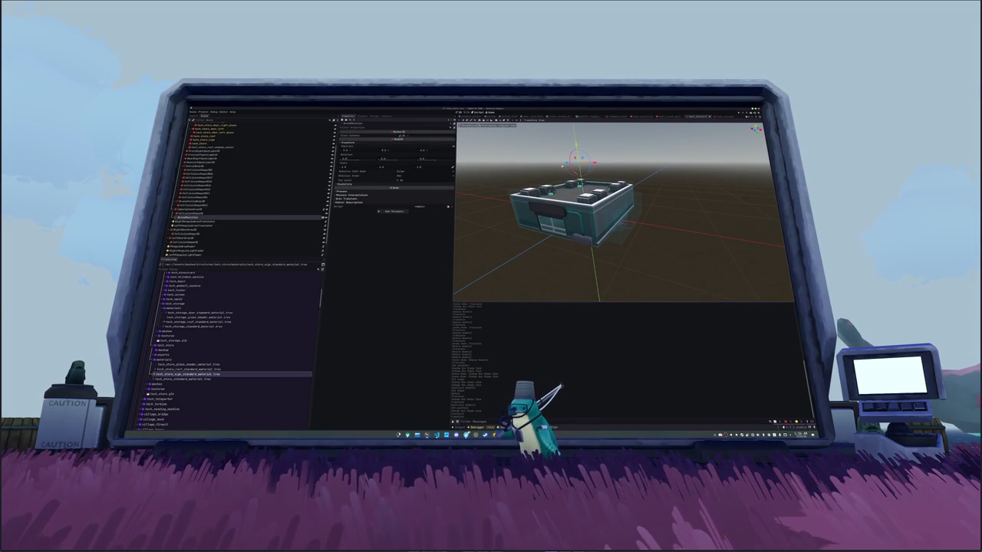
Step: Assign LeftPenguinAreaTranslator to the selected node's node-path property
left_click(233, 222)
left_click_drag(234, 227, 417, 141)
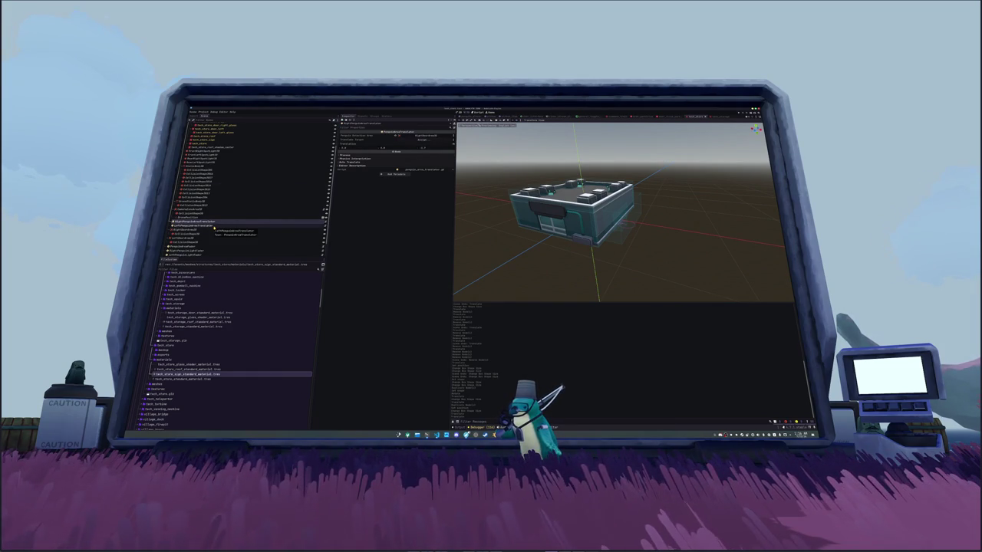
left_click(215, 226)
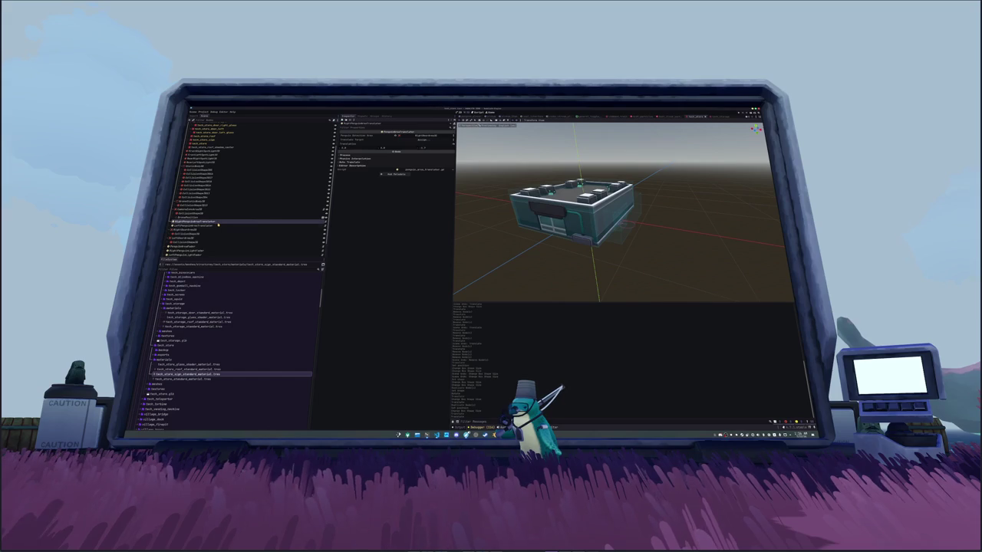
Step: Reposition the next area node beside the building from top view
left_click(198, 230)
left_click_drag(491, 228, 460, 260)
left_click(204, 234)
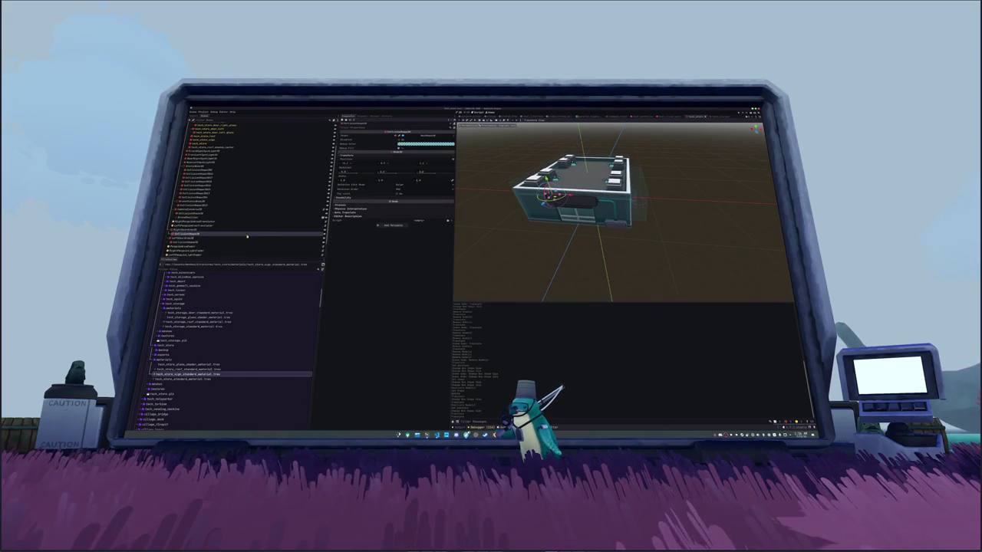
key("KP_7")
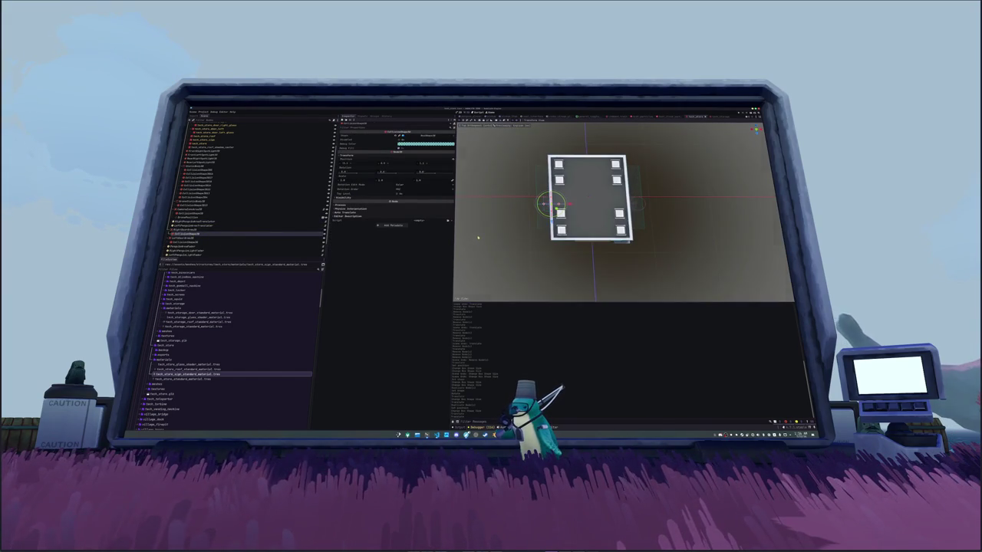
scroll(477, 238, "up", 2)
mouse_move(552, 203)
left_mouse_down()
mouse_move(565, 231)
mouse_move(524, 225)
mouse_move(503, 205)
mouse_move(535, 201)
mouse_move(565, 173)
left_mouse_up()
Step: Shift the box volume left by editing Position X, then slide it back right
left_click(344, 163)
left_click(212, 241)
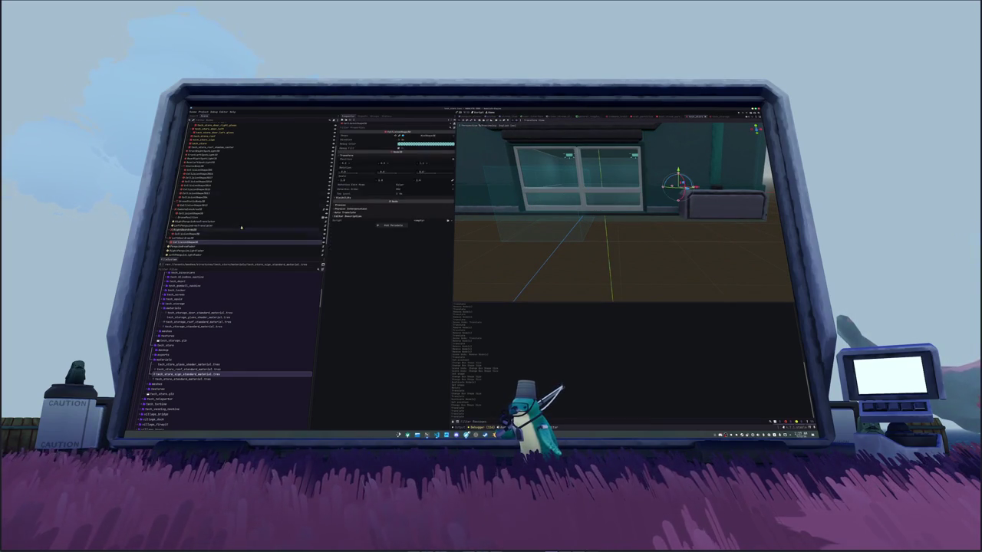
left_click(357, 164)
key("Return")
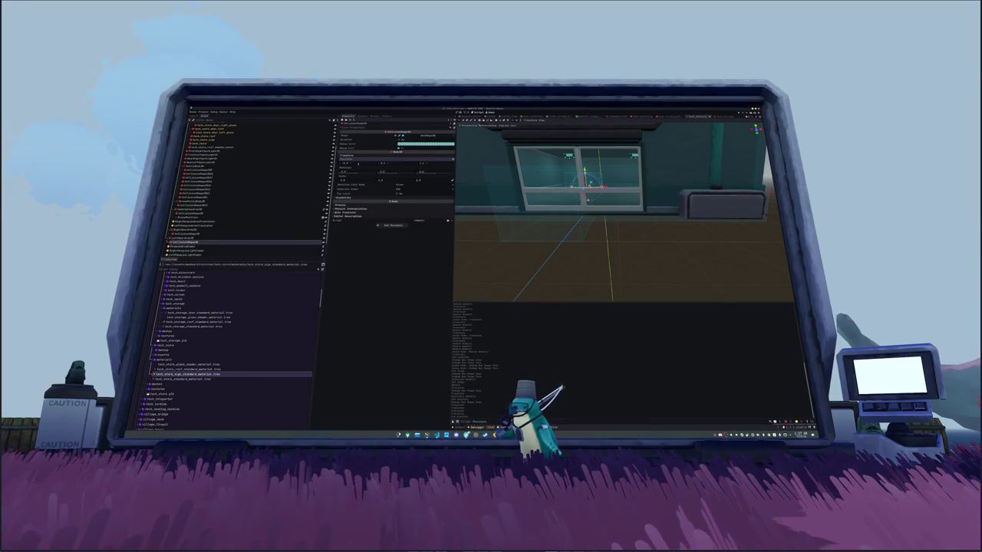
left_click_drag(357, 164, 368, 163)
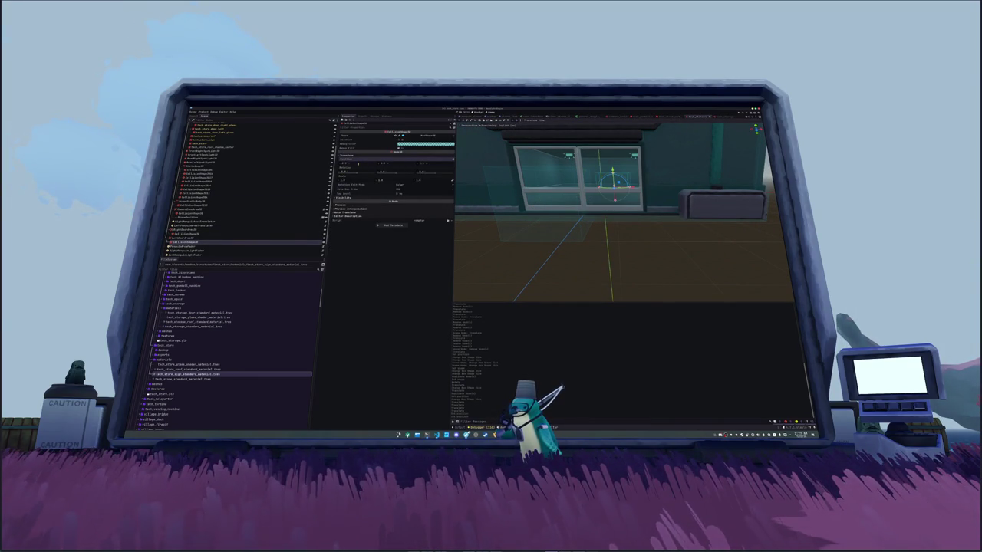
Step: Inspect the neighbouring store nodes and select the node to work on next
left_click(195, 234)
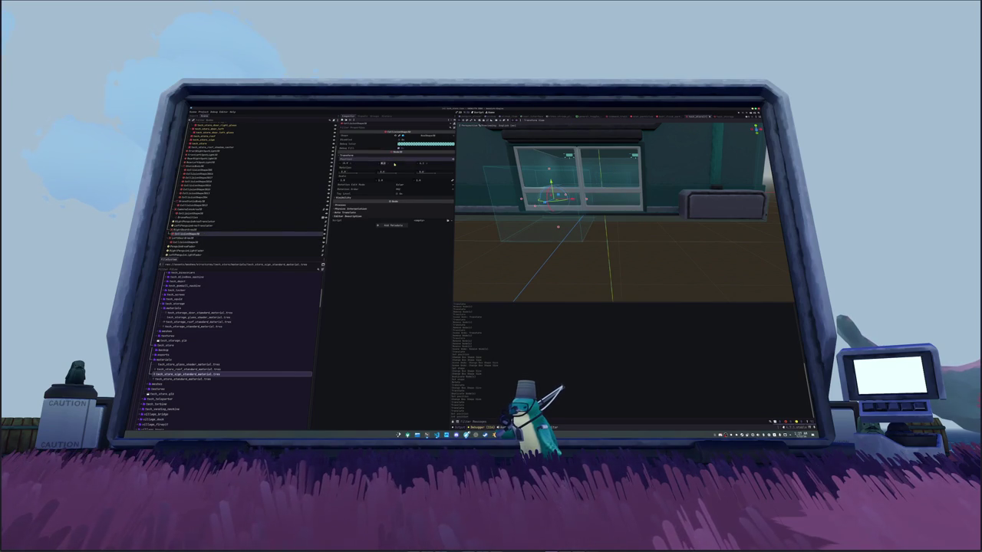
left_click(207, 242)
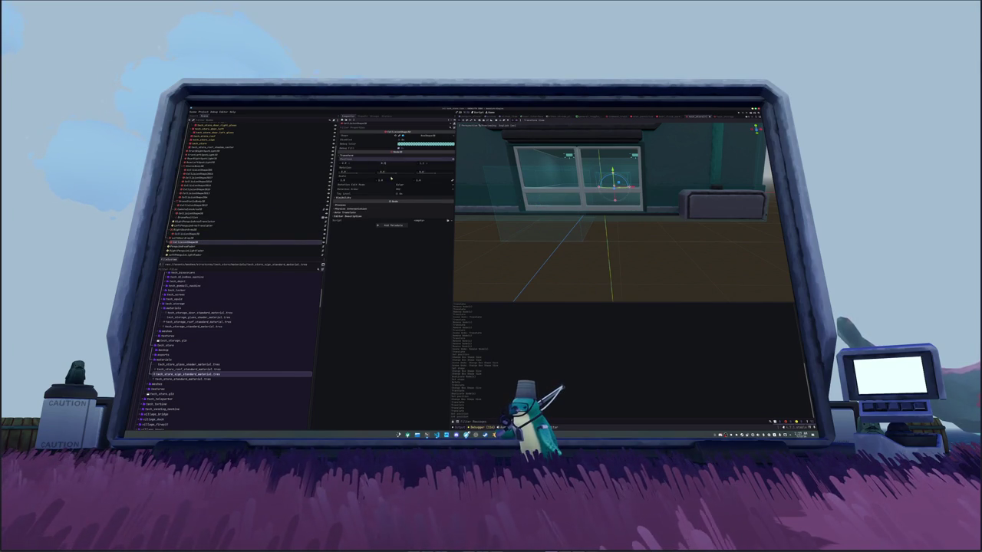
left_click(295, 233)
key("Down")
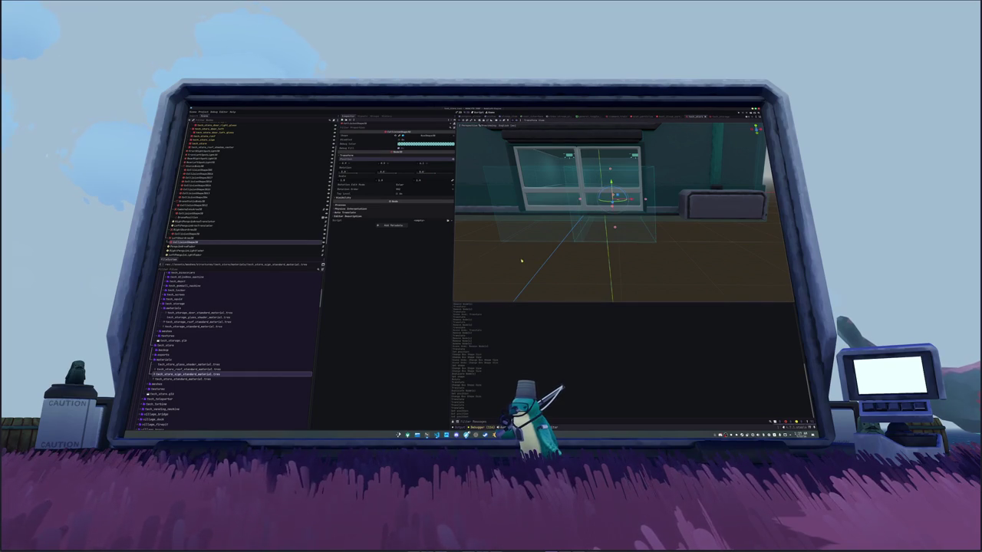
scroll(493, 248, "down", 3)
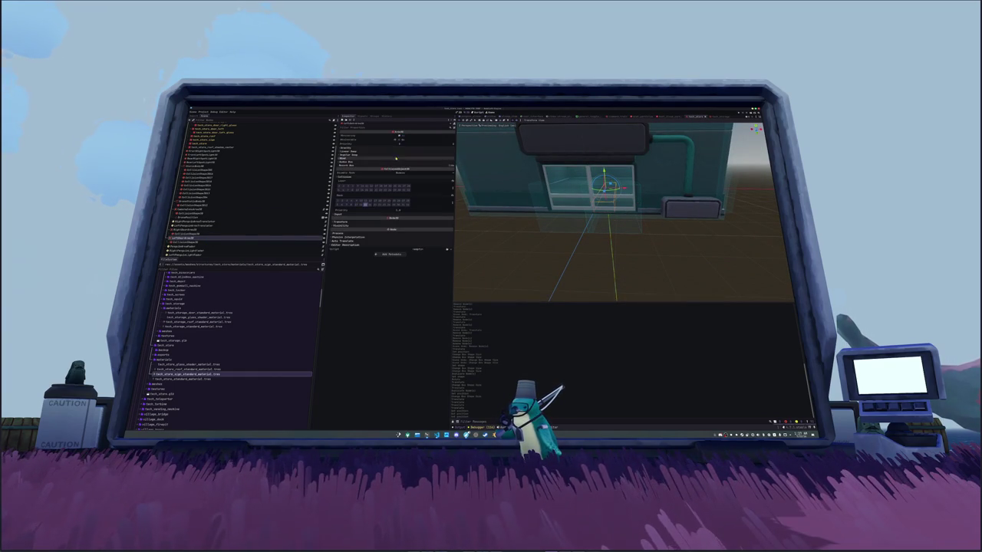
left_click(189, 231)
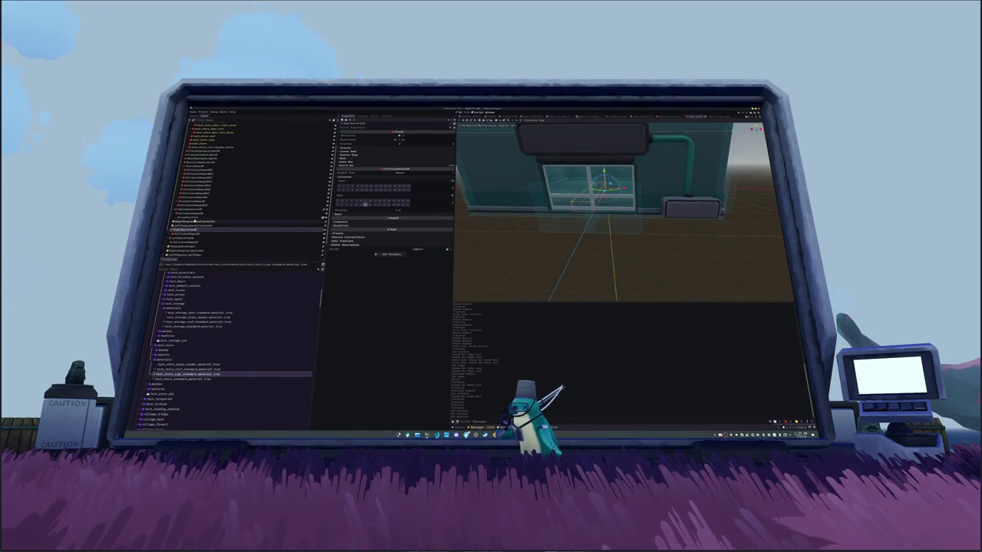
scroll(223, 173, "up", 3)
scroll(203, 181, "down", 4)
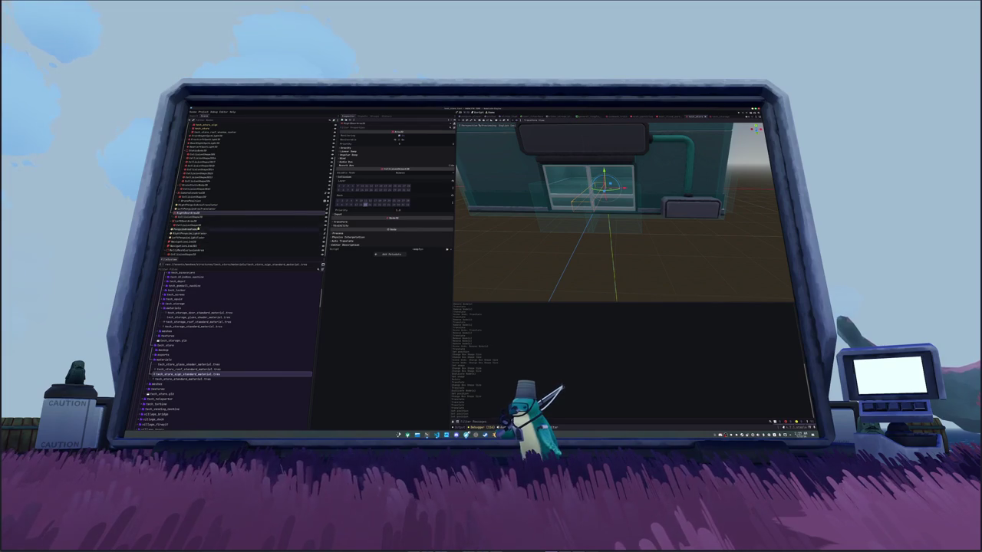
left_click(191, 241)
Step: Frame the navigation link in top view and move it across the floor plan
key("f")
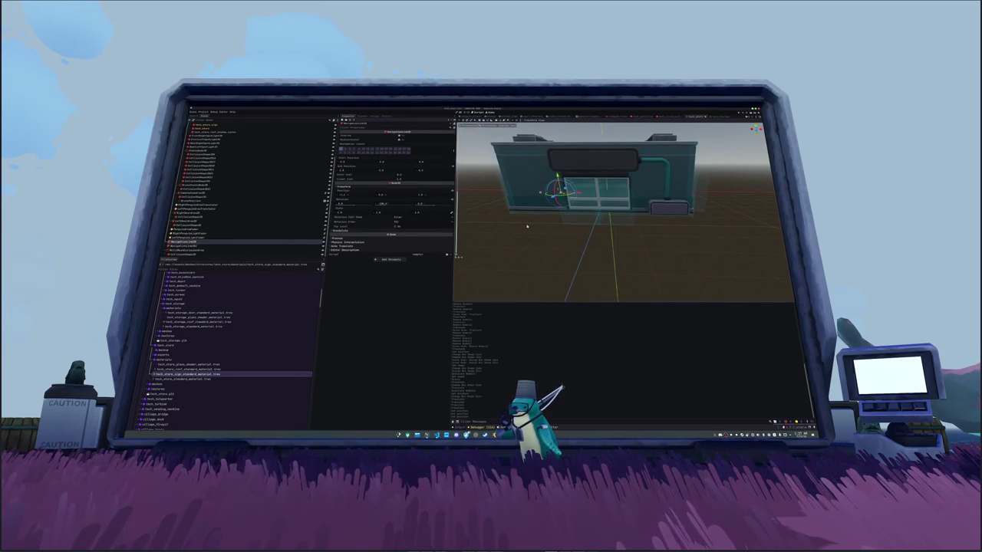
key("KP_7")
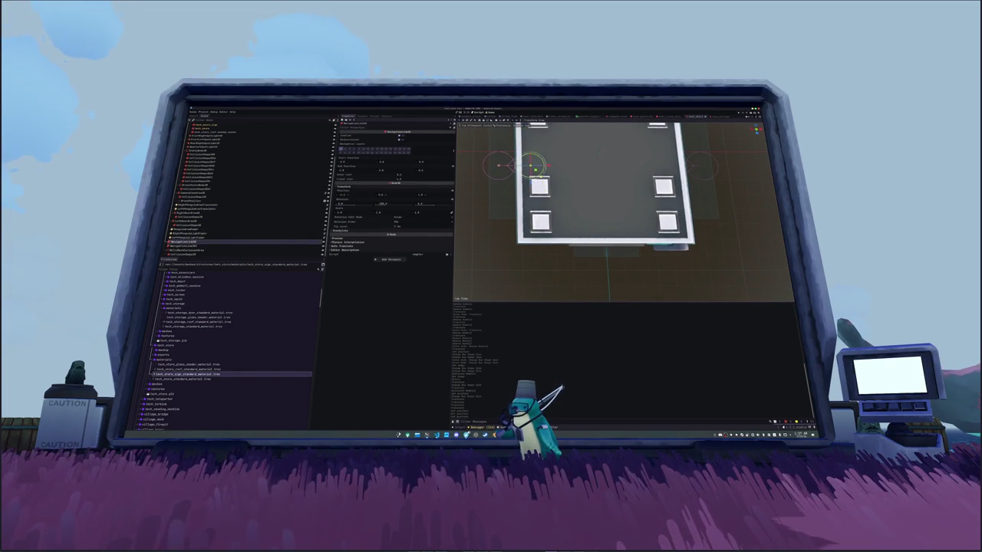
key("g")
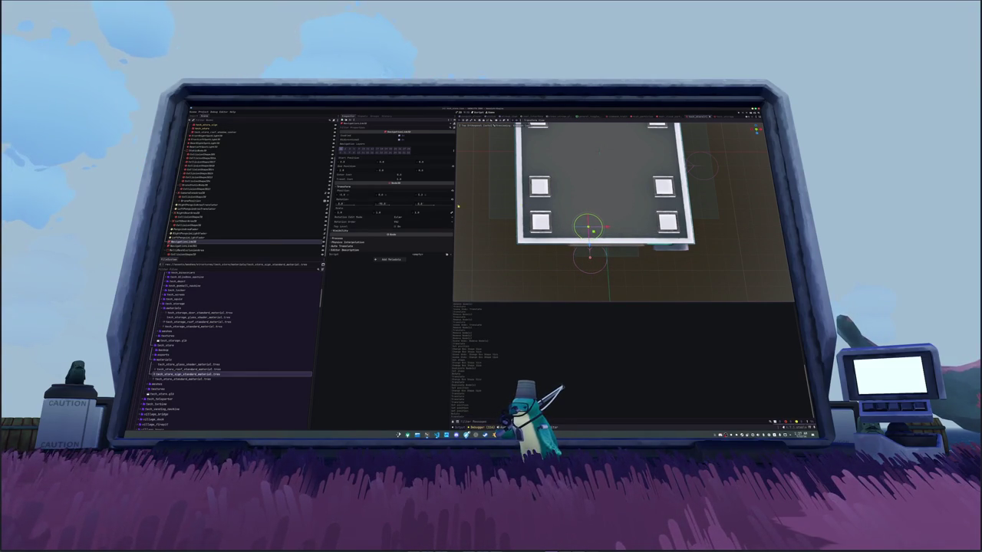
Step: Pick the entrance navigation link and shift it left through its position
left_click(208, 245)
left_click(208, 242)
left_click(207, 245)
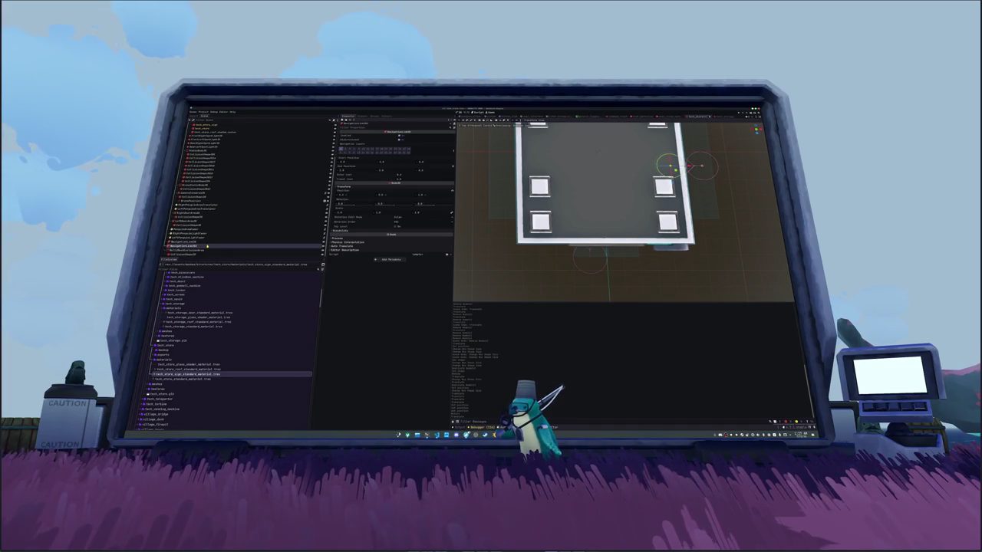
left_click(208, 242)
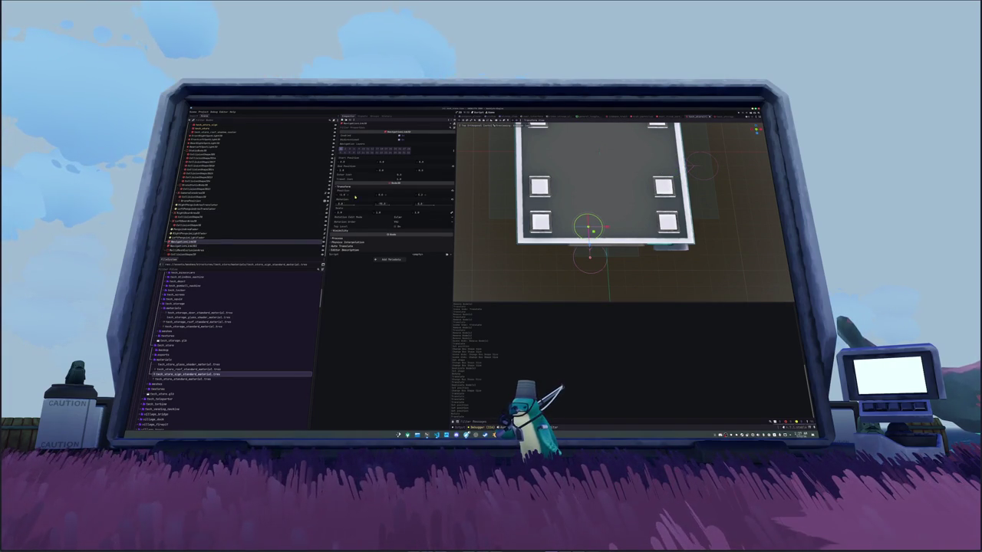
left_click(313, 210)
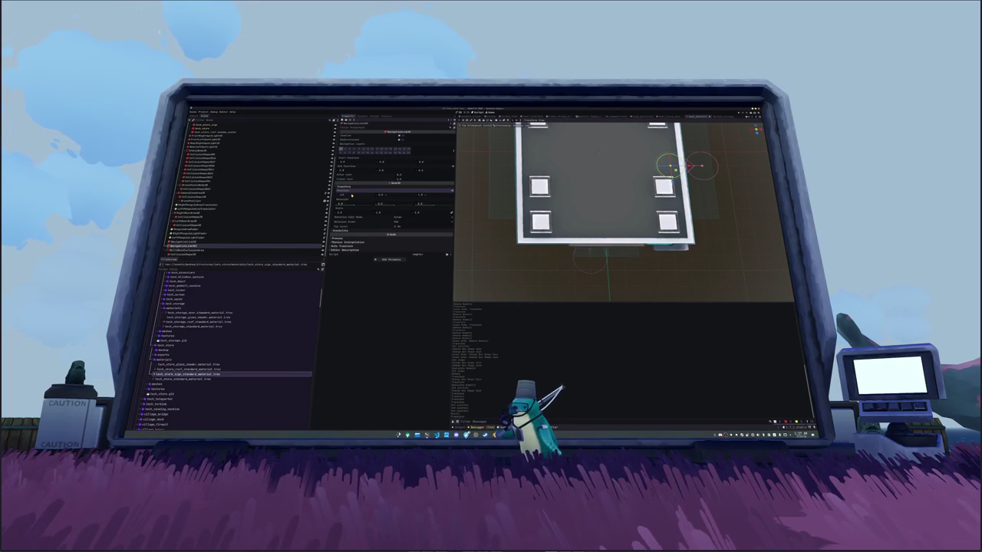
left_click_drag(351, 196, 352, 196)
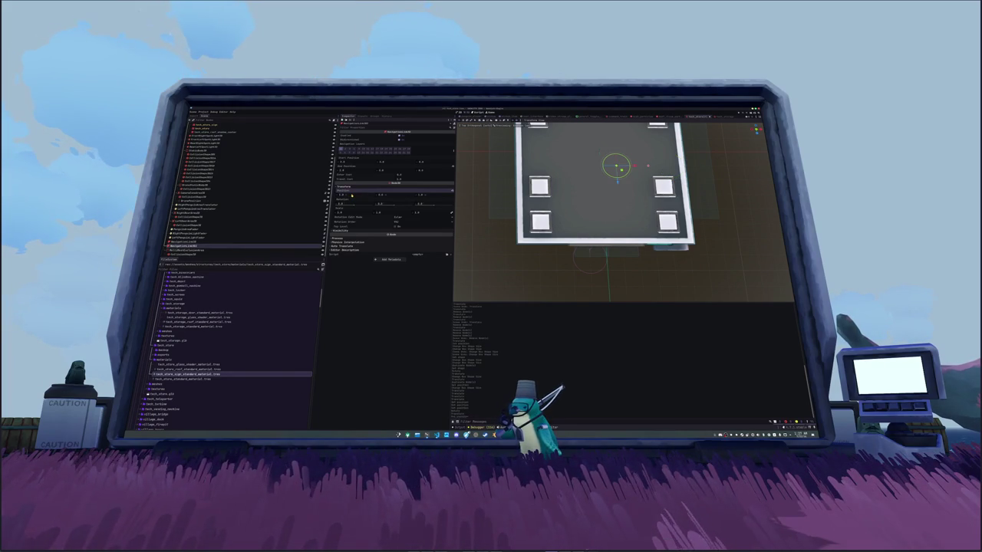
Step: Duplicate the navigation link and move the copy down into the store
key("ctrl+d")
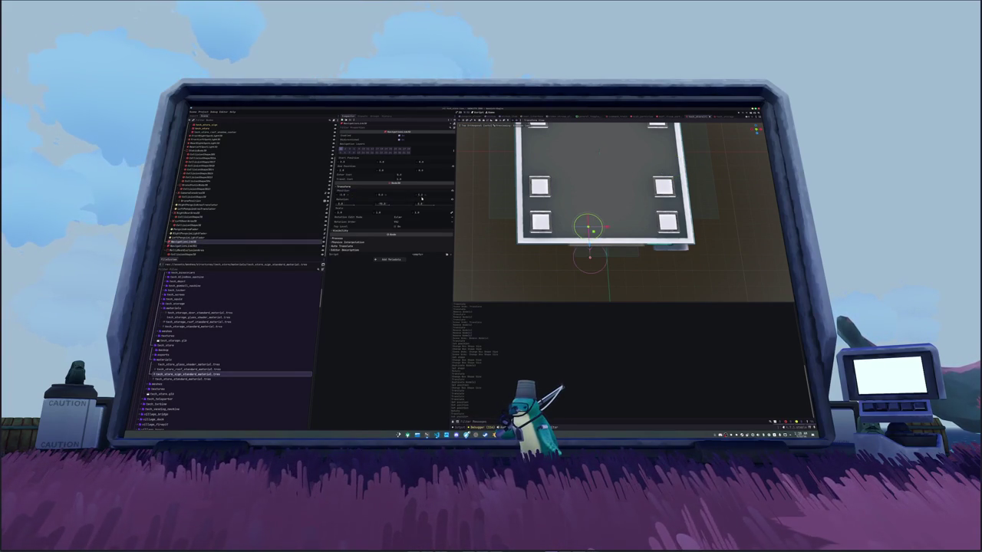
key("ctrl+d")
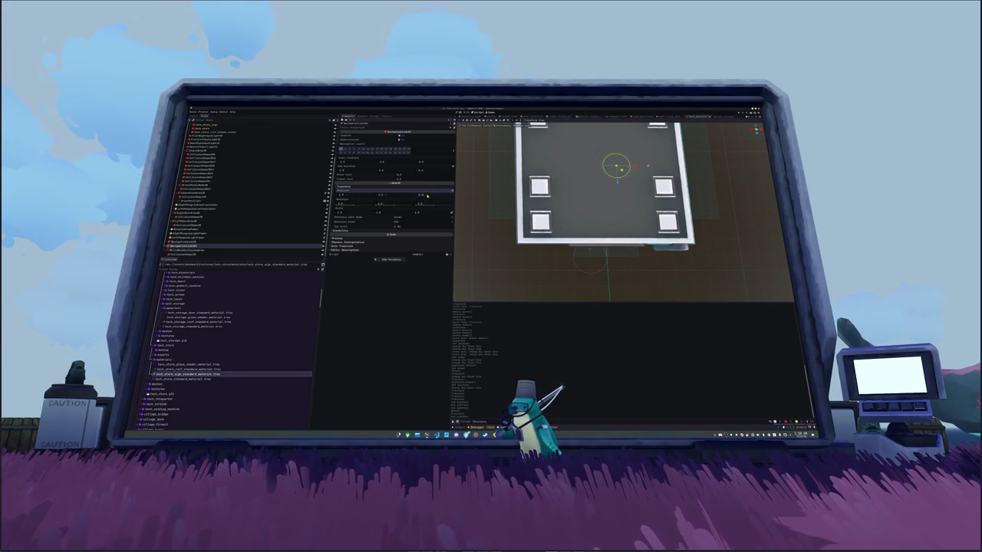
left_click_drag(427, 196, 427, 196)
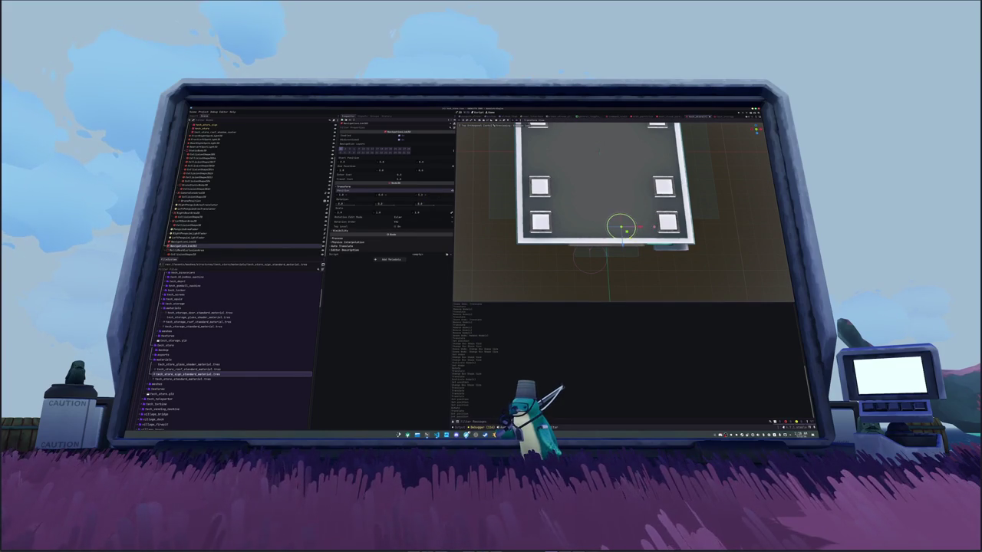
left_click_drag(537, 215, 496, 205)
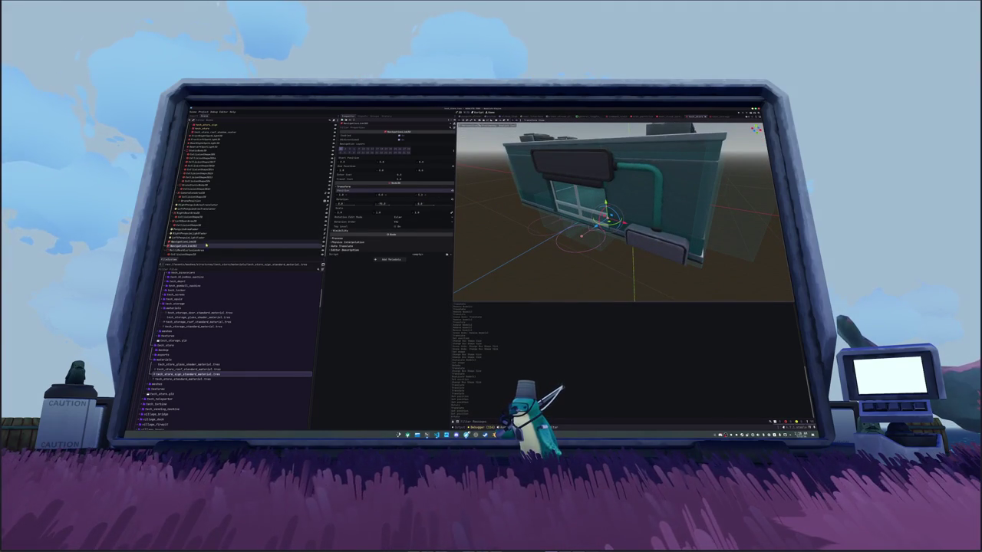
Step: Check the lower store nodes, then select LeftPeopleLightFader and the box collision shape
left_click(192, 250)
scroll(583, 215, "down", 5)
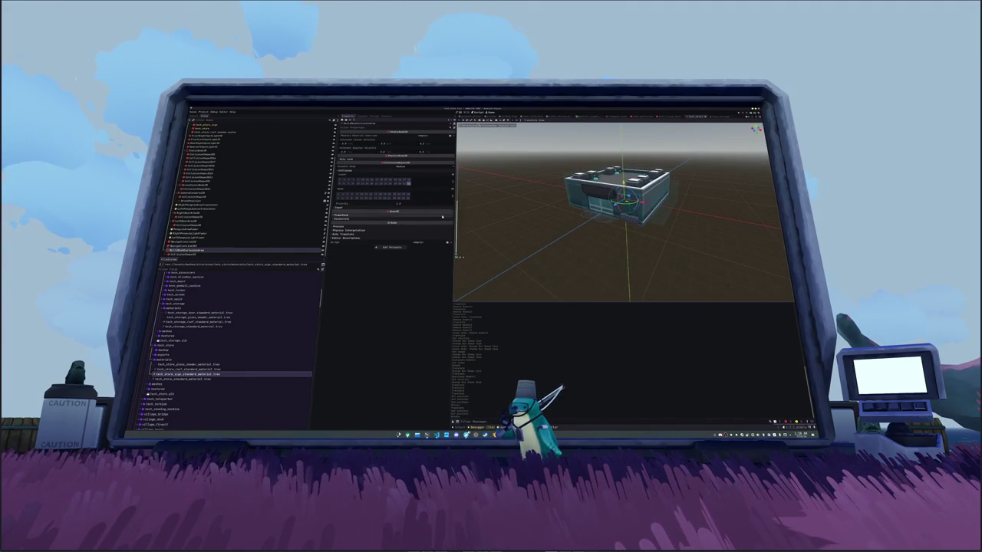
left_click(192, 254)
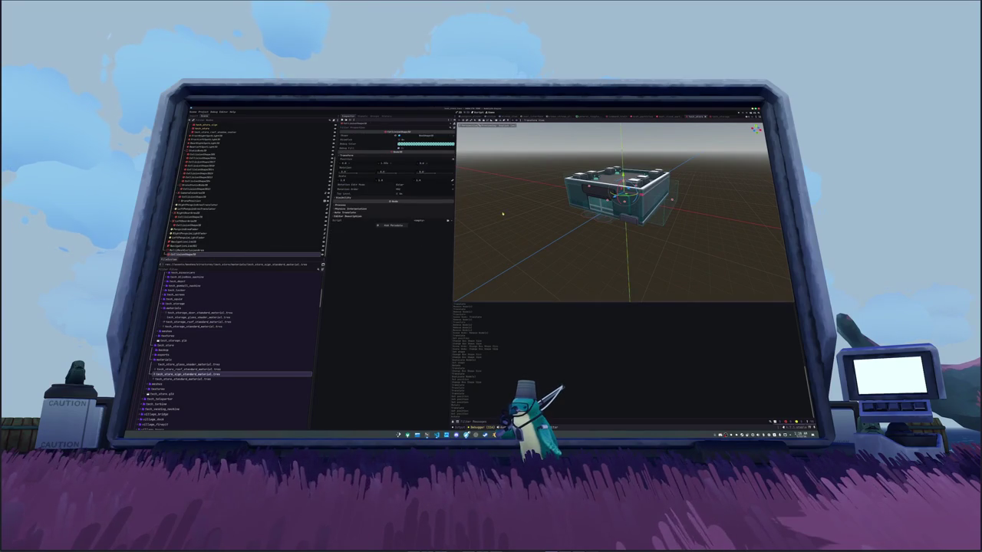
key("KP_7")
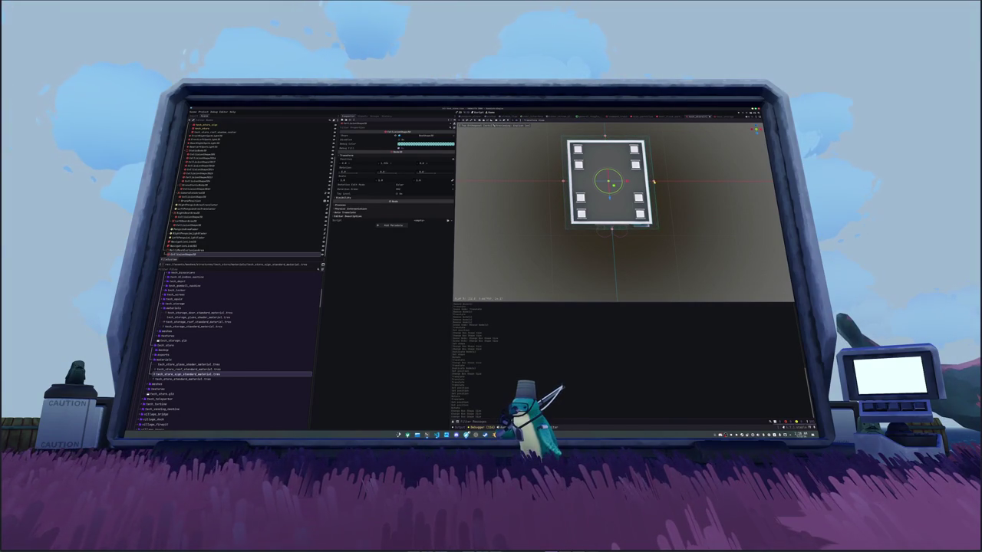
mouse_move(506, 230)
left_mouse_down()
mouse_move(530, 202)
mouse_move(302, 212)
left_mouse_up()
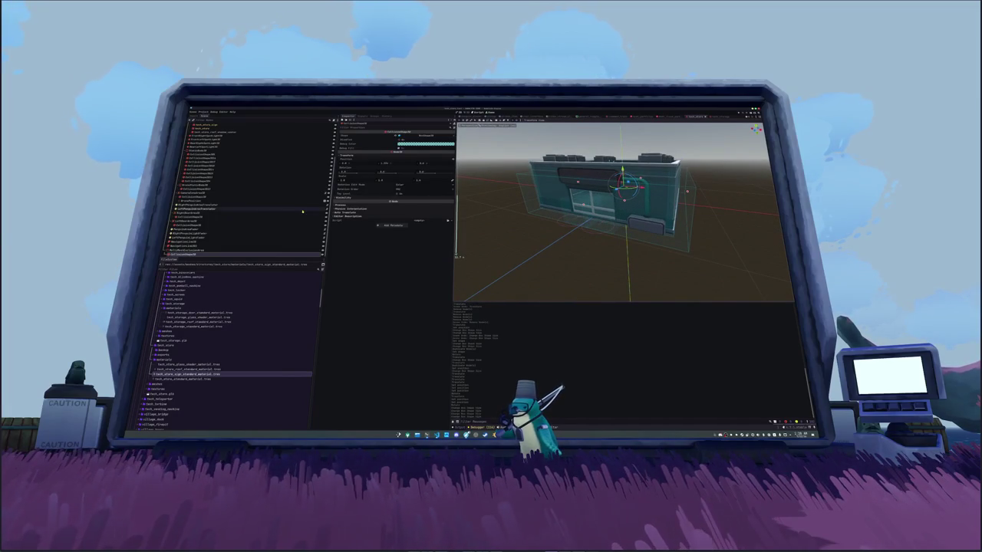
left_click(260, 238)
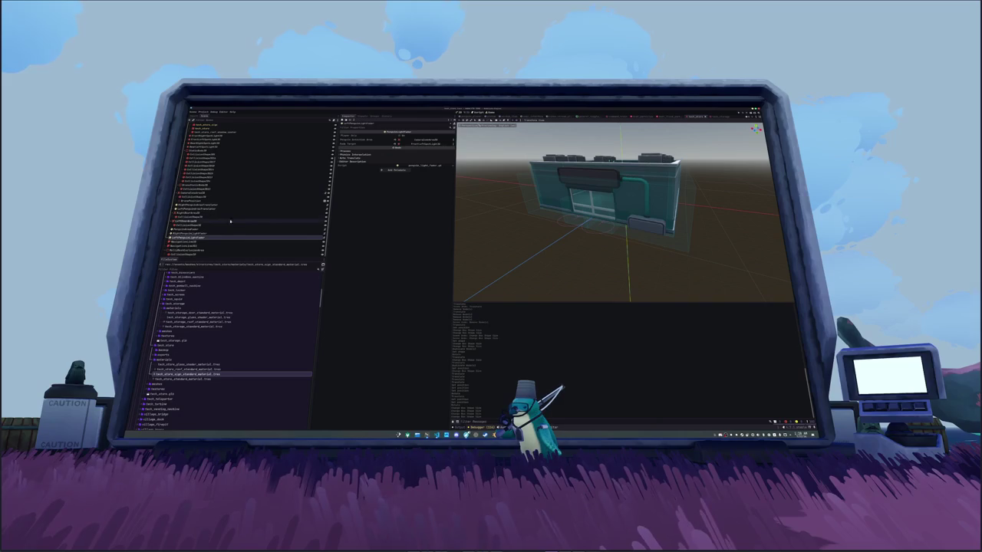
left_click(211, 198)
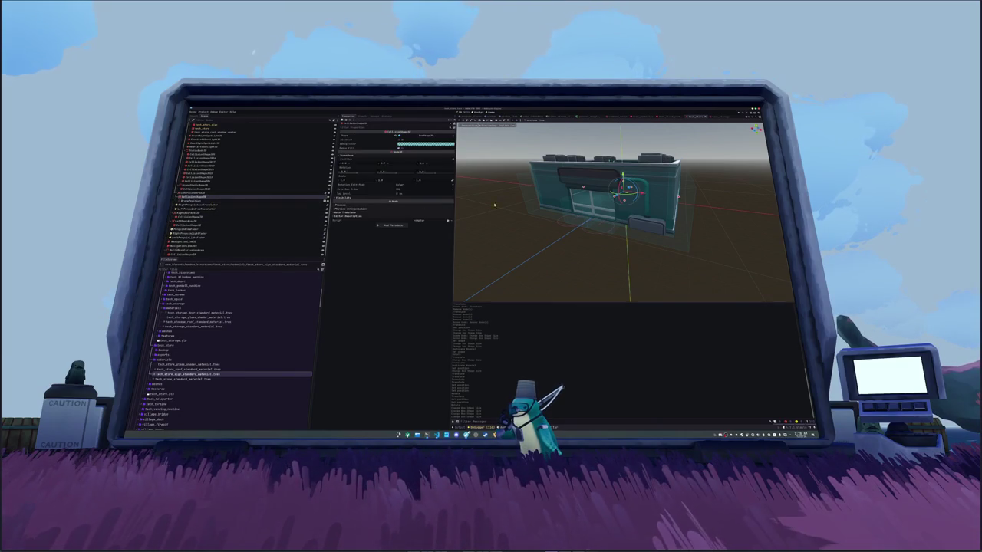
Step: Raise the storefront collision box's height with its Y handle, then select its parent Area3D
key("KP_7")
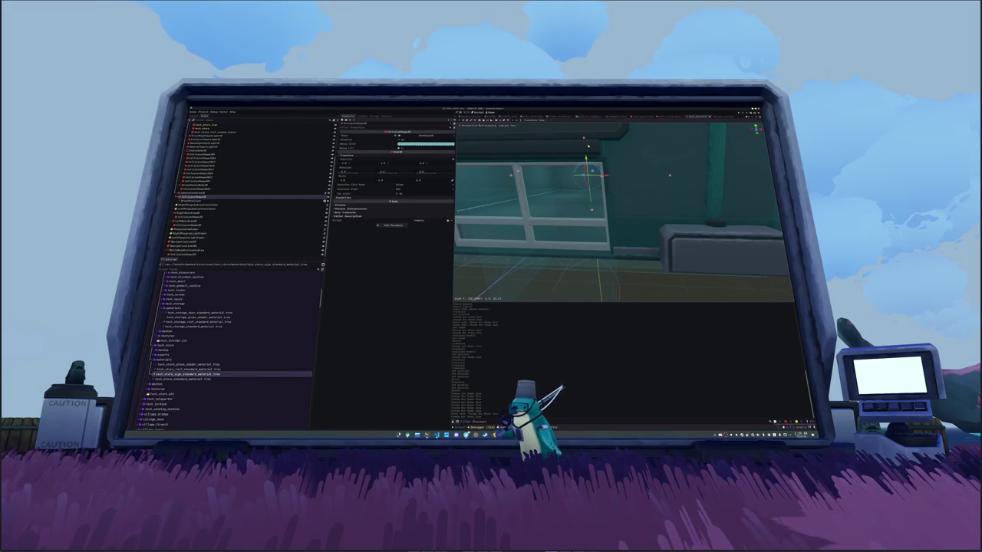
key("f")
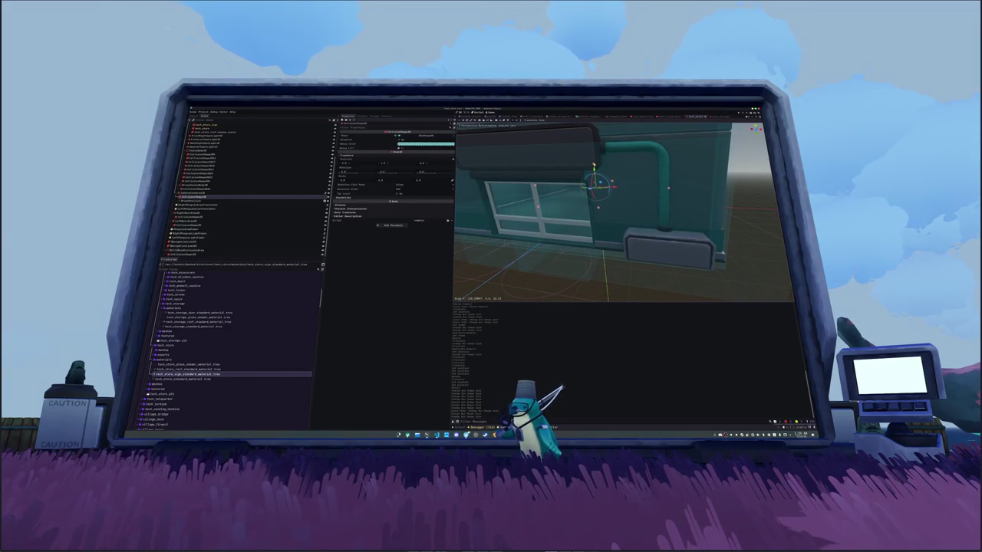
left_click_drag(551, 184, 551, 176)
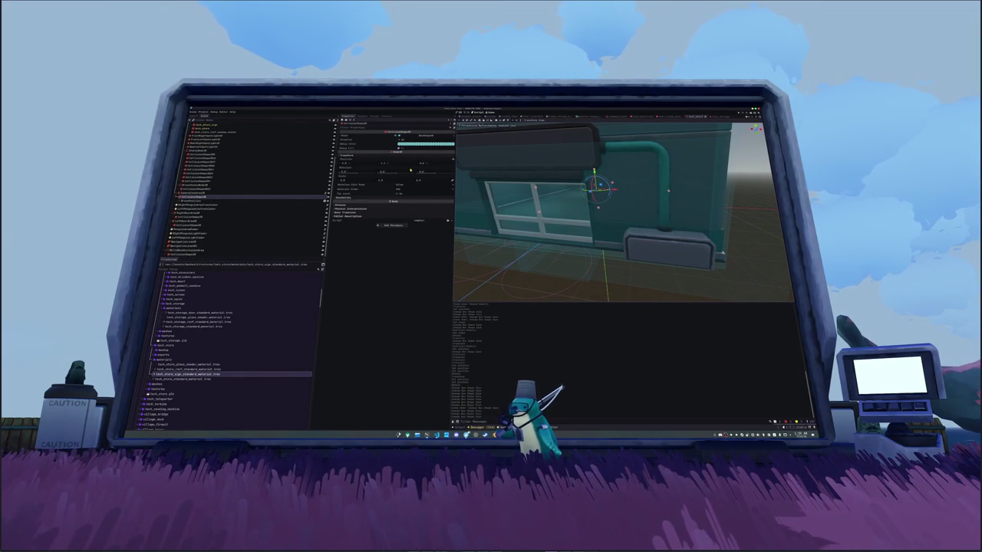
left_click(230, 193)
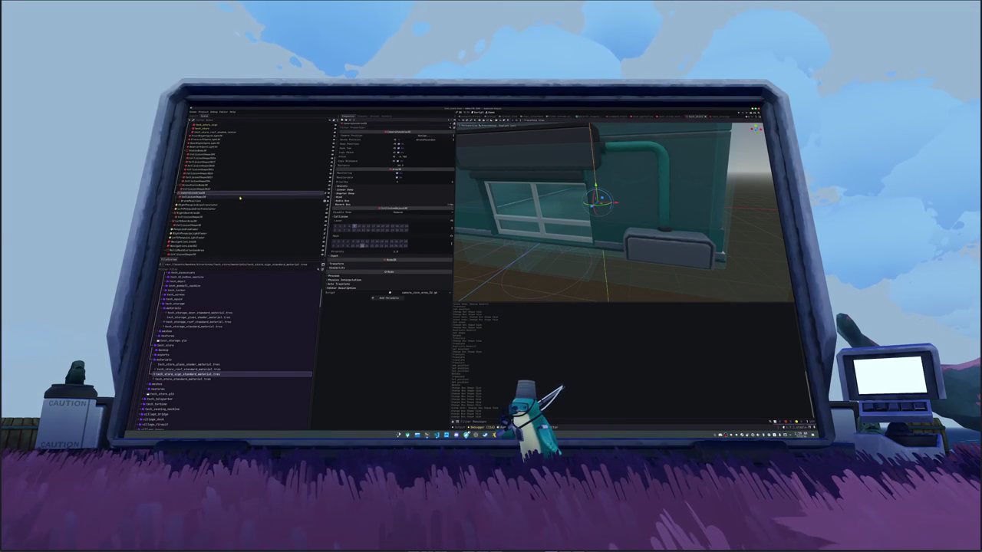
left_click(203, 216)
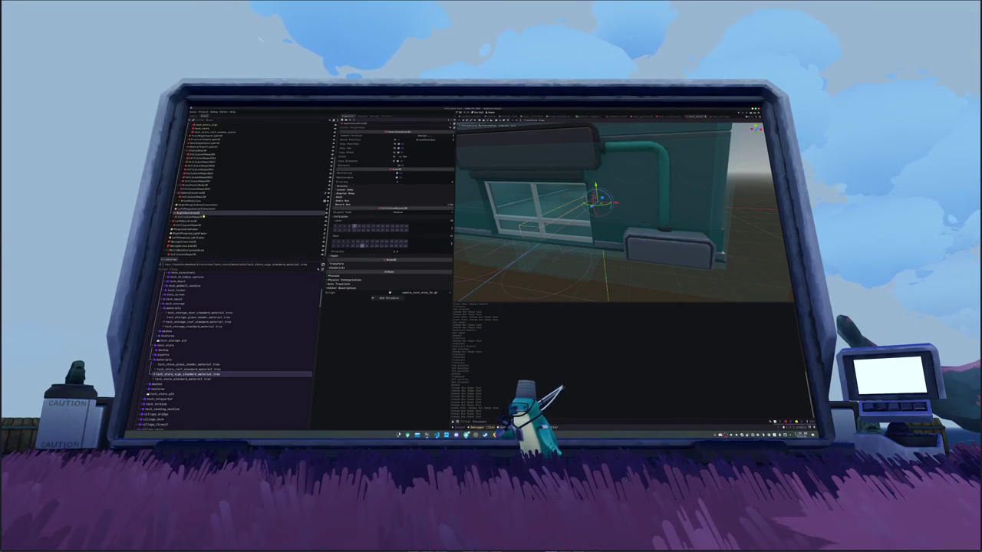
Step: Set the right door translator's Translate Target to tech_store_door_right
left_click(190, 222)
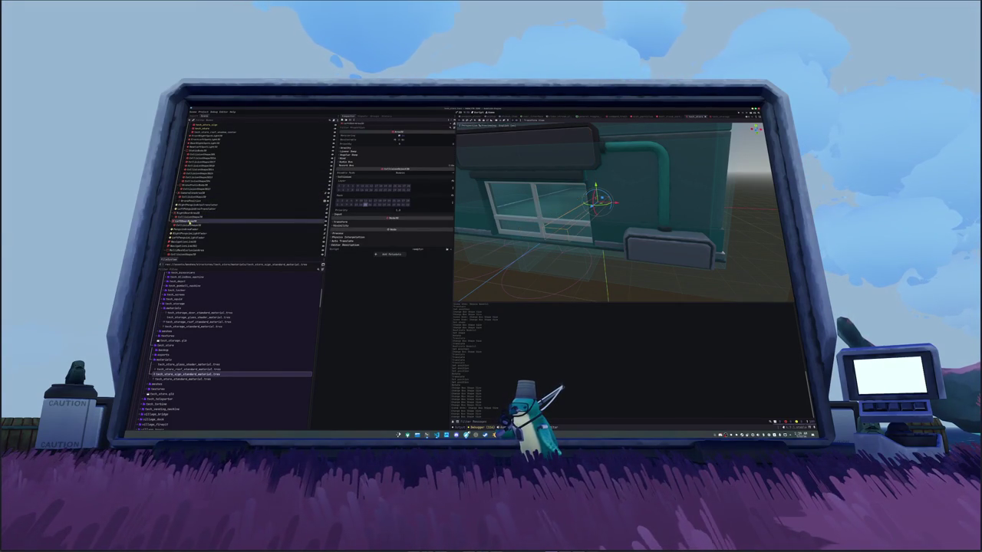
left_click(201, 206)
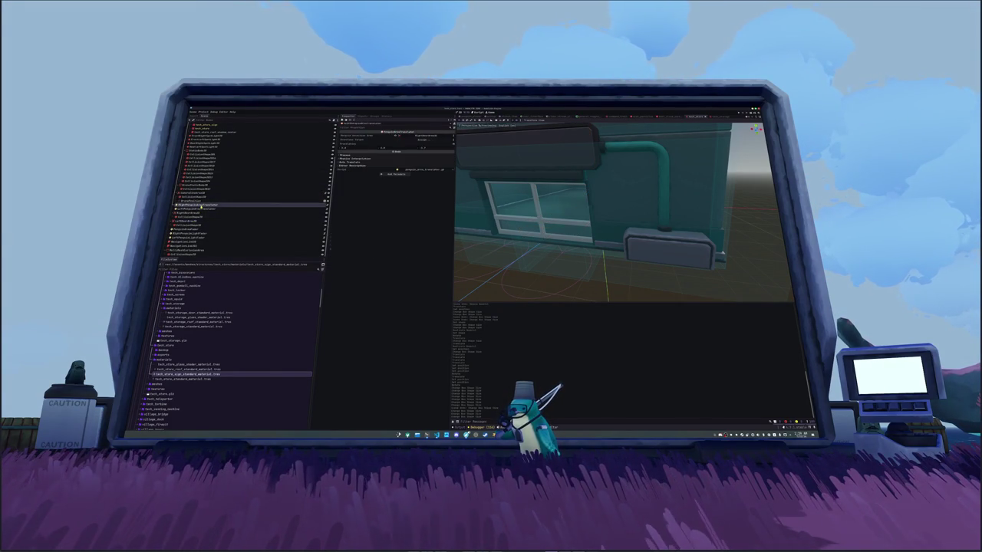
left_click(373, 141)
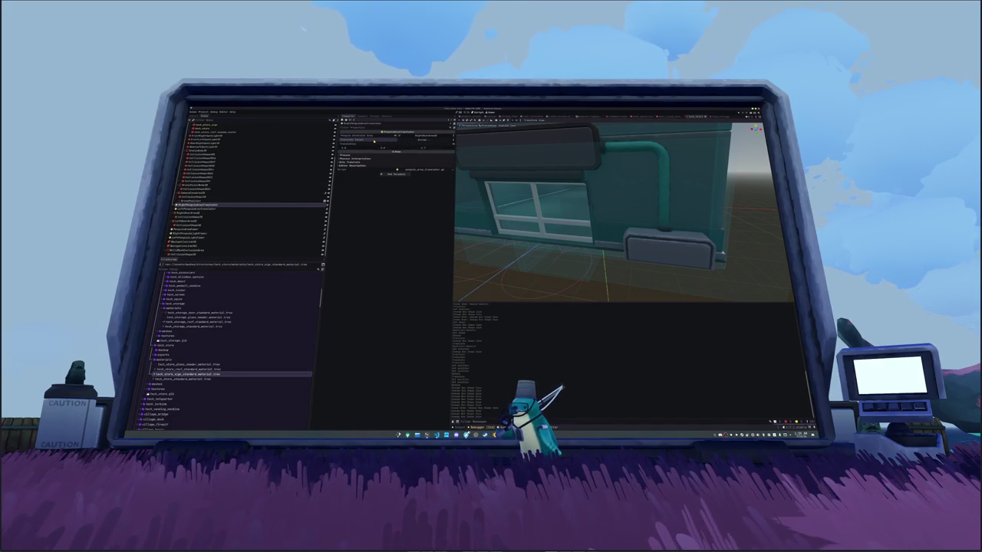
left_click(410, 142)
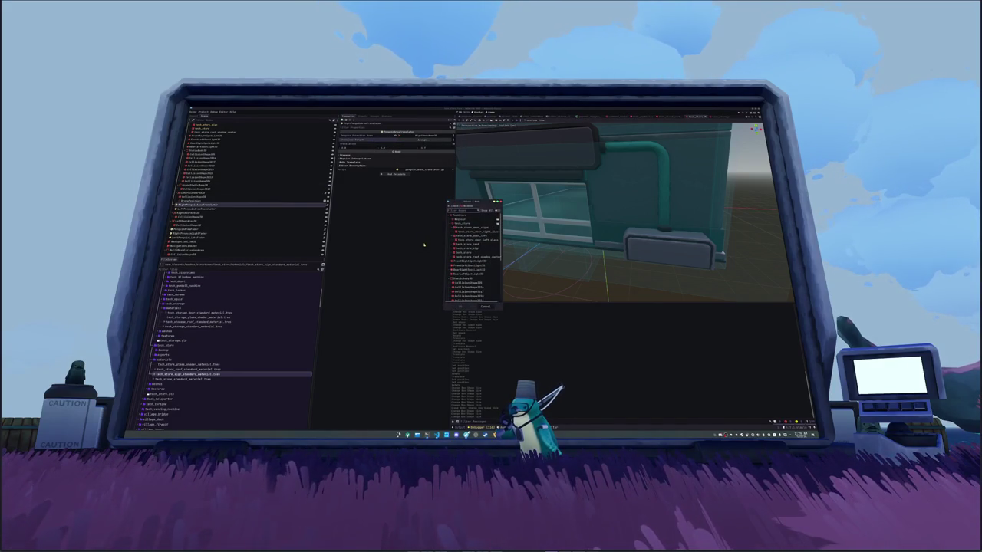
type("right")
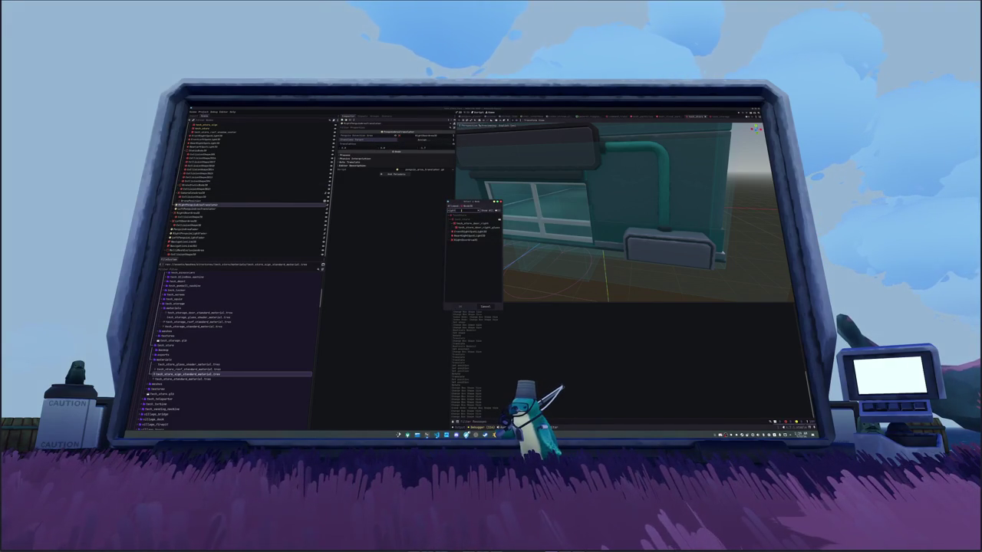
double_click(467, 223)
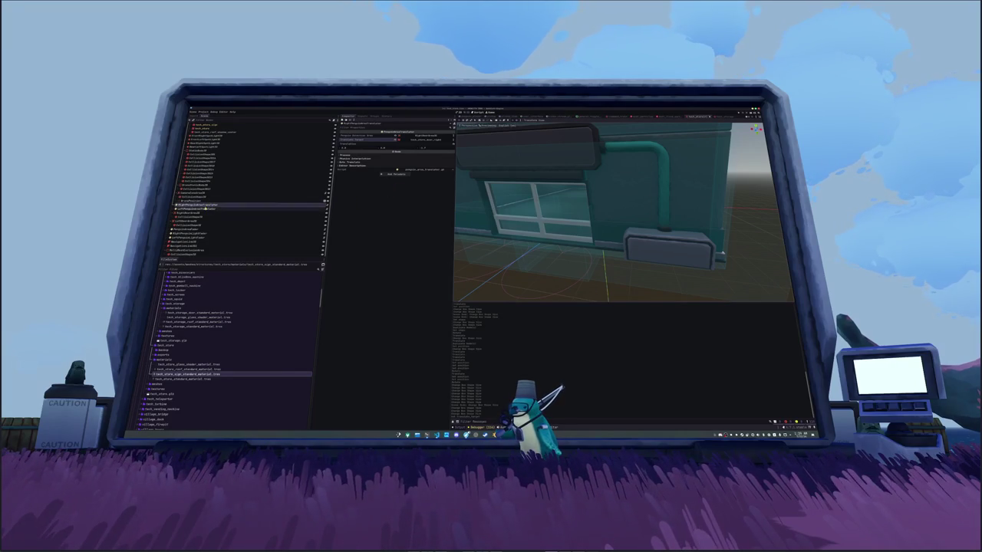
double_click(207, 205)
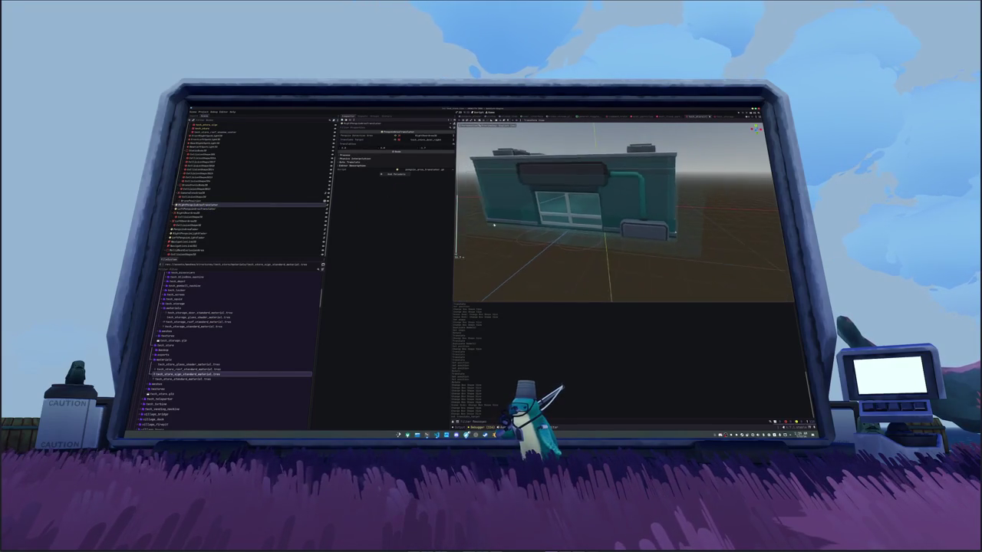
left_click(429, 150)
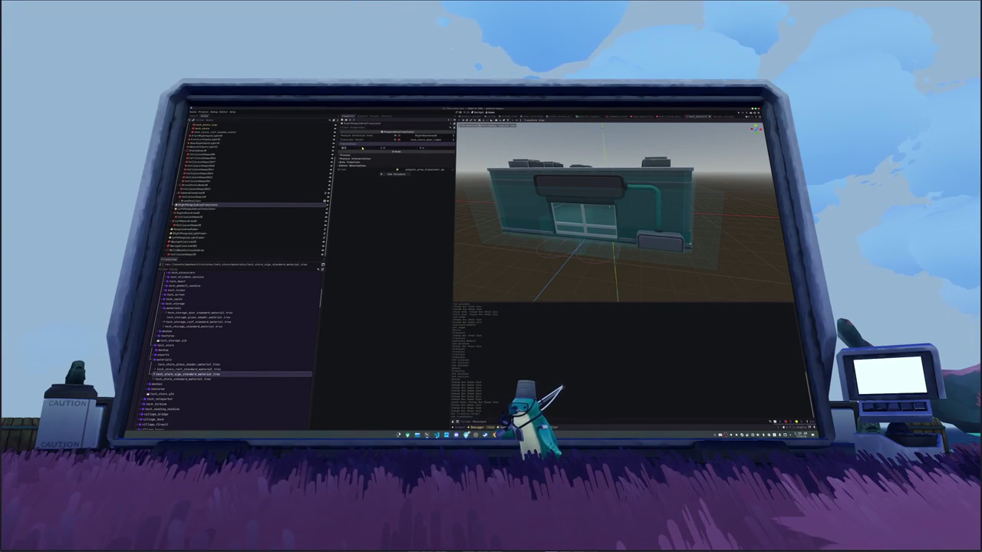
scroll(209, 161, "up", 3)
double_click(205, 153)
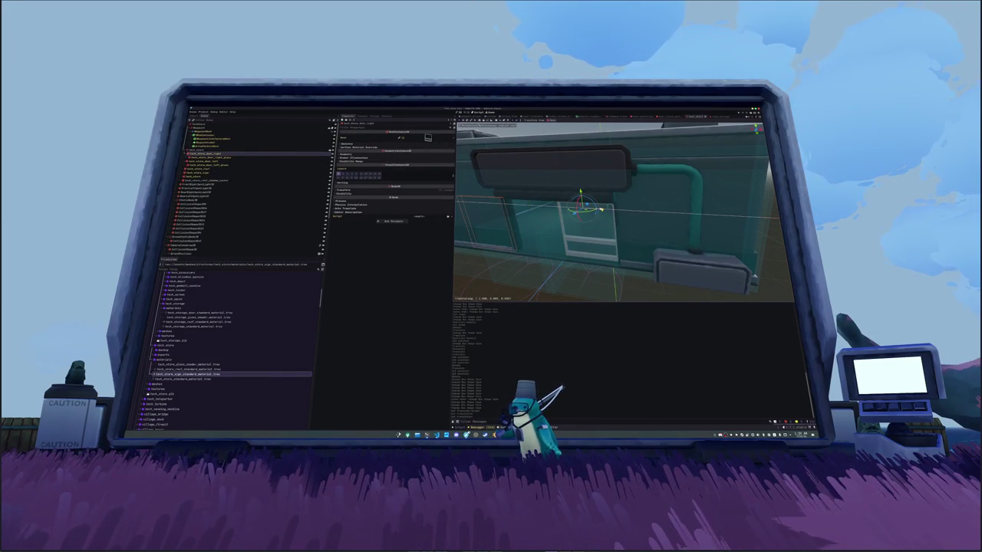
scroll(614, 211, "down", 5)
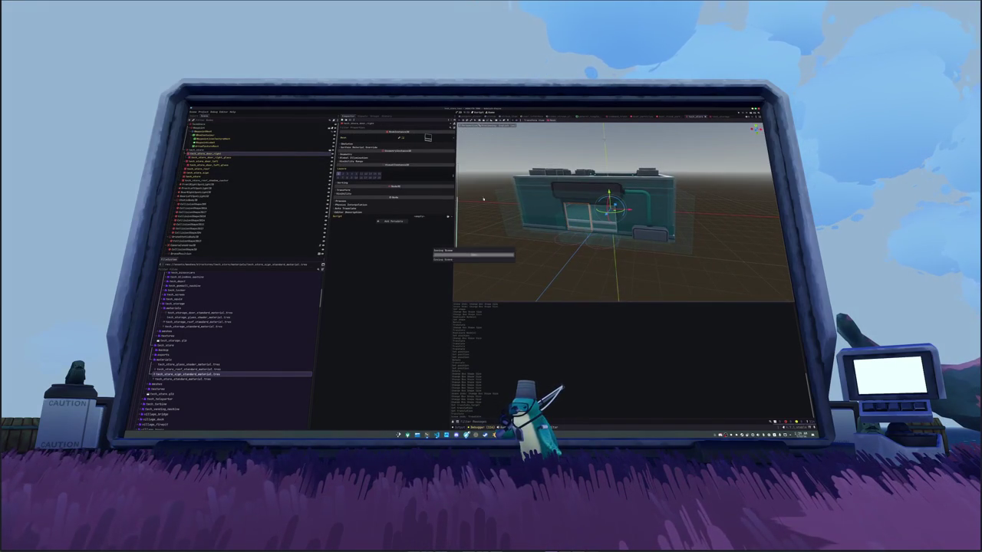
scroll(187, 244, "down", 3)
Step: Set the left door translator's Translate Target to tech_store_door_left
left_click(188, 237)
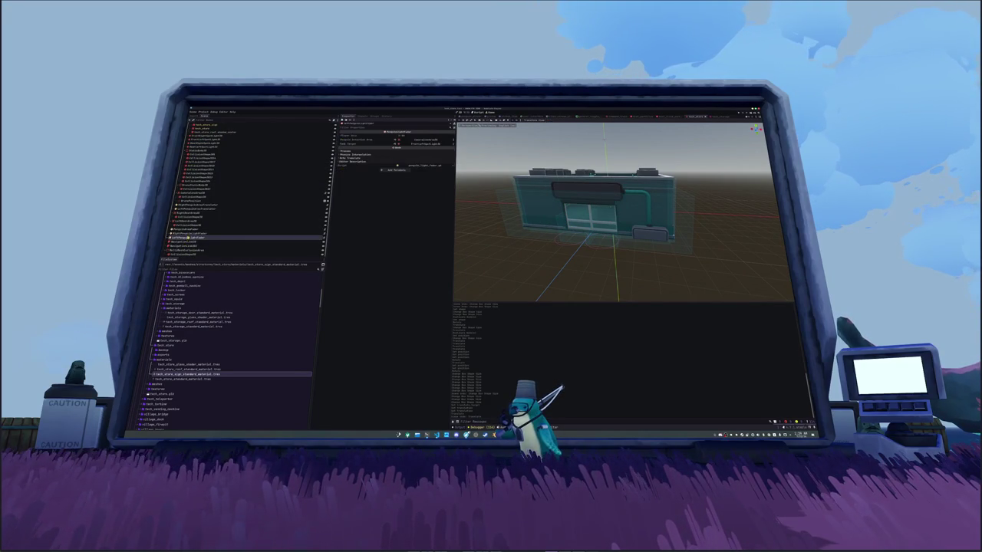
left_click(193, 207)
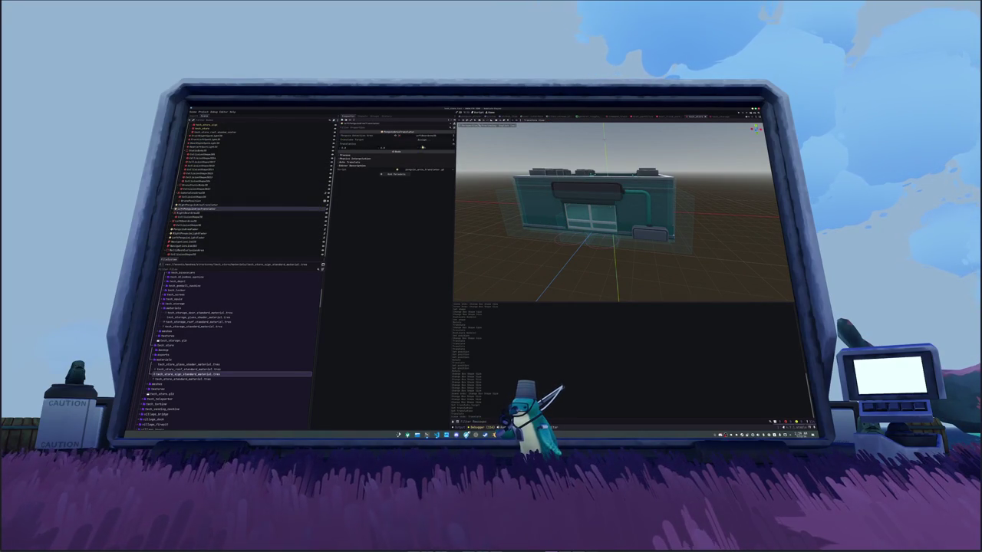
left_click(421, 141)
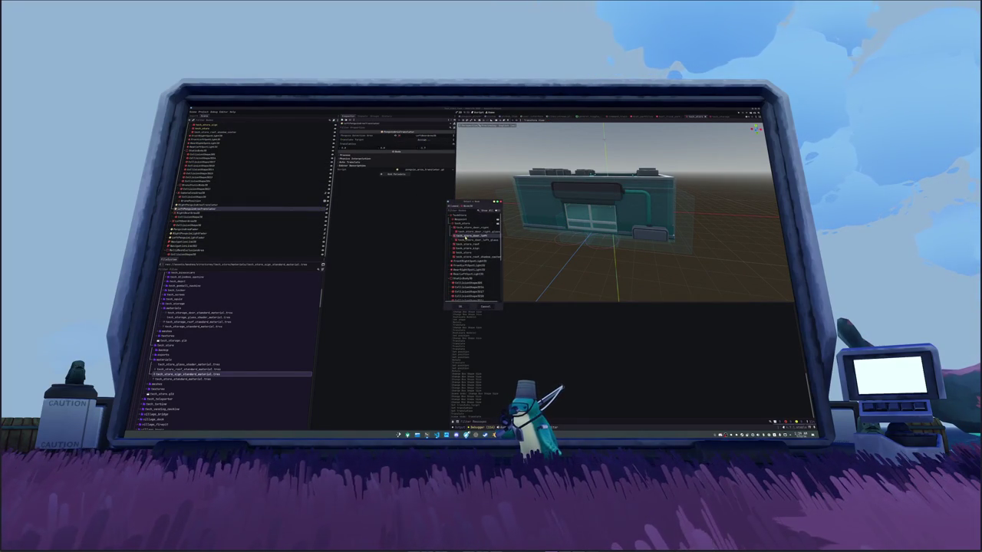
double_click(464, 236)
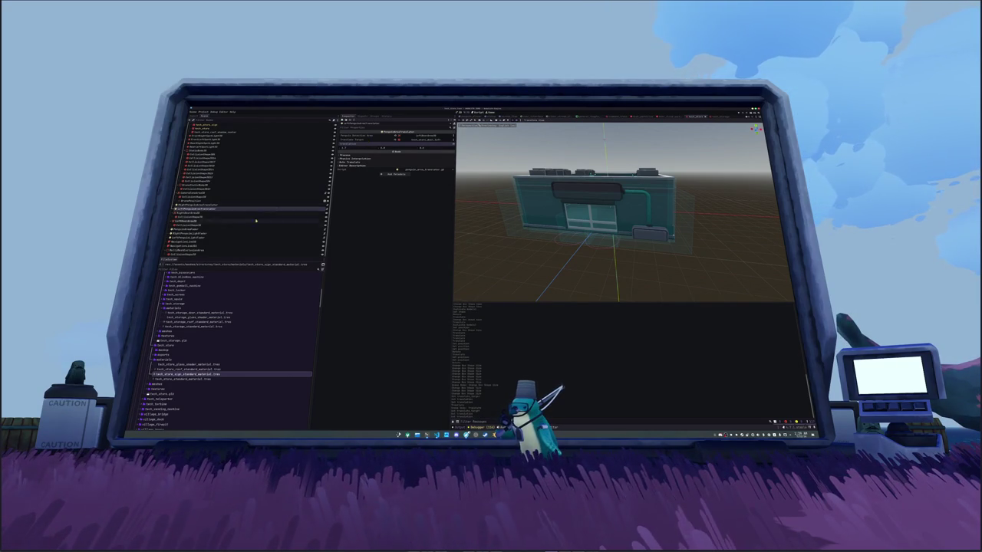
left_click(202, 231)
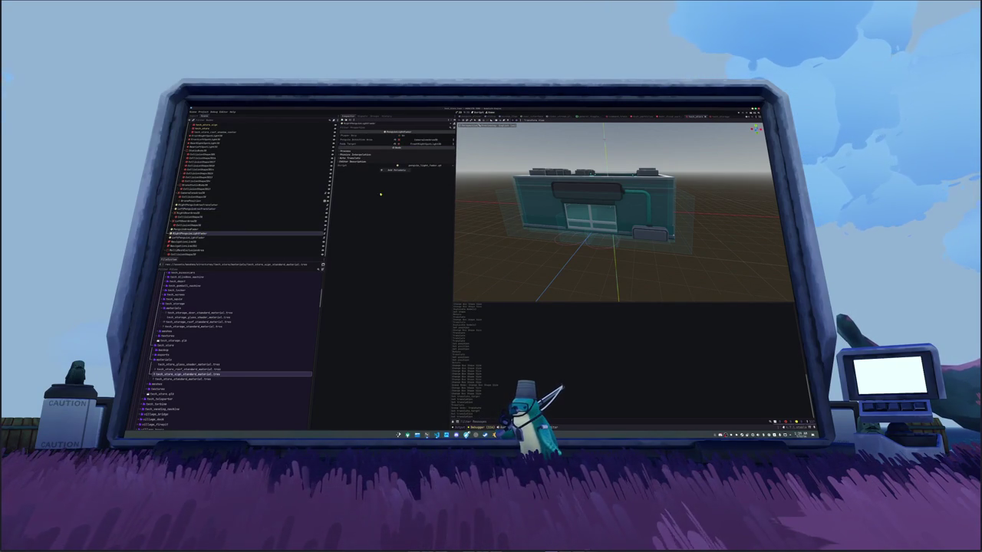
Step: Duplicate the left penguin light fader node and name the copy BackLeftPenguinLightFader
left_click(246, 238)
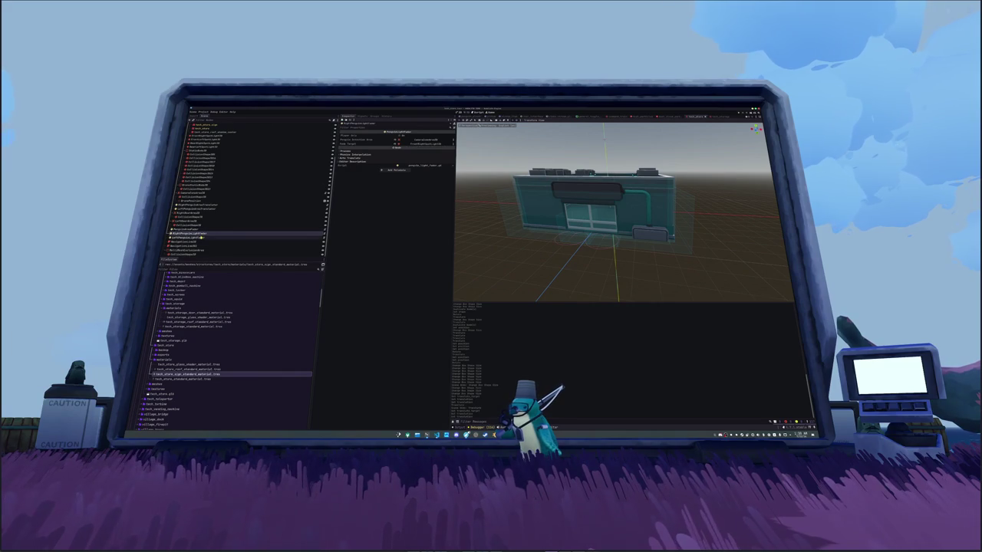
key("Up")
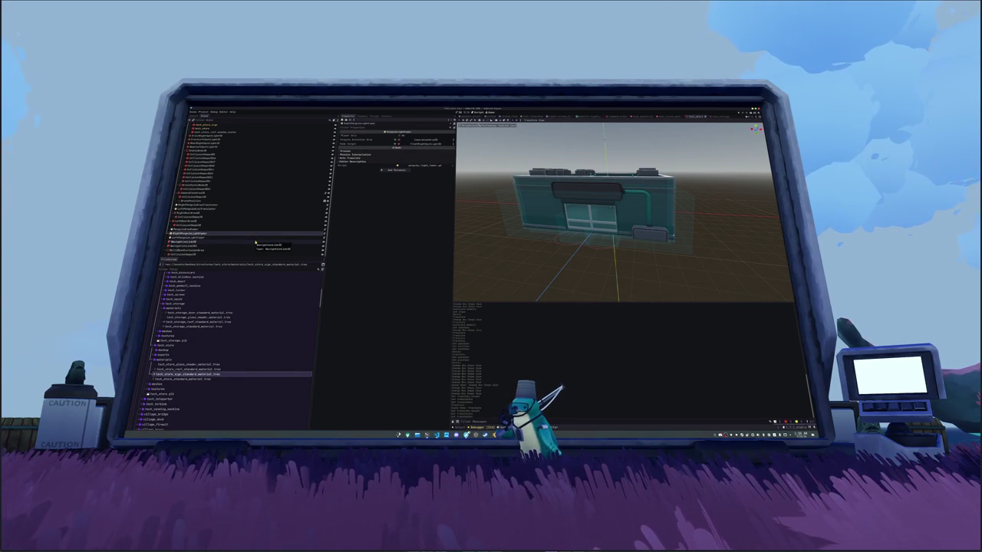
key("Home")
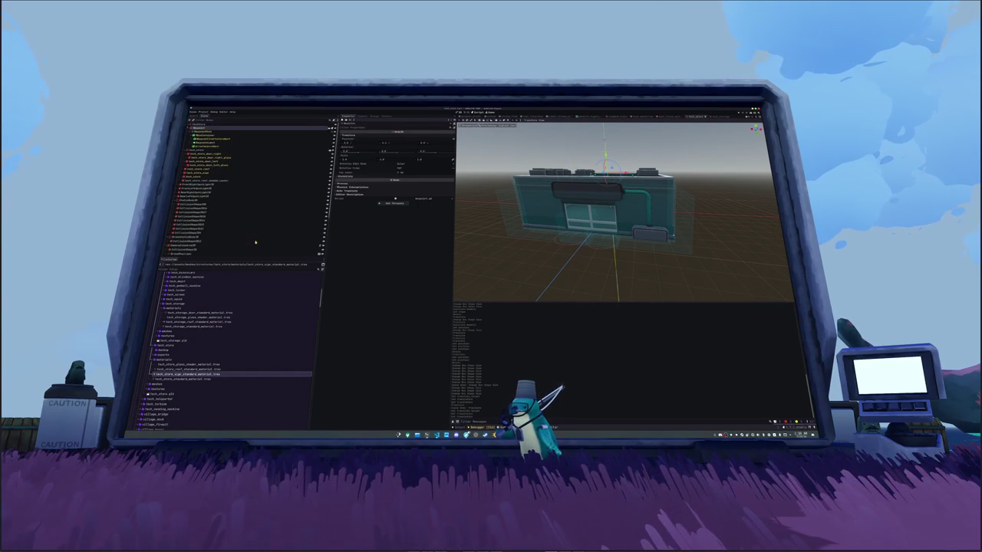
scroll(246, 230, "down", 3)
left_click(198, 233)
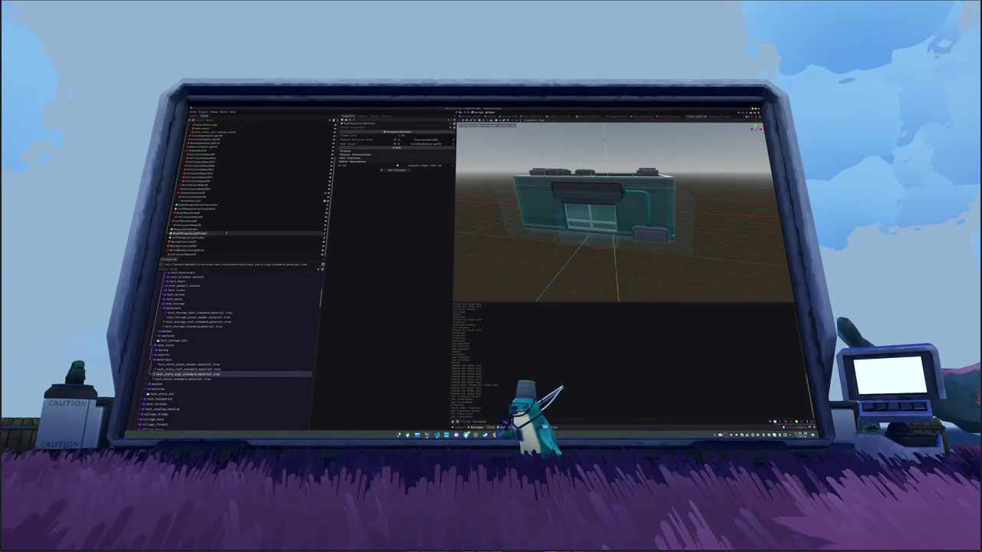
key("Down")
key("Down")
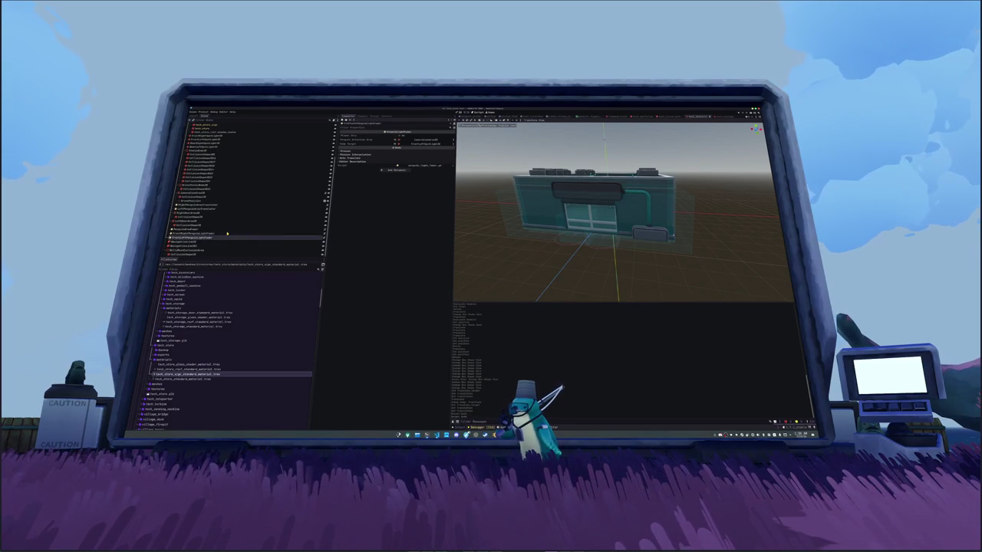
key("ctrl+d")
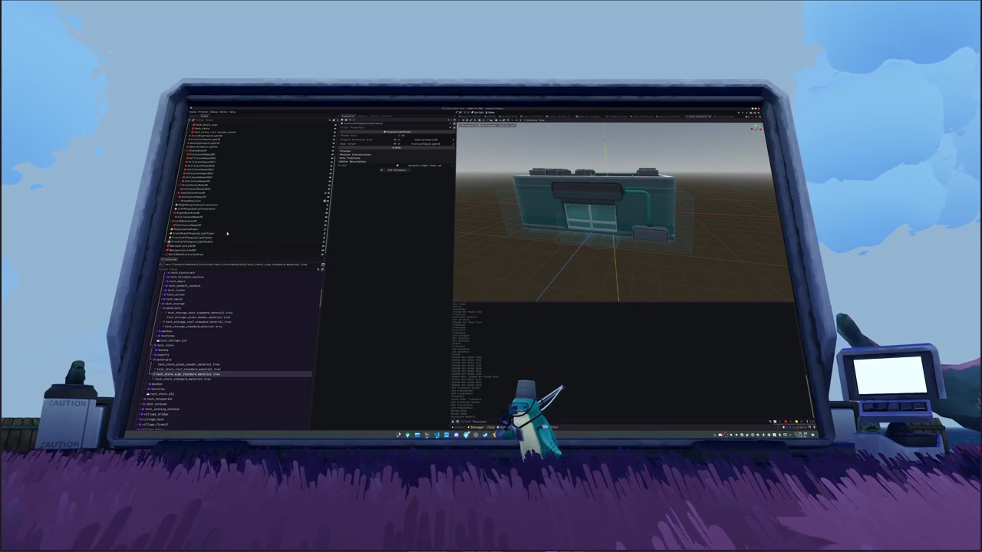
key("F2")
type("BackLeftPenguinLightFader")
key("Return")
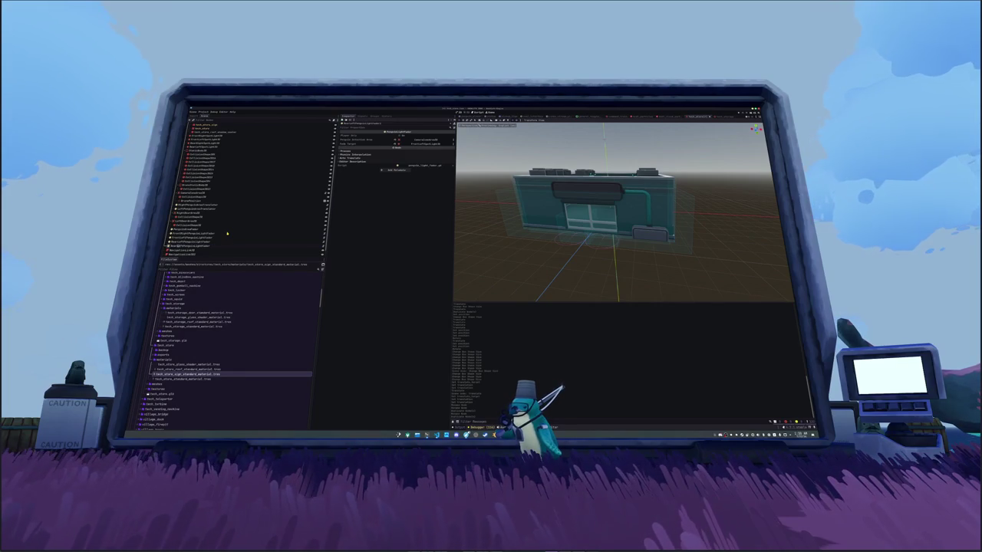
Step: Point BackLeftPenguinLightFader at a different spot light
left_click(226, 240)
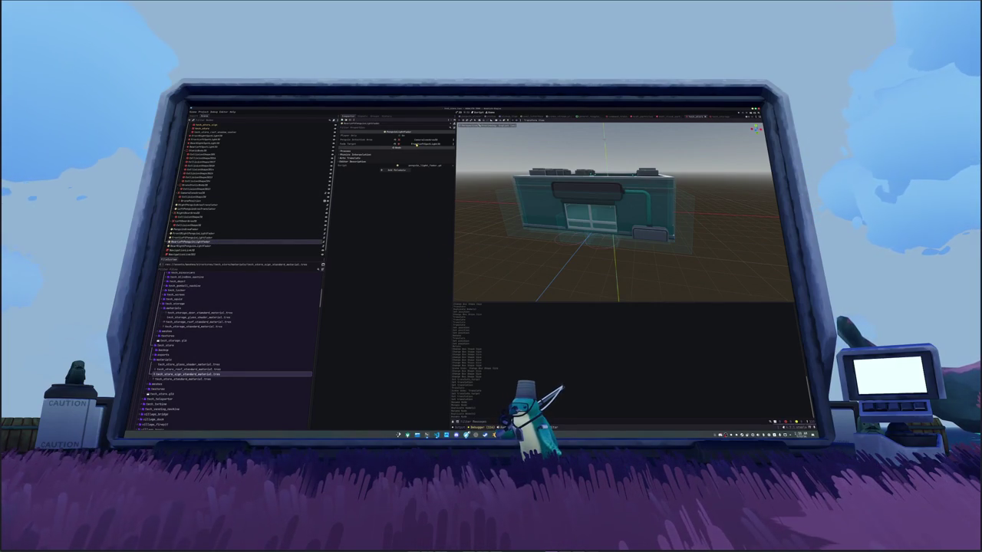
left_click(415, 145)
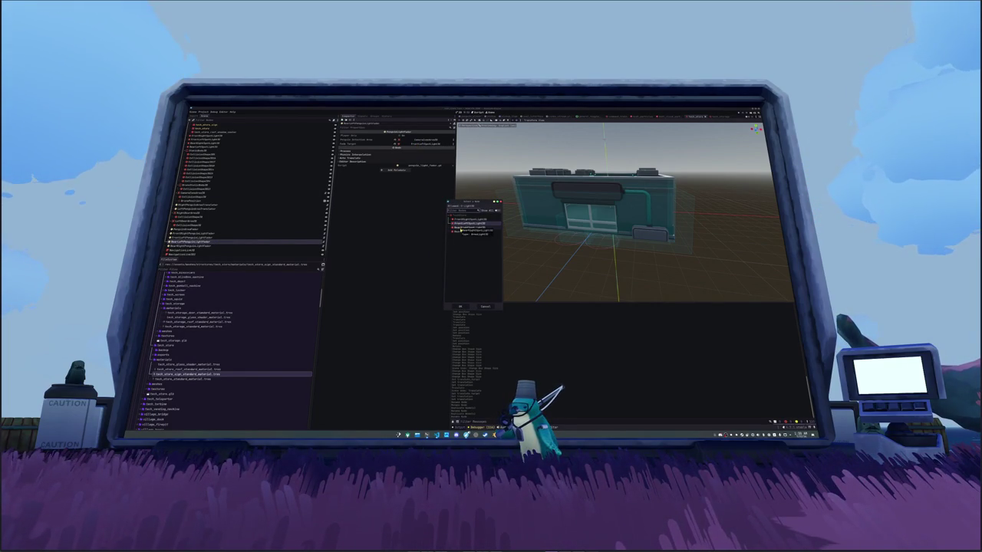
double_click(460, 231)
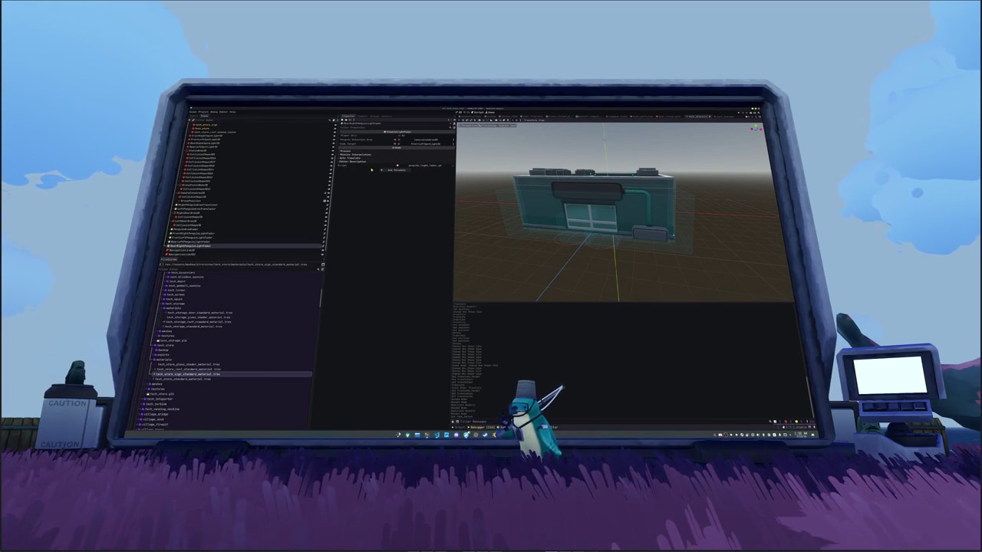
left_click(420, 144)
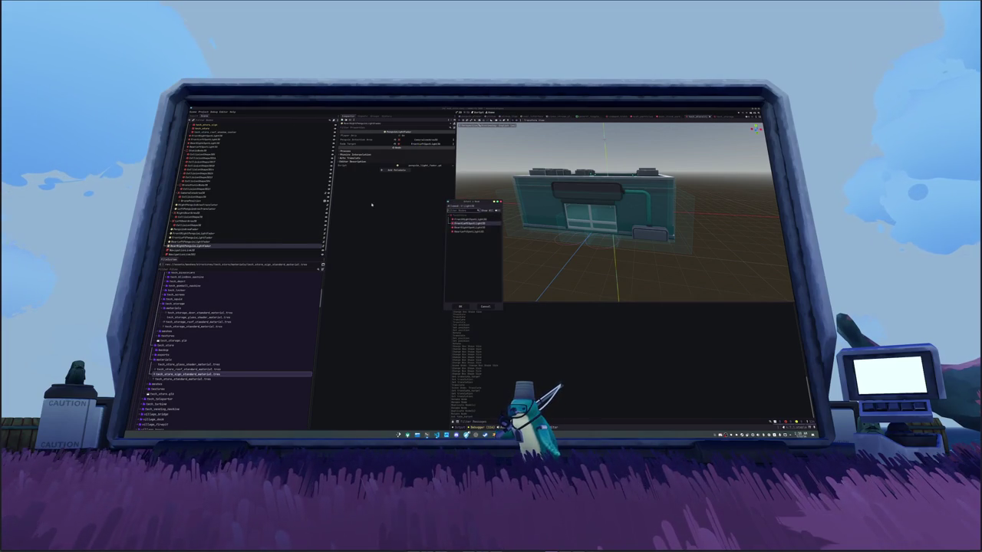
double_click(475, 230)
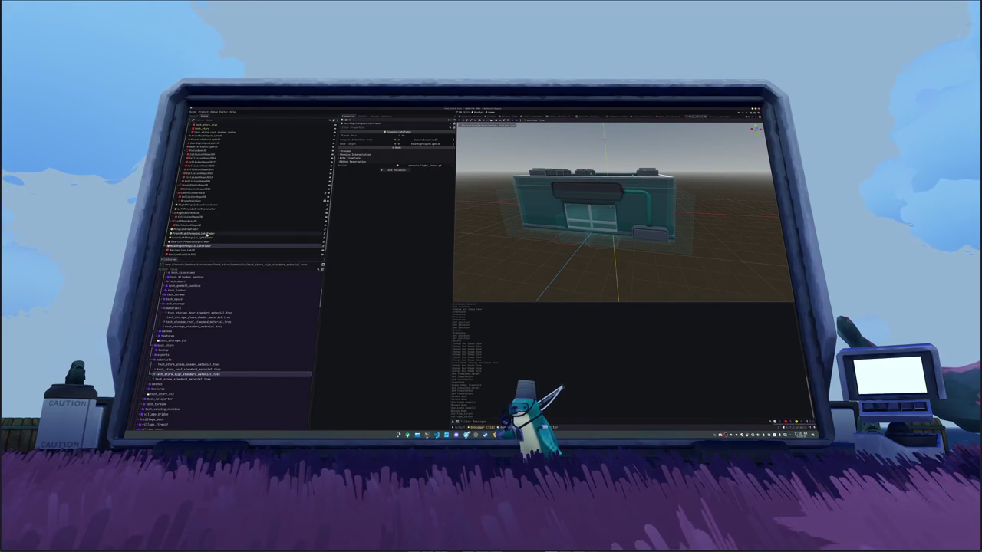
Step: Set a penguin light fader's target node to tech_store
left_click(192, 233, "shift")
left_click(194, 229)
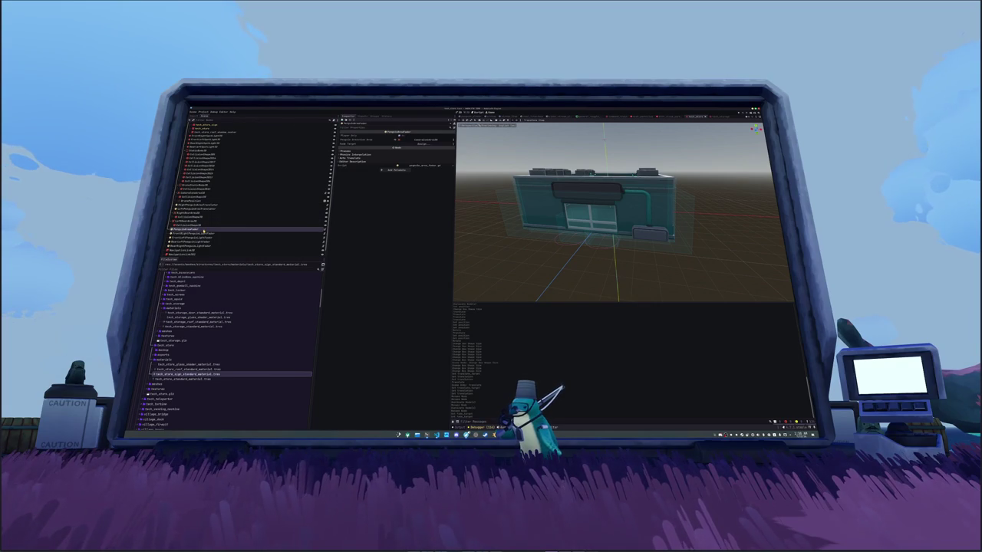
left_click(416, 145)
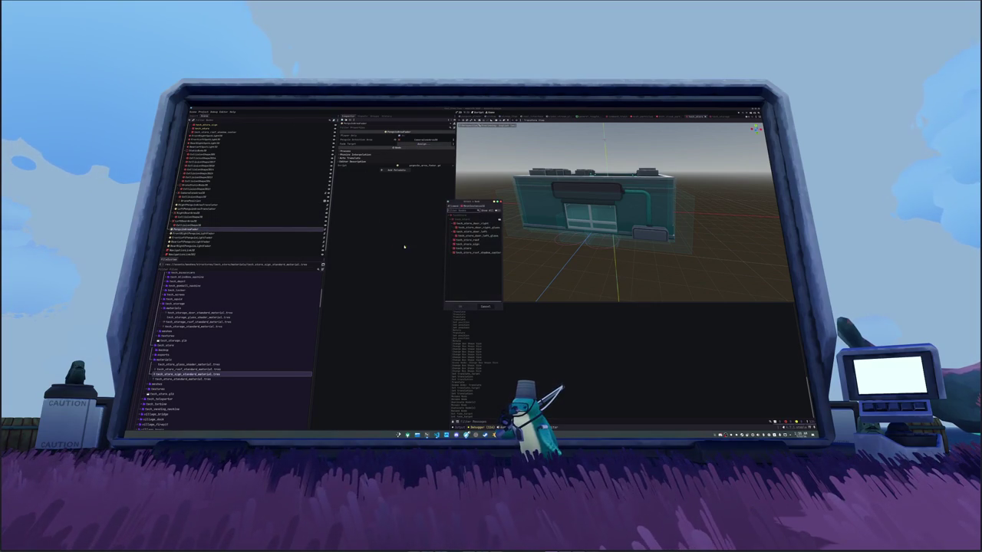
double_click(473, 248)
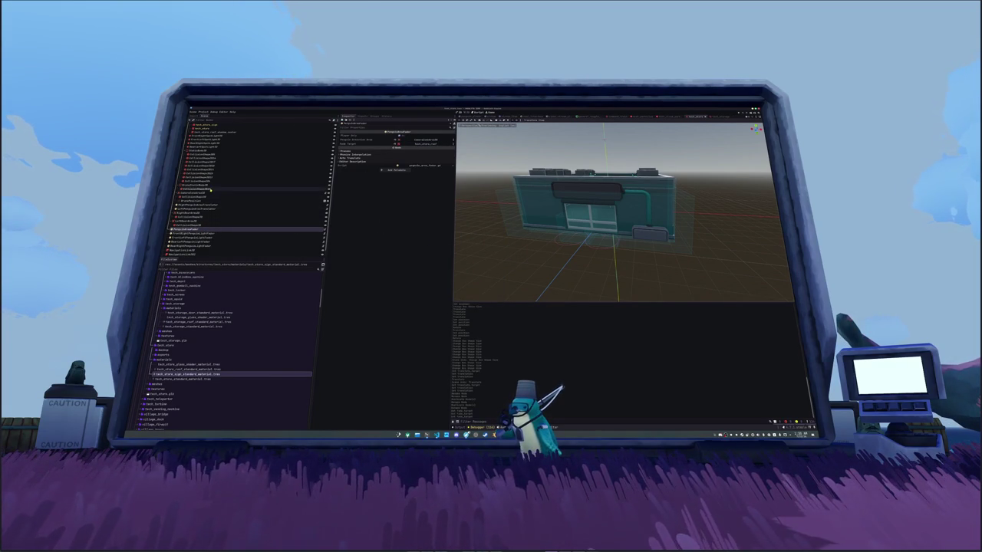
Step: Switch from the tech store scene to the village world scene
scroll(184, 216, "up", 5)
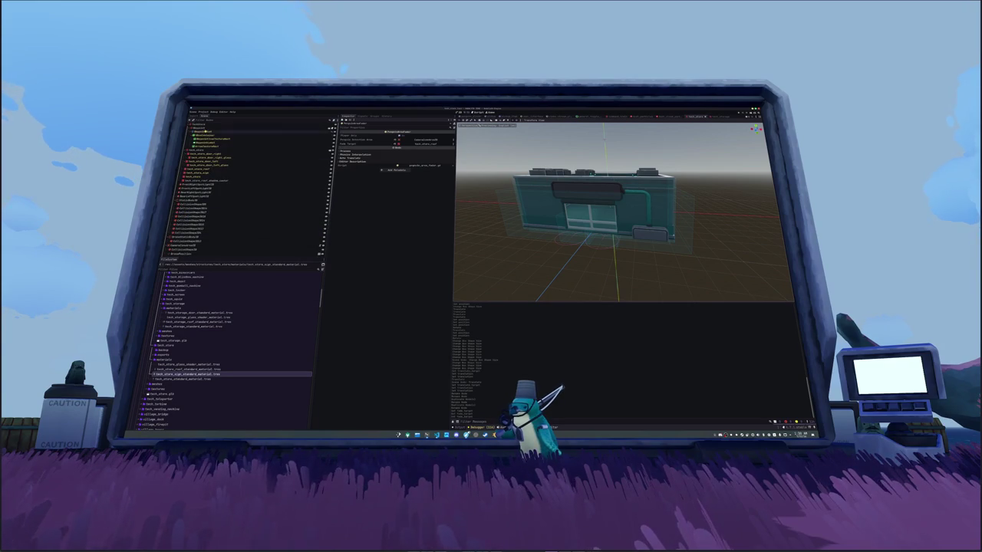
left_click(209, 141)
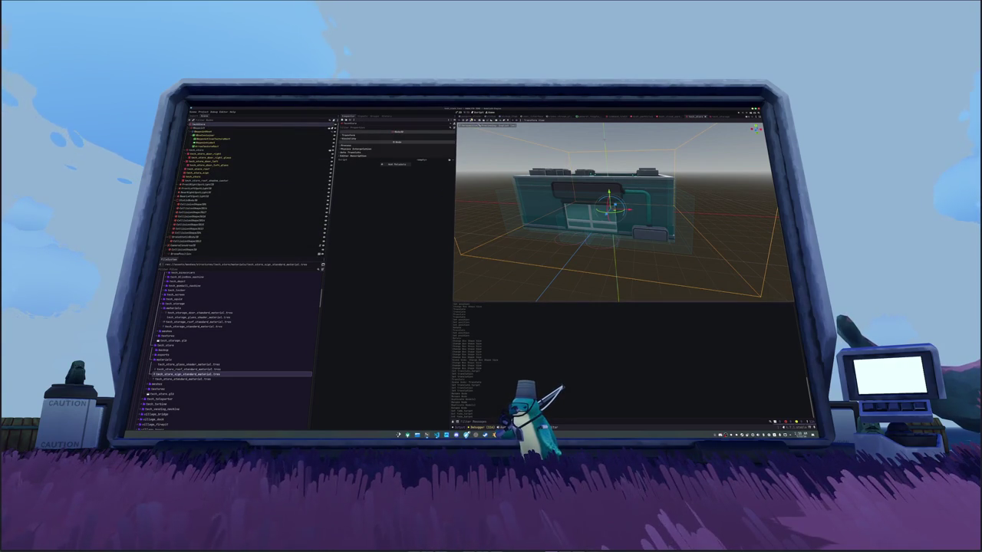
left_click(467, 119)
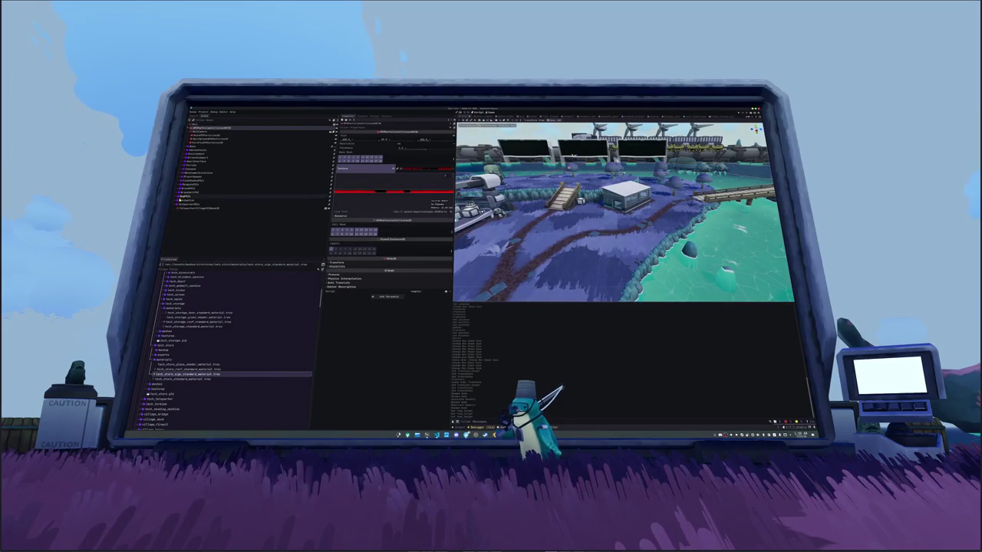
Step: Expand and collapse the top branches of the world scene hierarchy to inspect their children
left_click(193, 165)
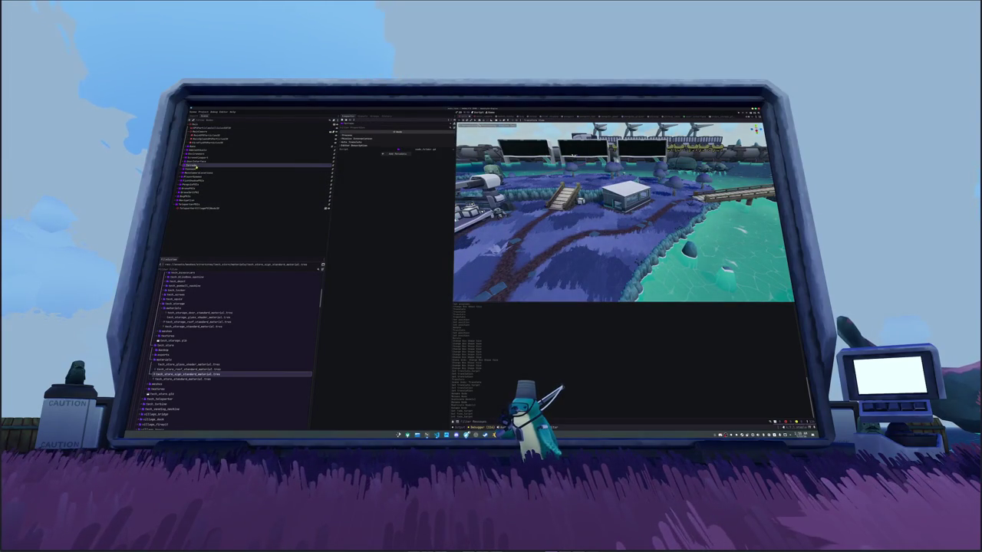
left_click(186, 165)
key("Left")
key("Down")
key("Down")
key("Down")
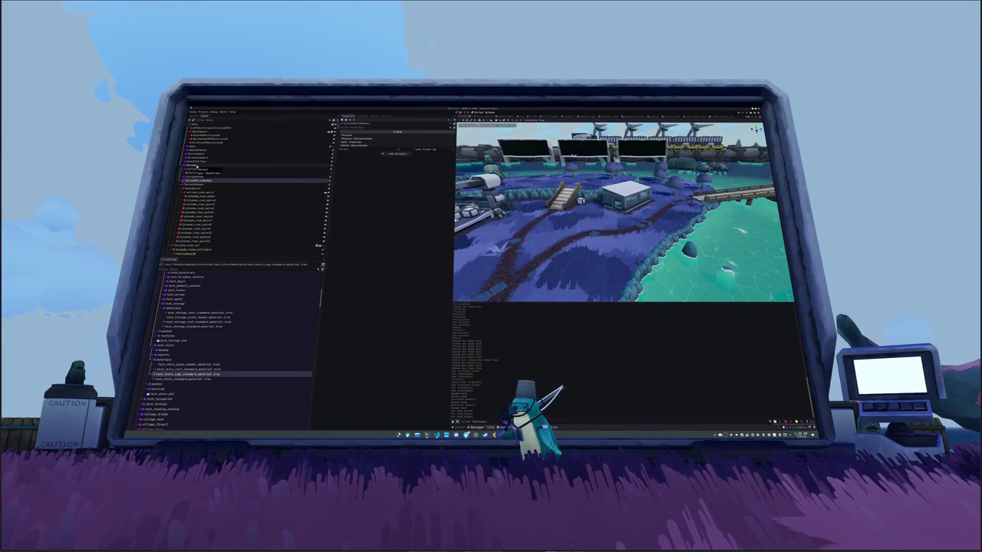
key("Right")
key("Down")
key("Down")
key("Down")
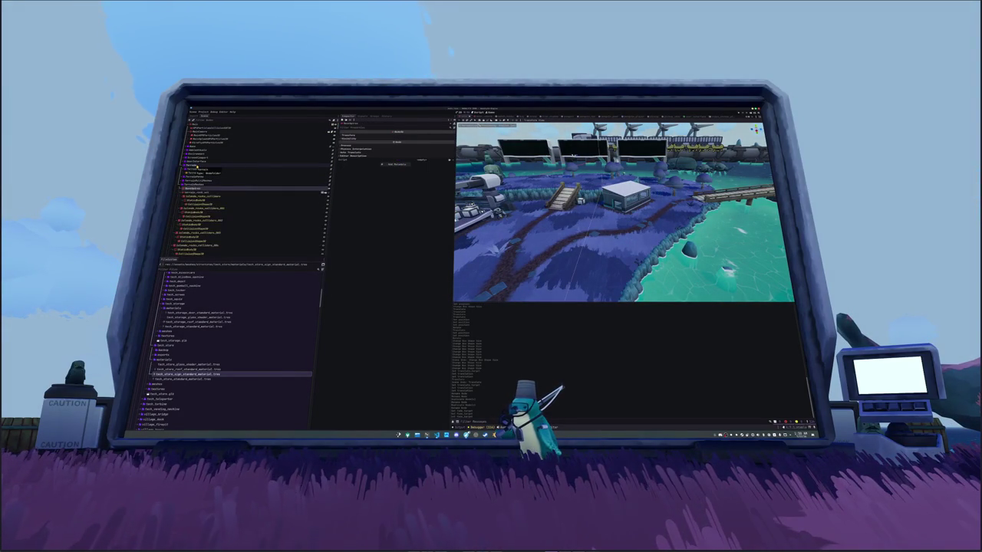
key("Up")
key("Left")
key("Up")
key("Up")
key("Left")
key("Down")
key("Down")
key("Down")
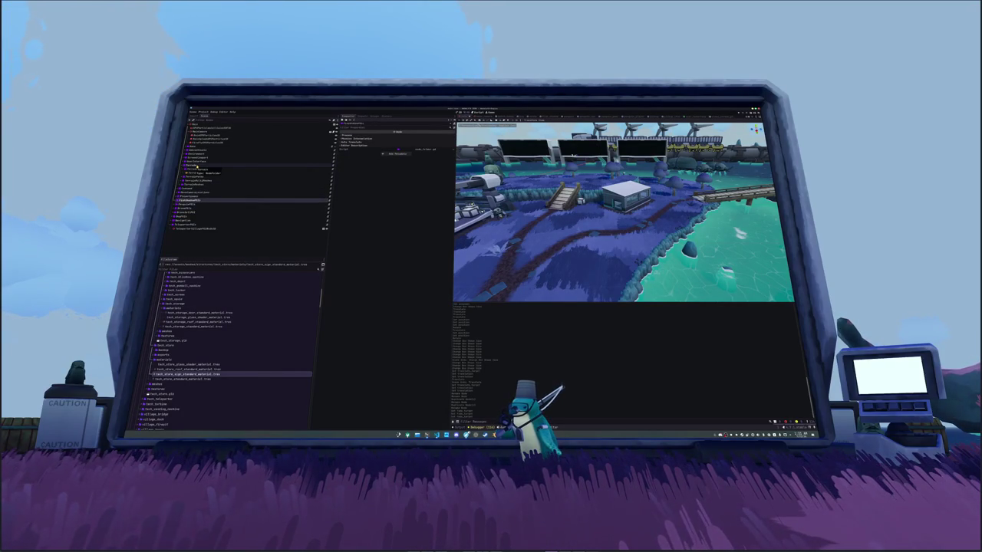
Step: Step down through the lower world nodes, expanding one to view its children
left_click(197, 173)
key("Down")
key("Down")
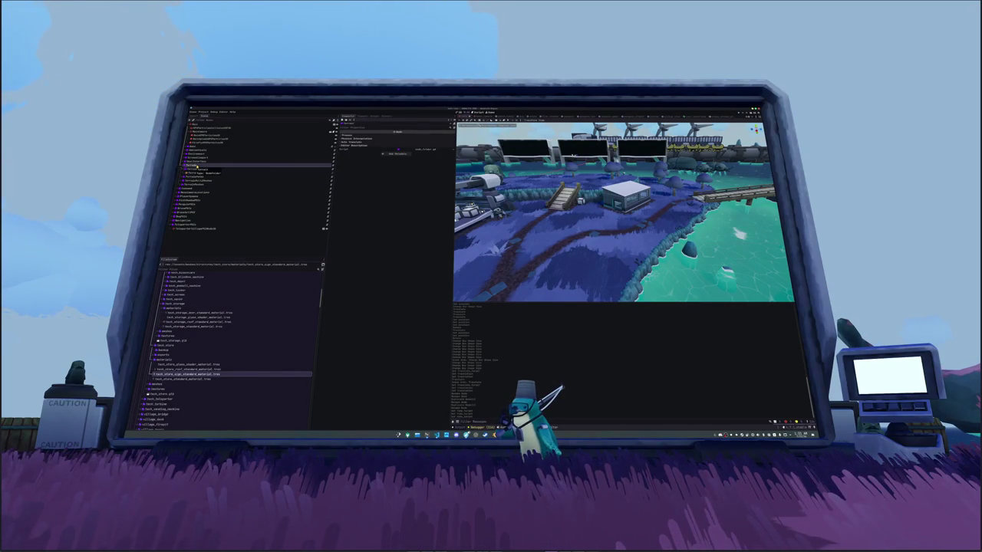
key("Down")
key("Down")
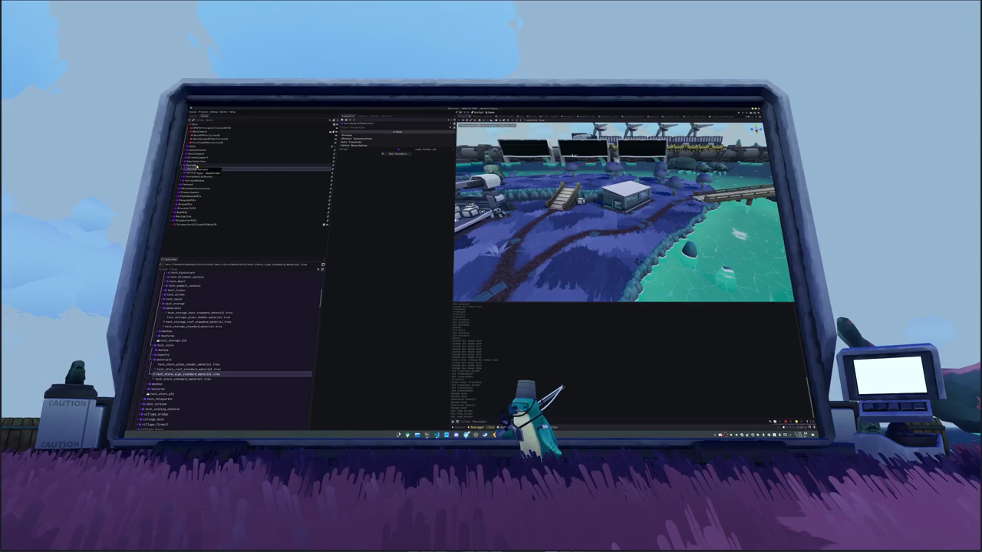
key("Up")
key("Up")
key("Down")
key("Right")
key("Down")
key("Down")
key("Down")
key("Down")
key("Down")
key("Down")
key("Down")
key("Down")
key("Down")
key("Down")
key("Down")
key("Down")
key("Down")
key("Down")
key("Down")
key("Down")
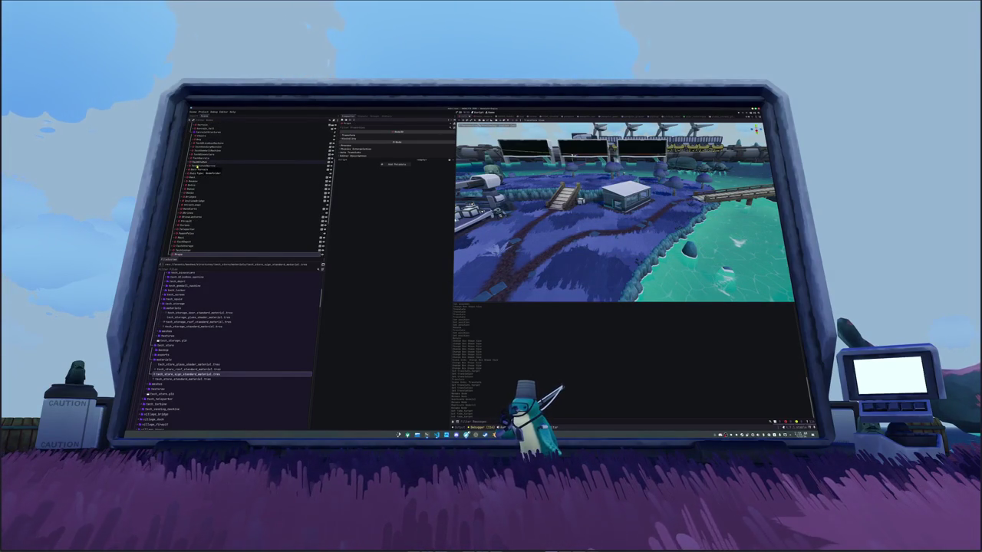
key("Down")
key("Down")
key("Down")
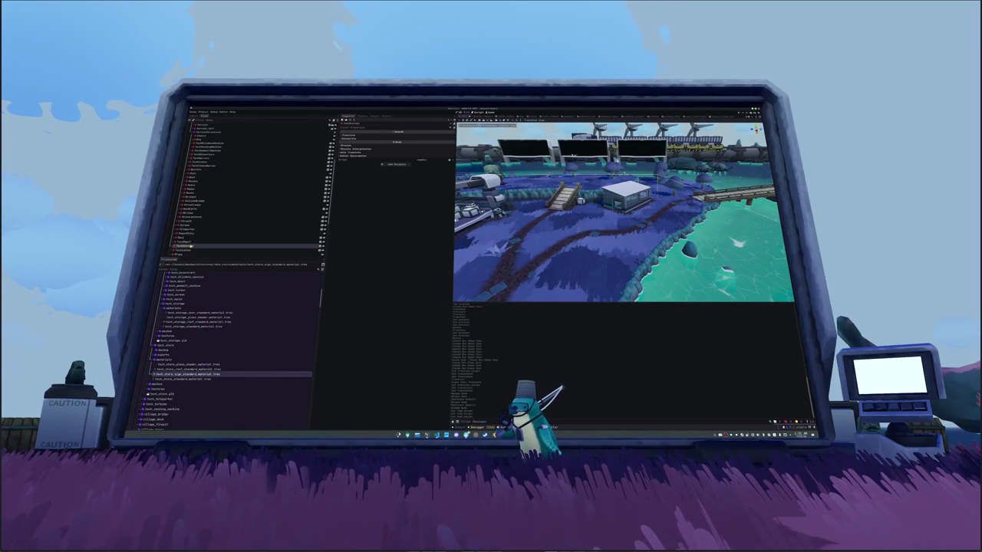
key("Down")
key("Down")
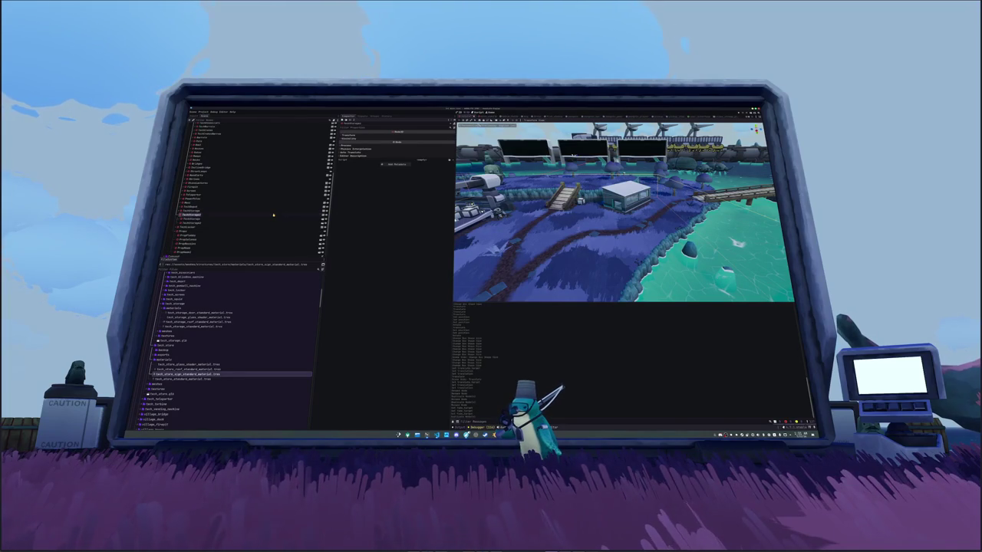
Step: Check neighbouring world nodes and pick tech_store.tscn in the FileSystem dock
left_click(273, 215)
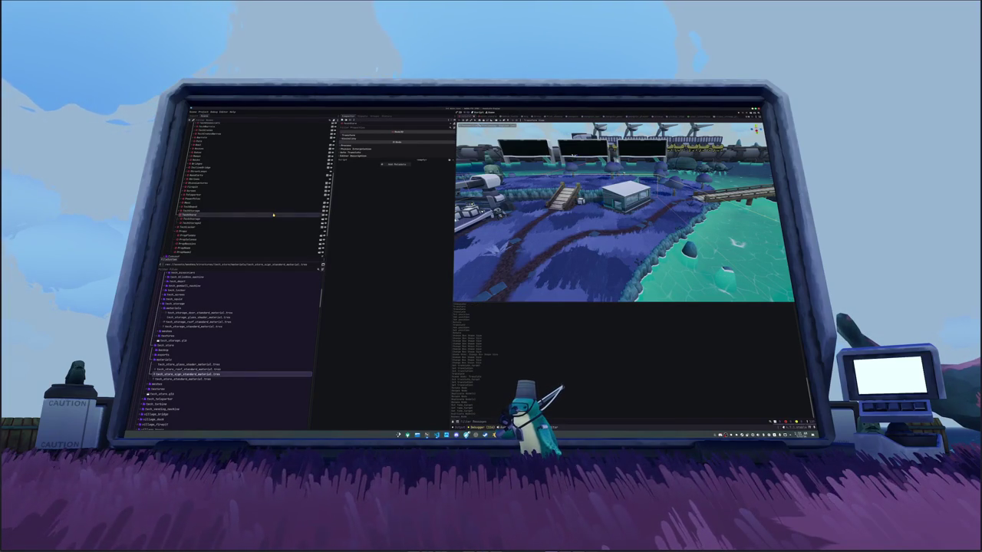
left_click(265, 221)
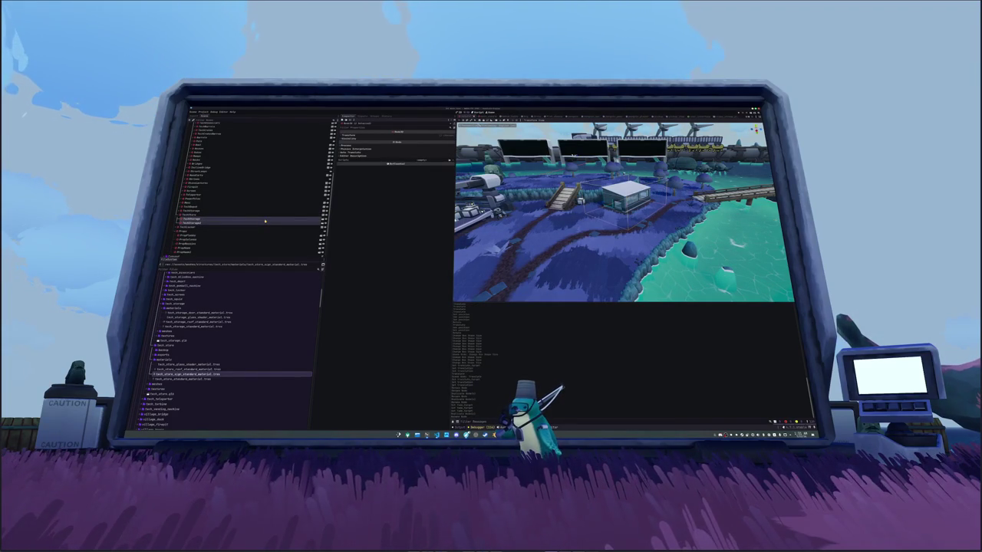
left_click(217, 215)
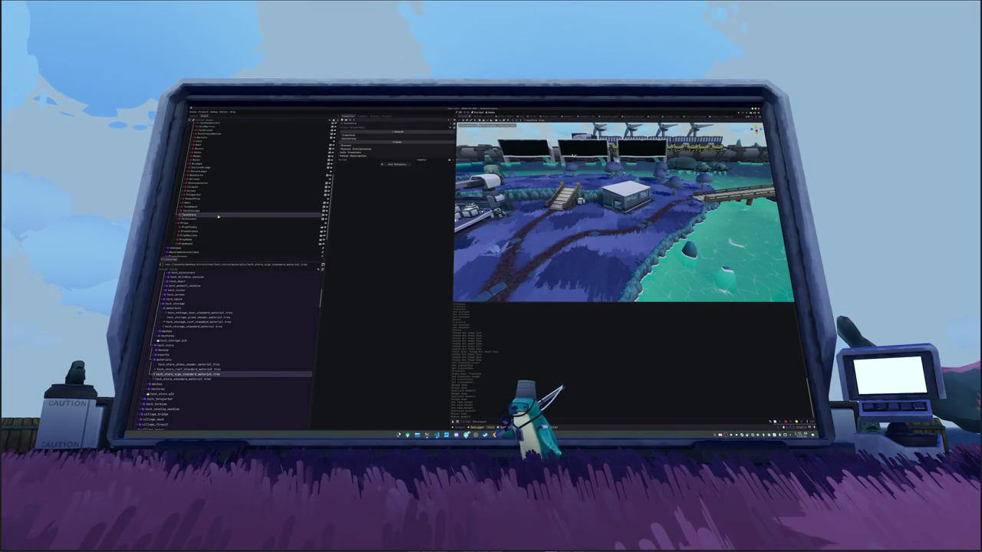
scroll(194, 365, "down", 15)
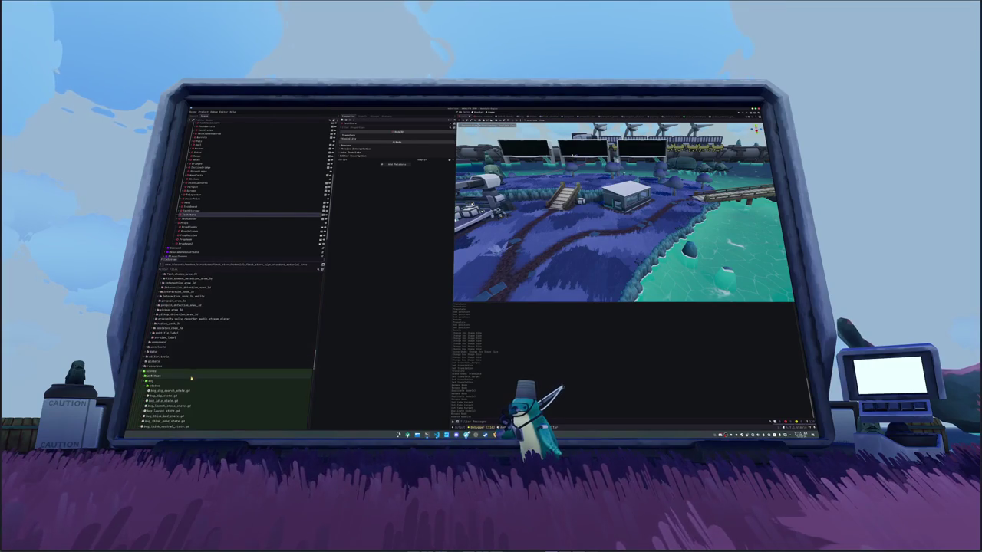
scroll(194, 365, "up", 10)
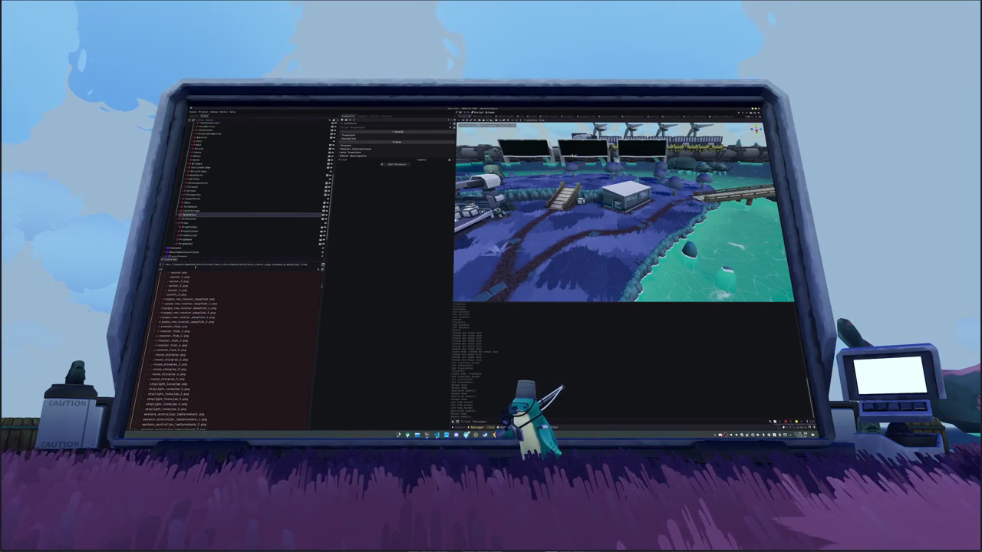
left_click(156, 416)
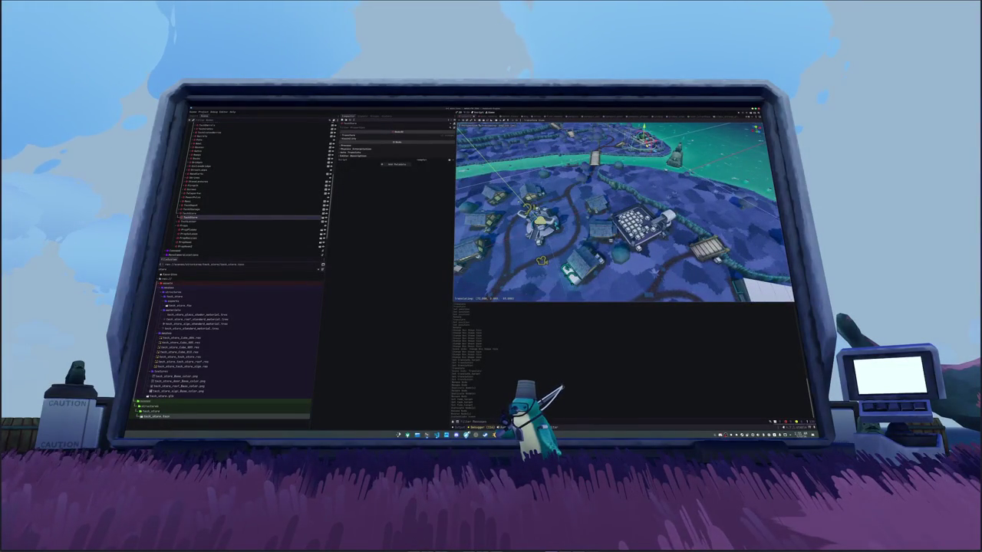
Step: Frame the added tech store, review its Transform, and rotate it slightly on the island
key("f")
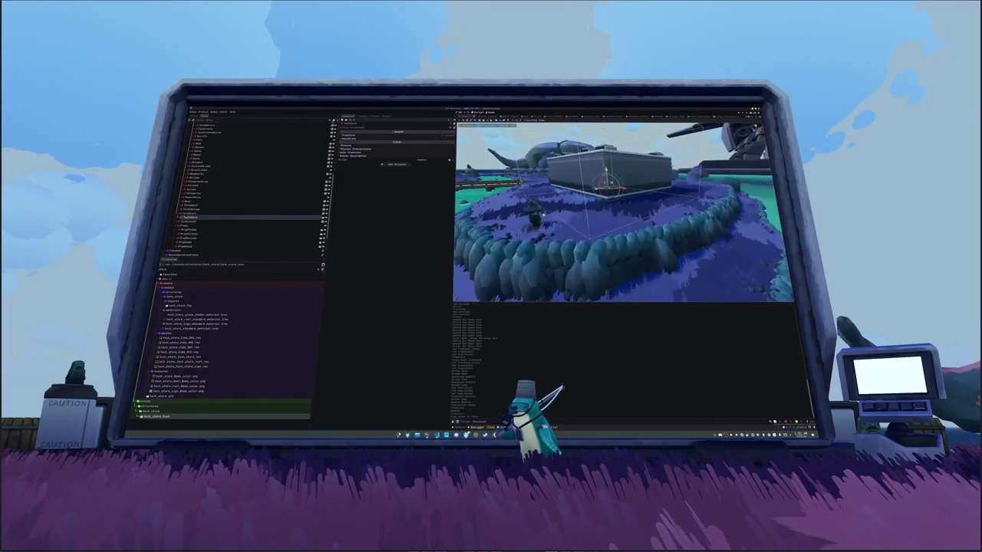
left_click(359, 136)
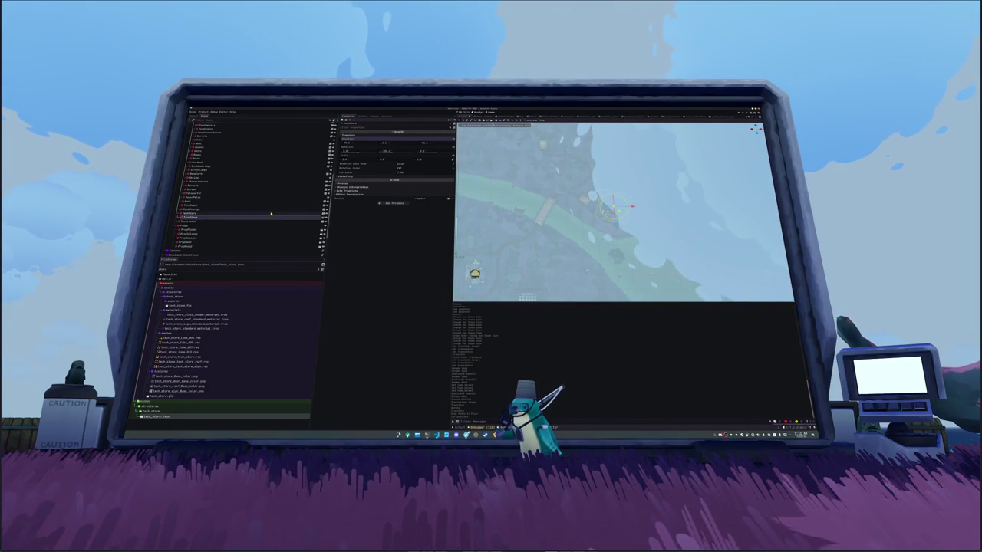
scroll(270, 215, "down", 5)
scroll(253, 207, "up", 5)
key("f")
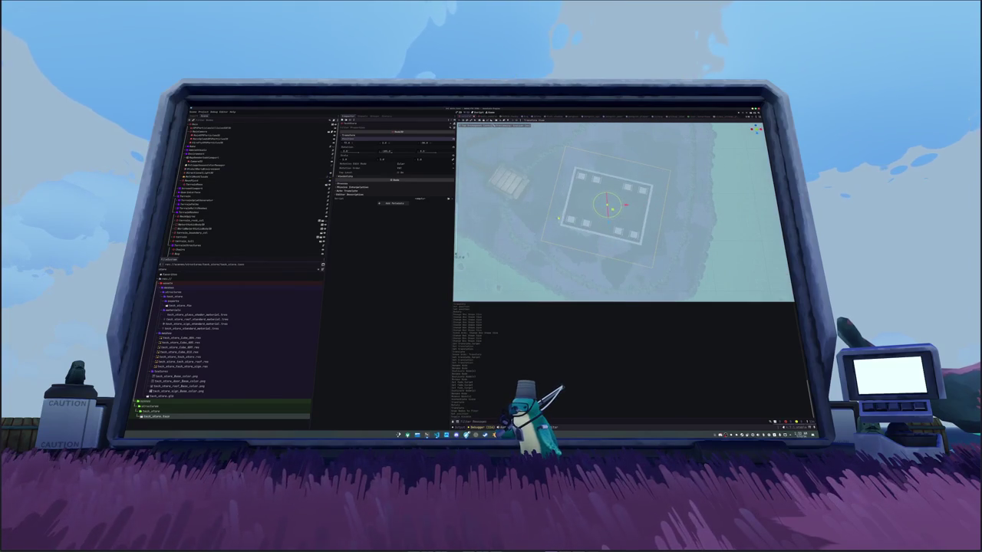
scroll(226, 181, "down", 5)
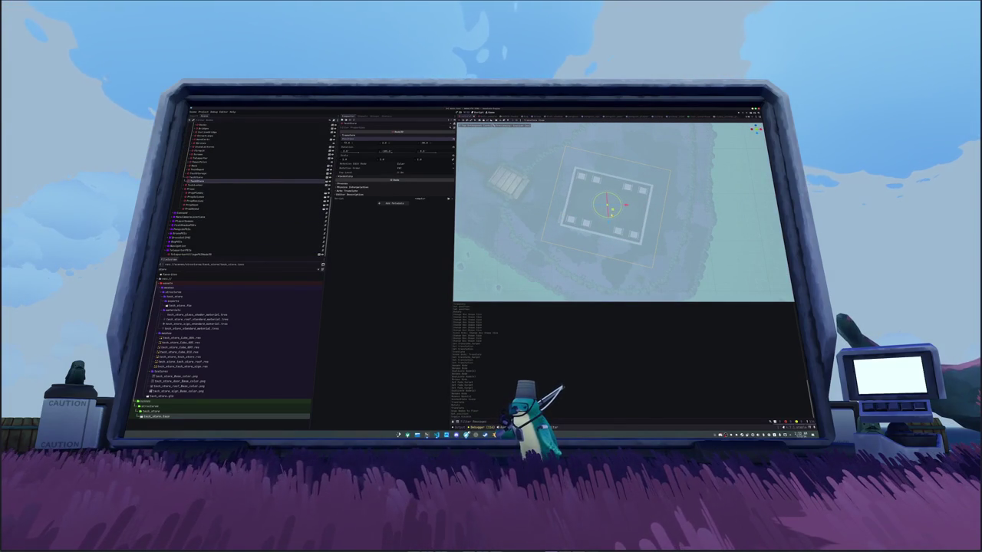
left_click_drag(624, 210, 626, 214)
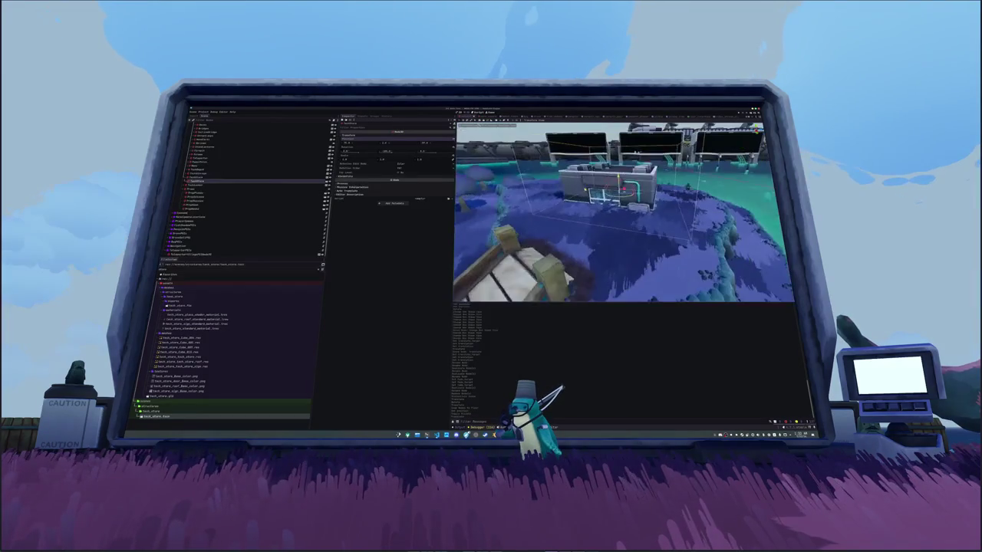
key("ctrl+s")
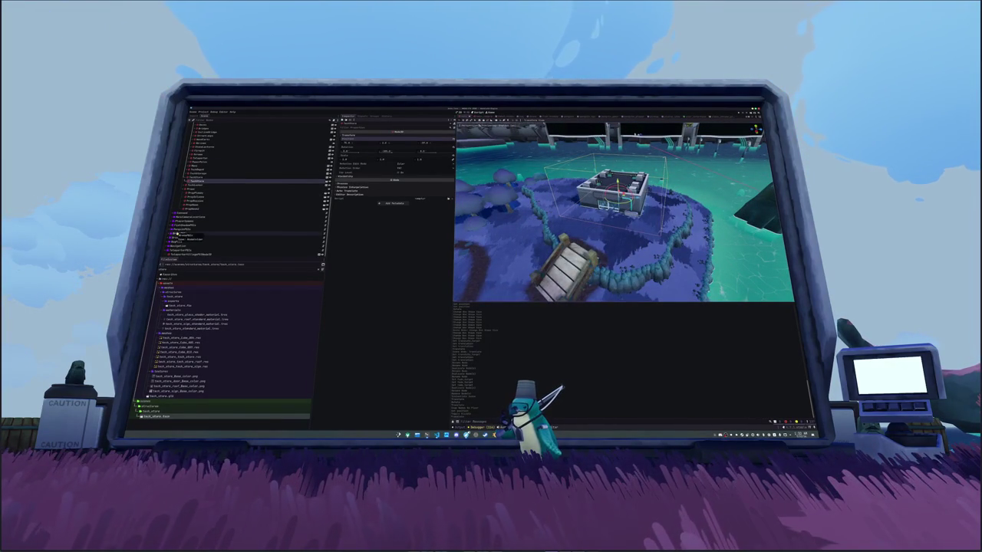
scroll(173, 233, "down", 5)
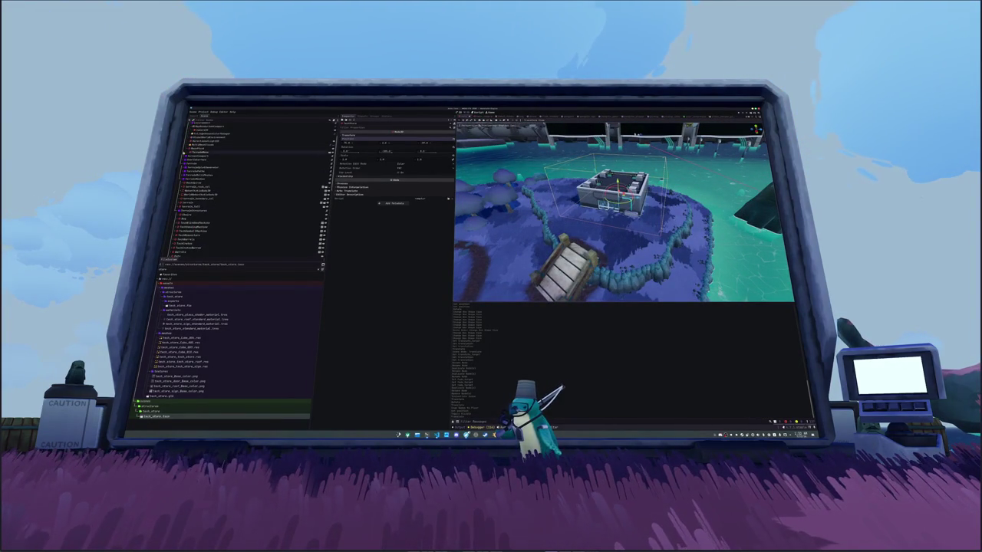
scroll(230, 191, "down", 5)
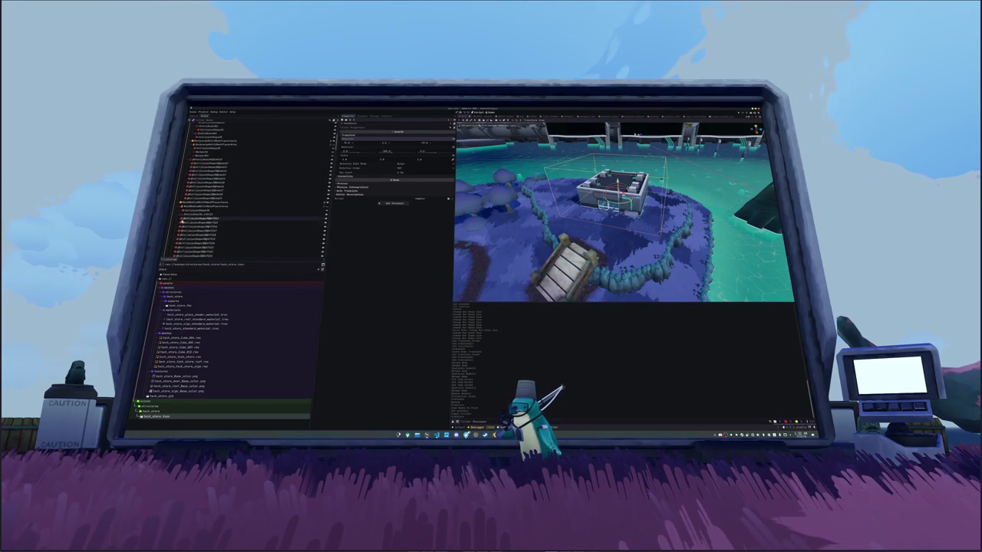
scroll(230, 191, "up", 3)
left_click(203, 184)
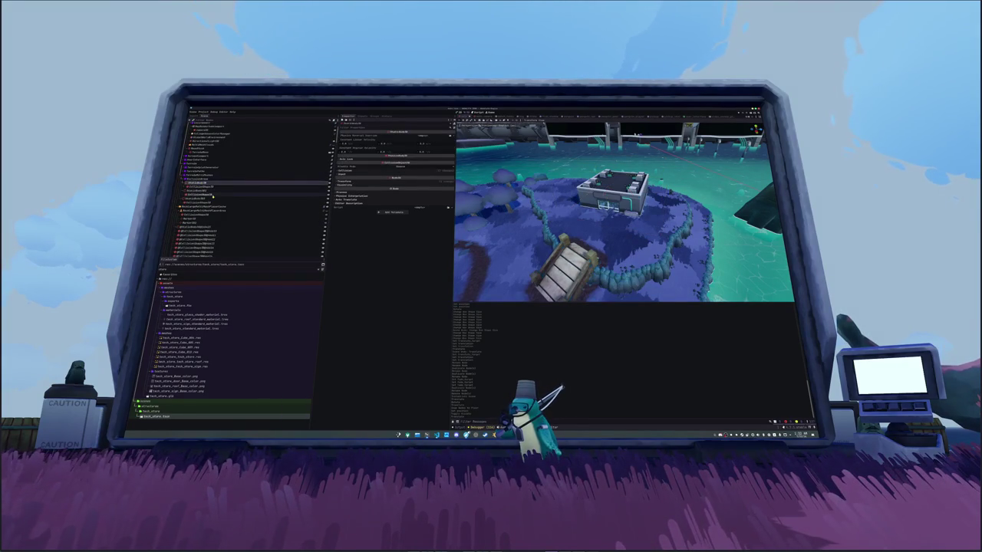
left_click(202, 195)
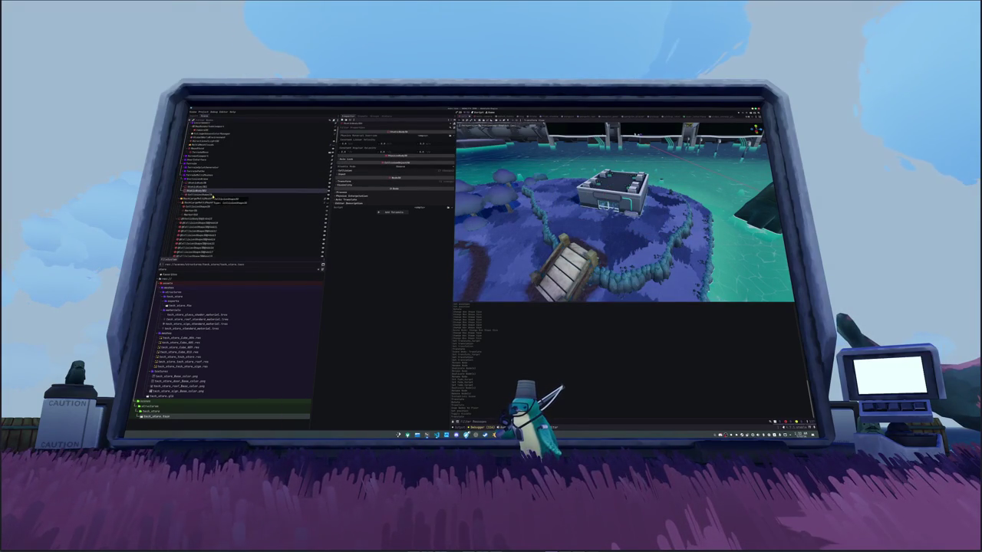
key("Down")
key("Down")
key("Down")
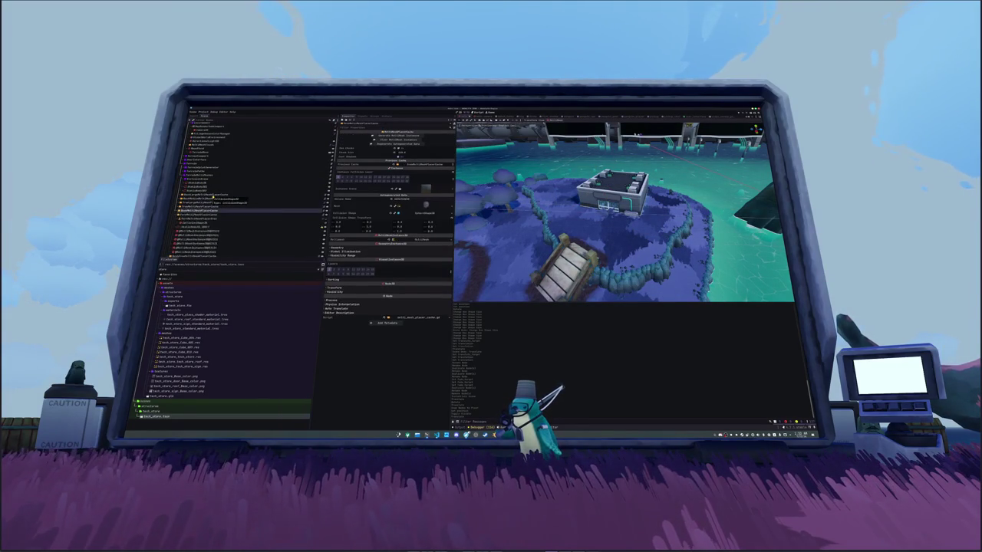
key("Down")
key("Down")
key("Down")
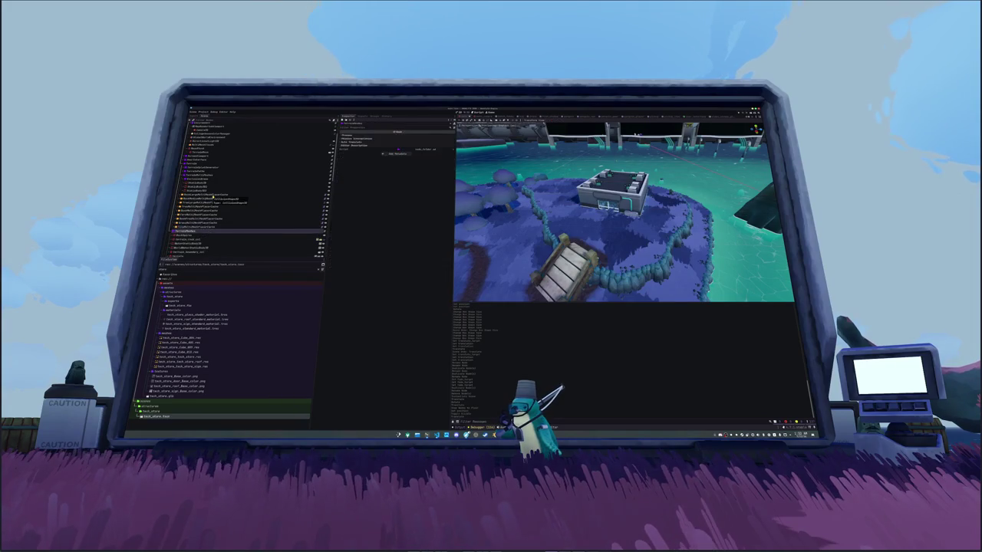
key("Down")
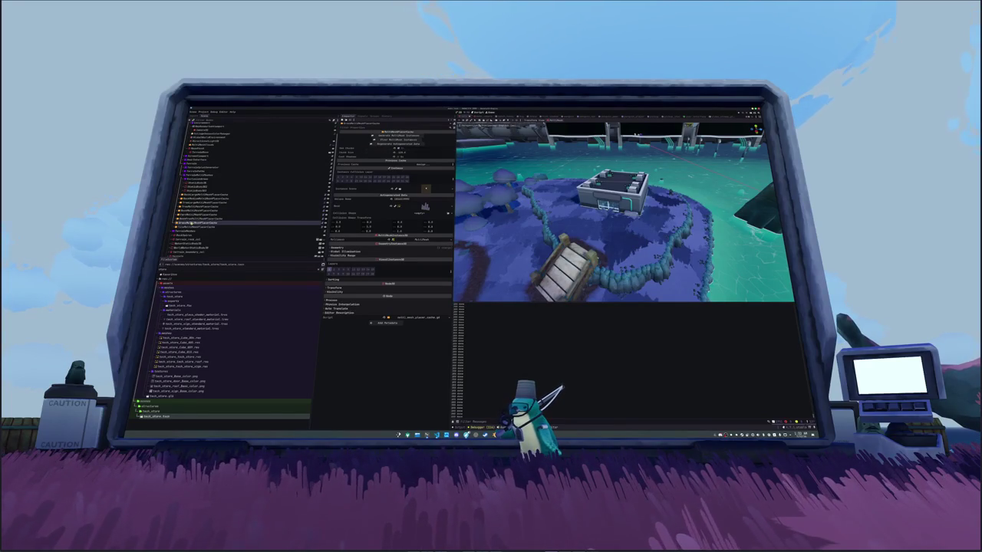
left_click(198, 214)
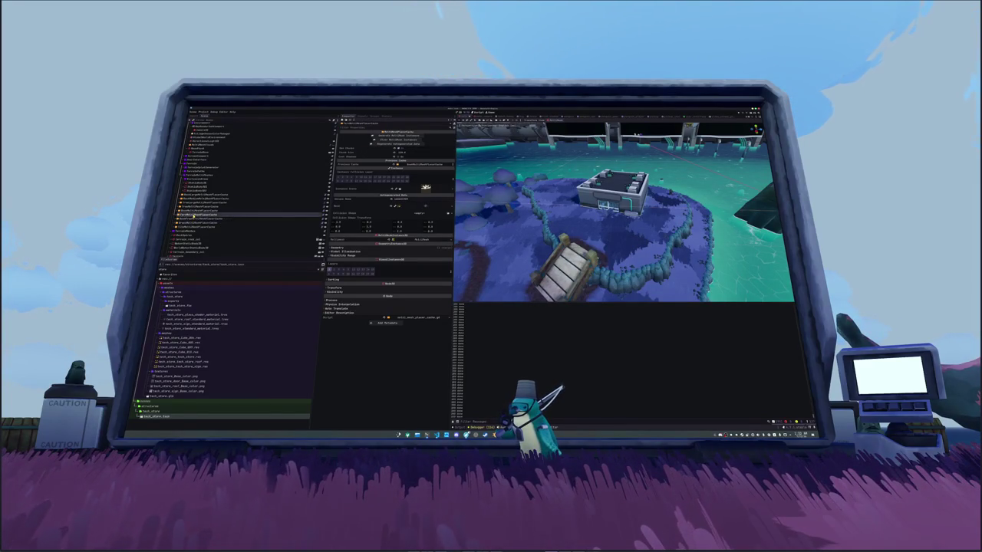
key("f")
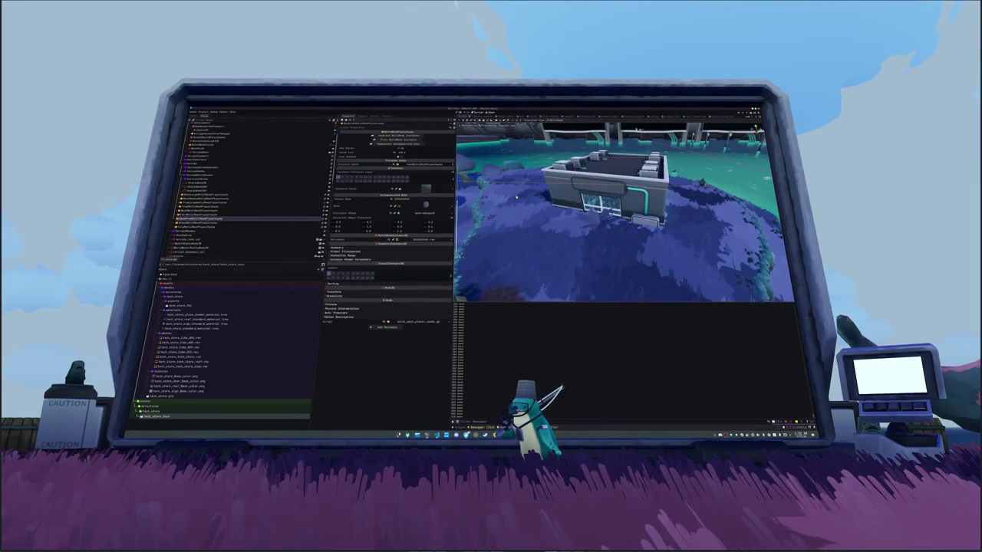
scroll(516, 197, "down", 5)
scroll(516, 198, "up", 4)
scroll(516, 197, "down", 8)
left_click(246, 221)
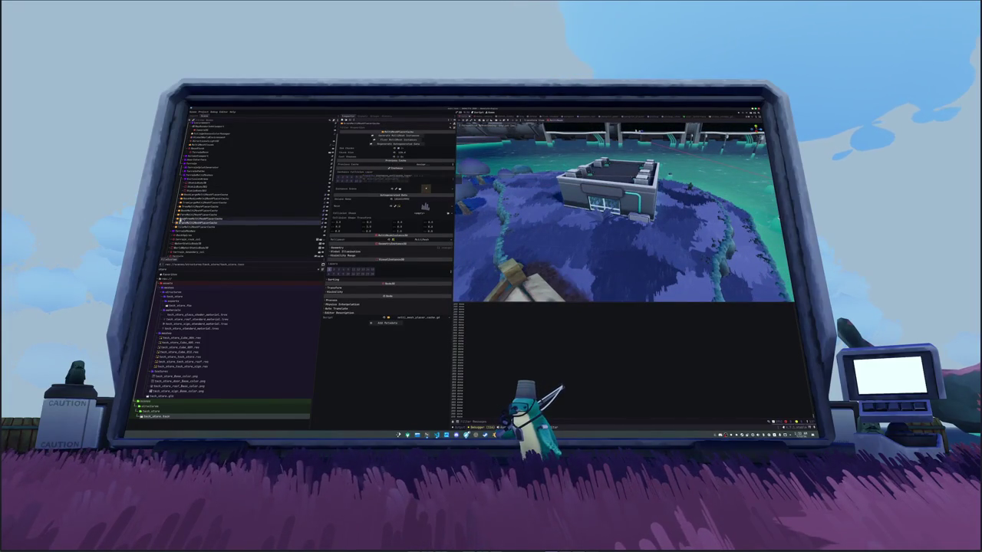
left_click(231, 226)
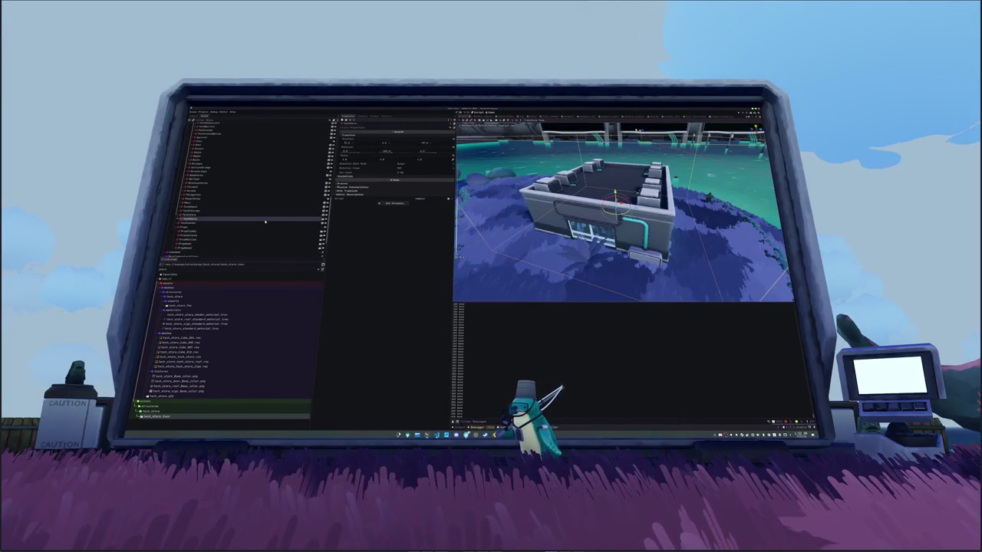
left_click(256, 219)
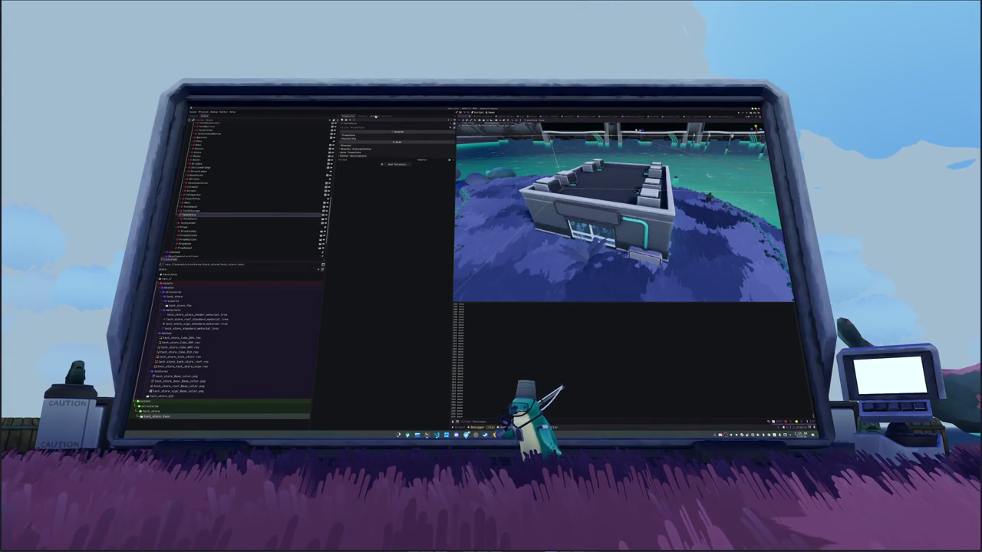
left_click(373, 116)
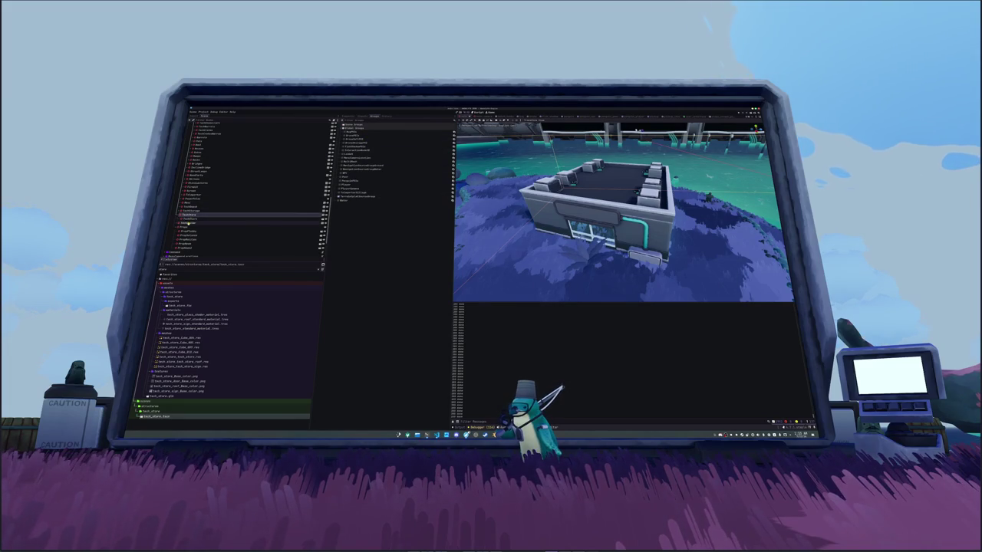
left_click(192, 211)
left_click(192, 219)
left_click(322, 219)
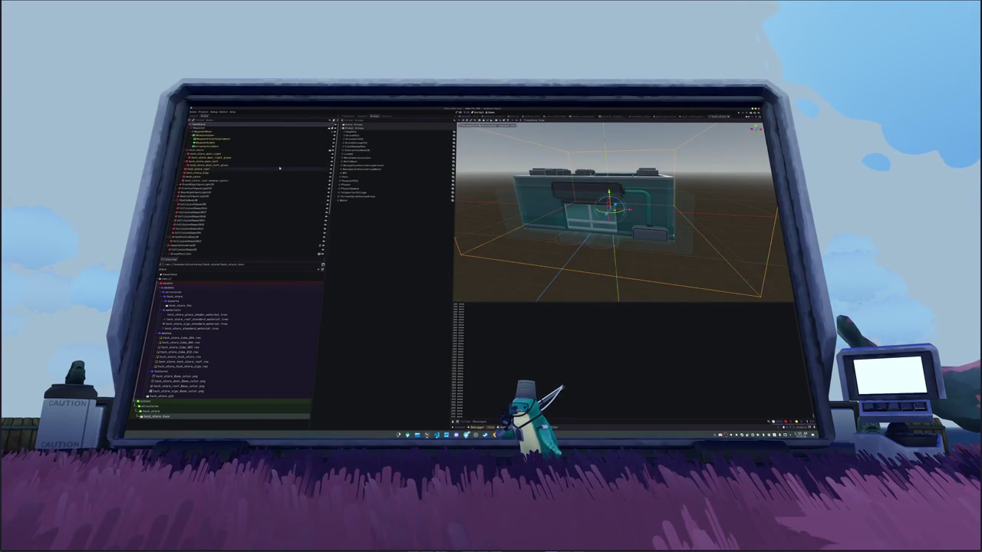
left_click(192, 199)
left_click(349, 116)
left_click_drag(537, 201, 505, 187)
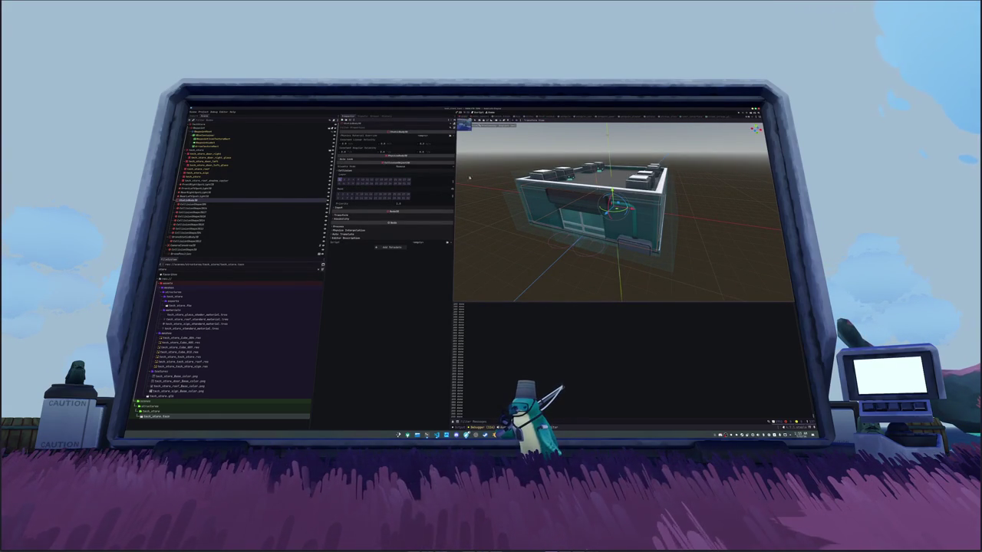
left_click(465, 121)
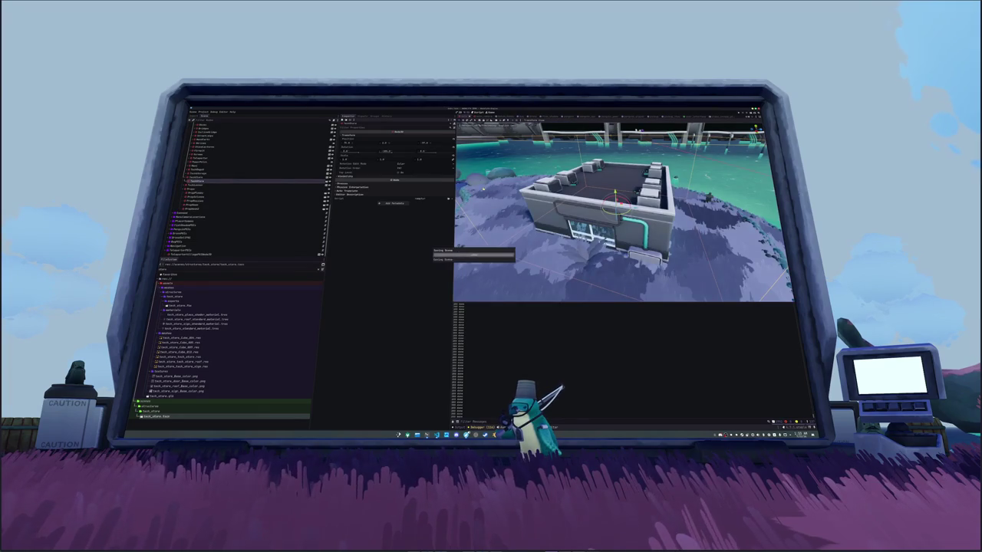
scroll(202, 197, "up", 2)
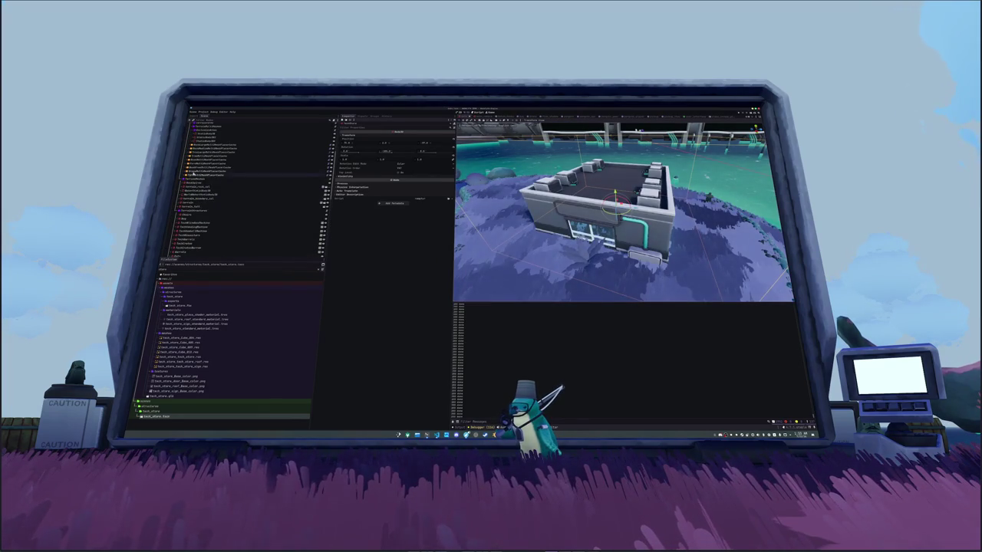
left_click(245, 169)
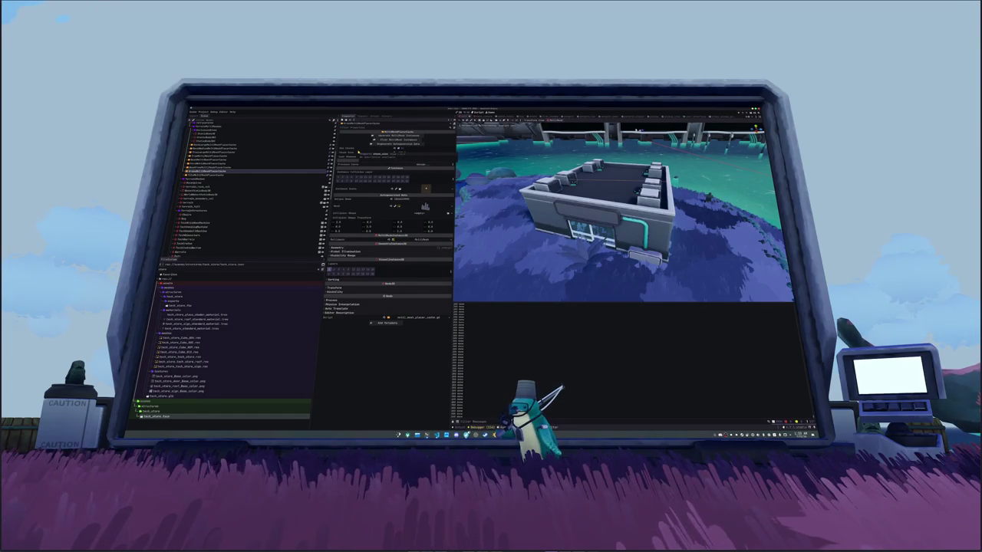
left_click(226, 163)
left_click(218, 171)
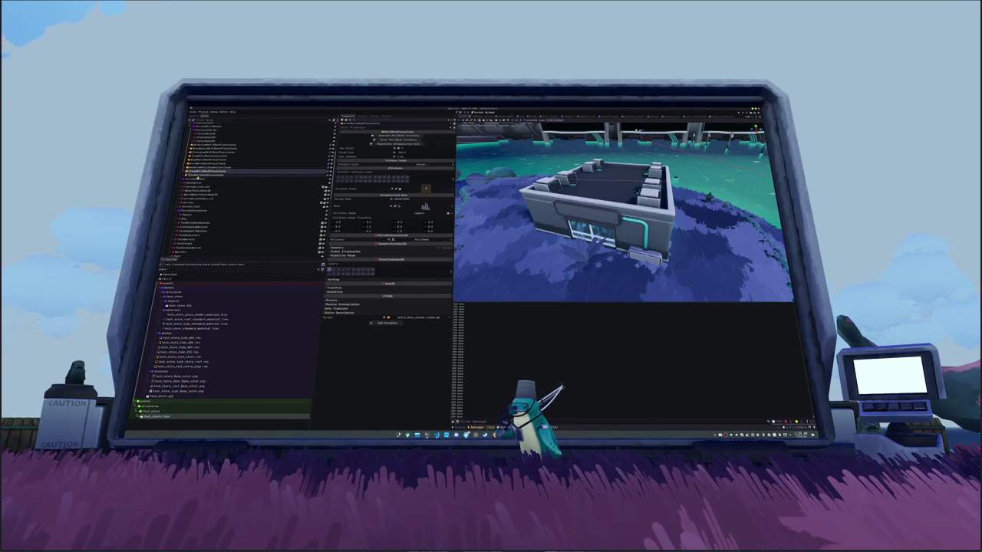
scroll(193, 175, "down", 5)
scroll(185, 234, "down", 5)
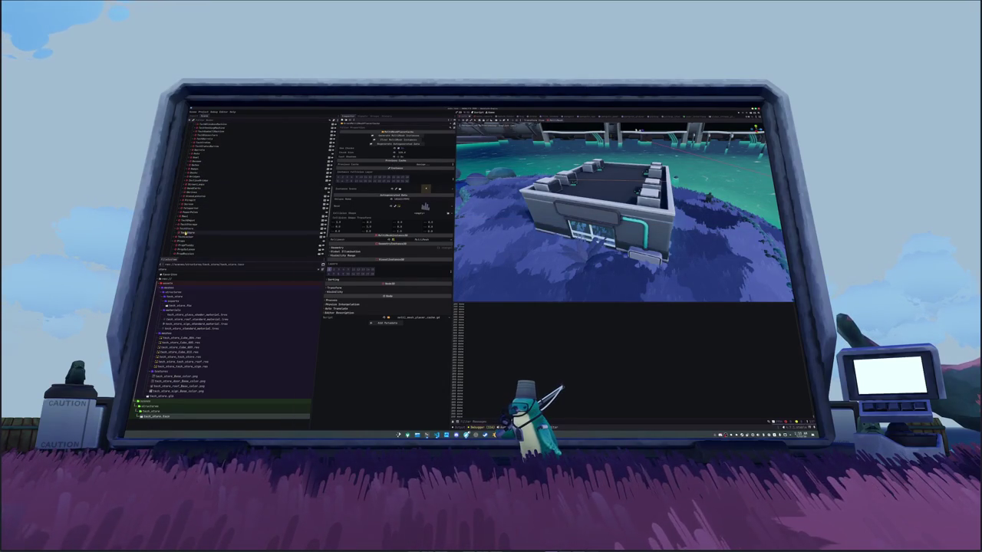
left_click(201, 232)
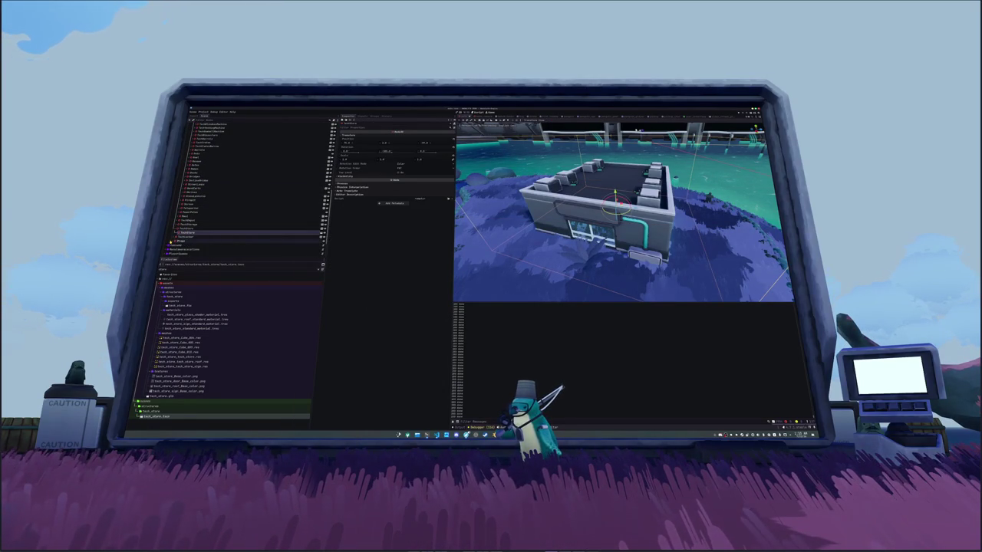
left_click(174, 227)
left_click(307, 229)
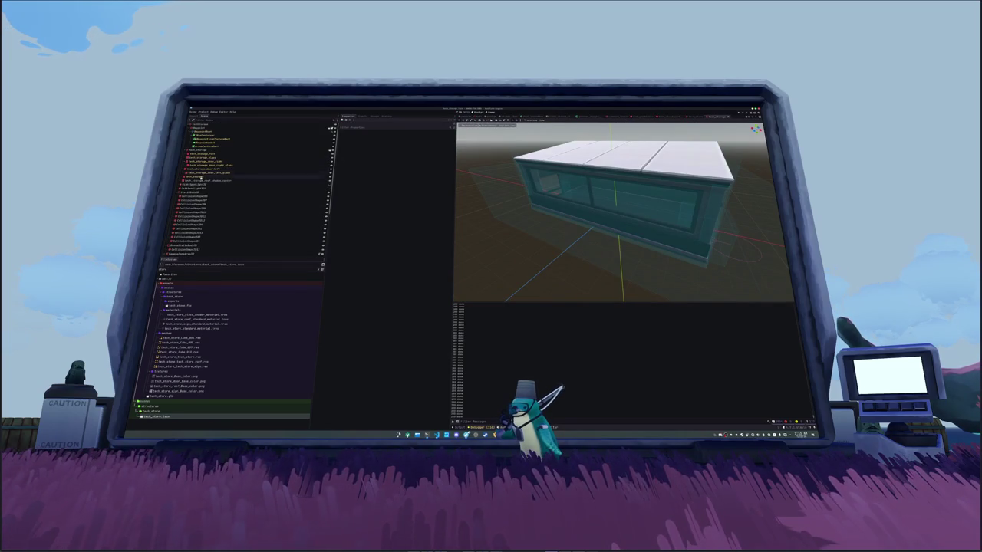
left_click(299, 194)
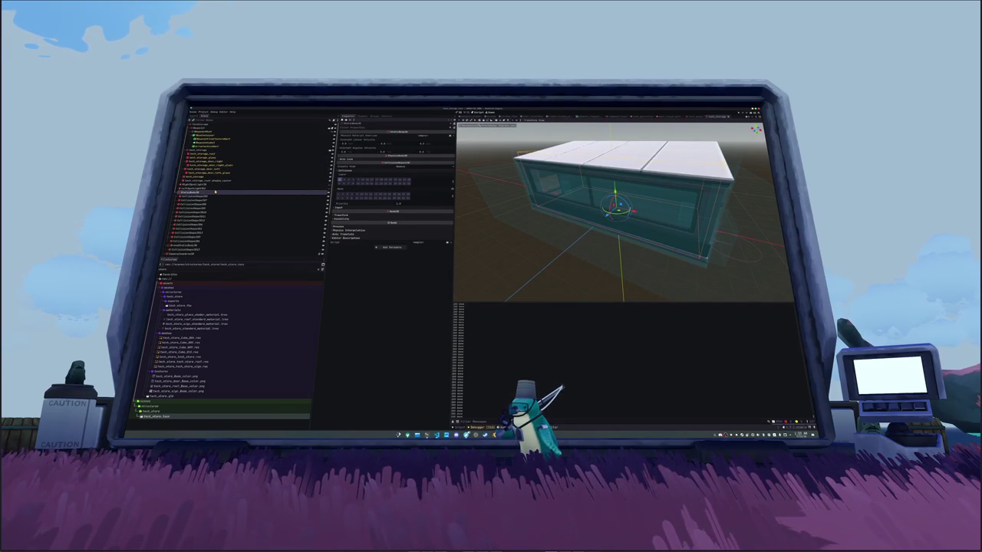
scroll(202, 178, "down", 5)
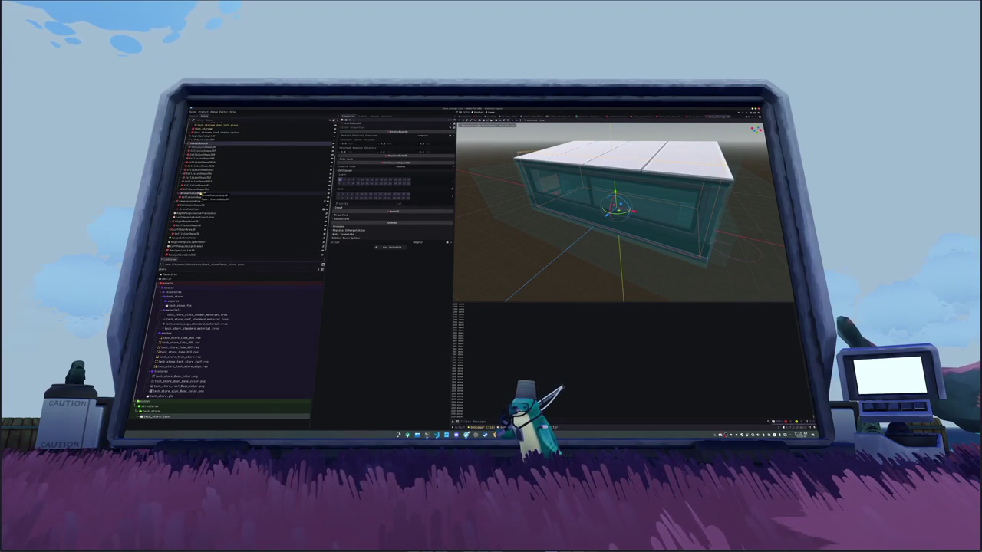
left_click(201, 194)
scroll(199, 193, "down", 1)
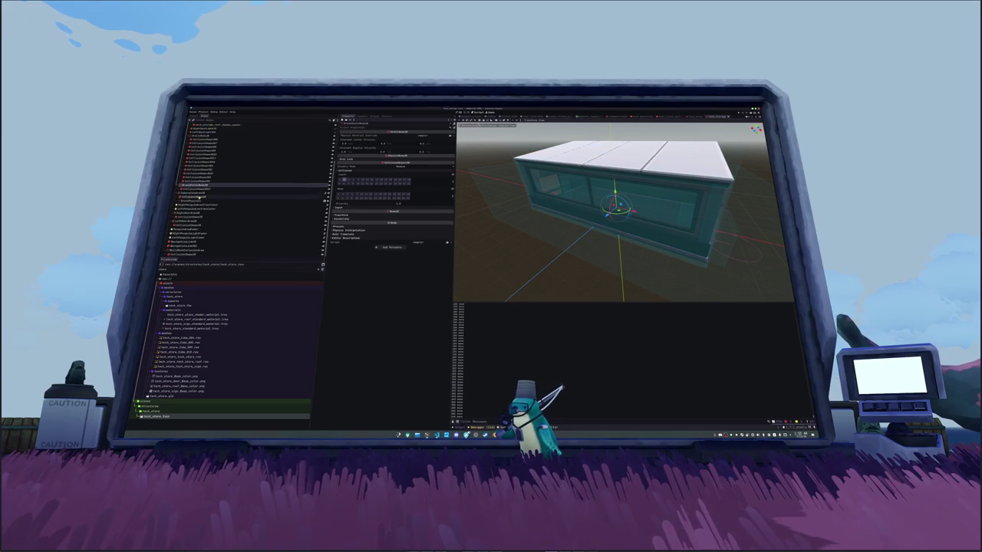
left_click(184, 213)
left_click(183, 220)
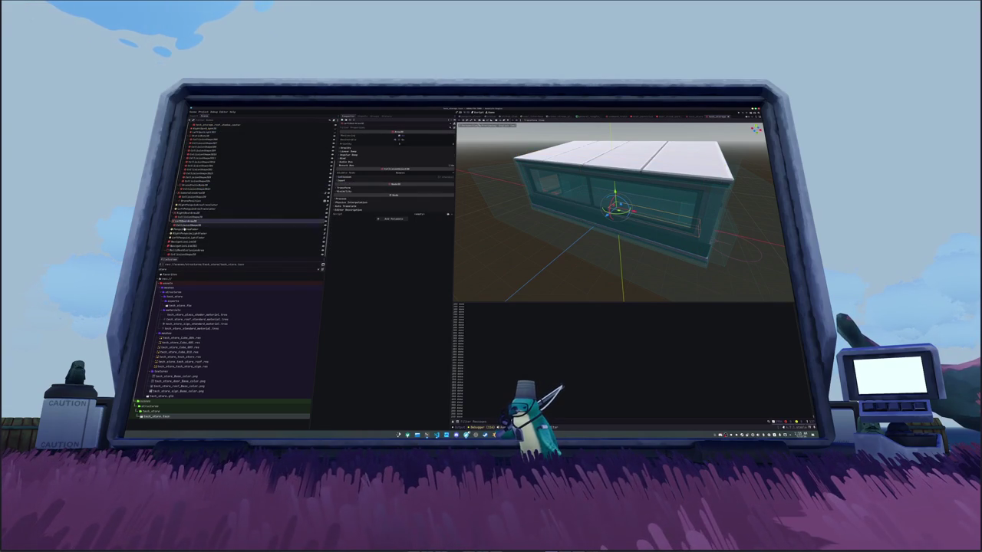
left_click(178, 250)
left_click(412, 171)
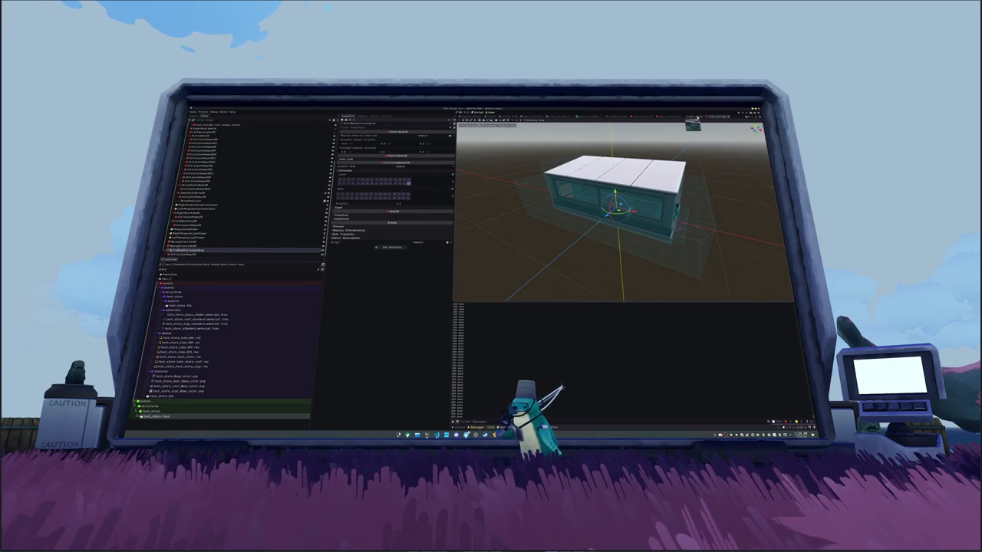
left_click(198, 250)
left_click(209, 254)
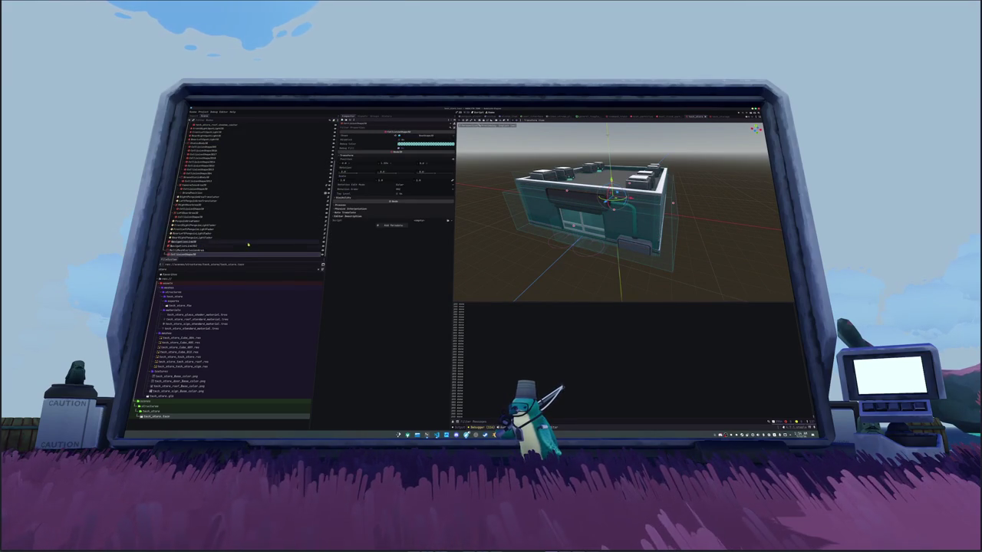
left_click(209, 250)
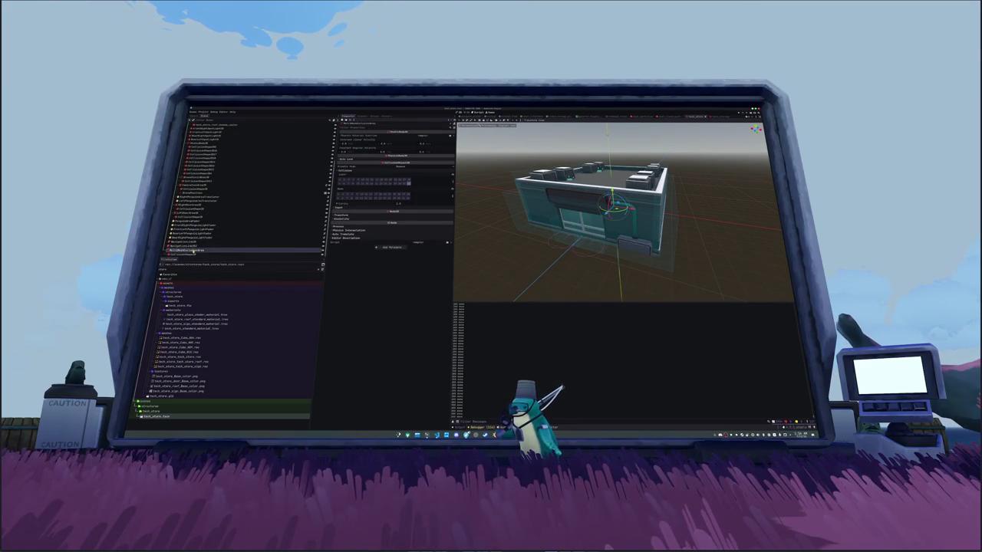
left_click(191, 254)
scroll(566, 180, "up", 5)
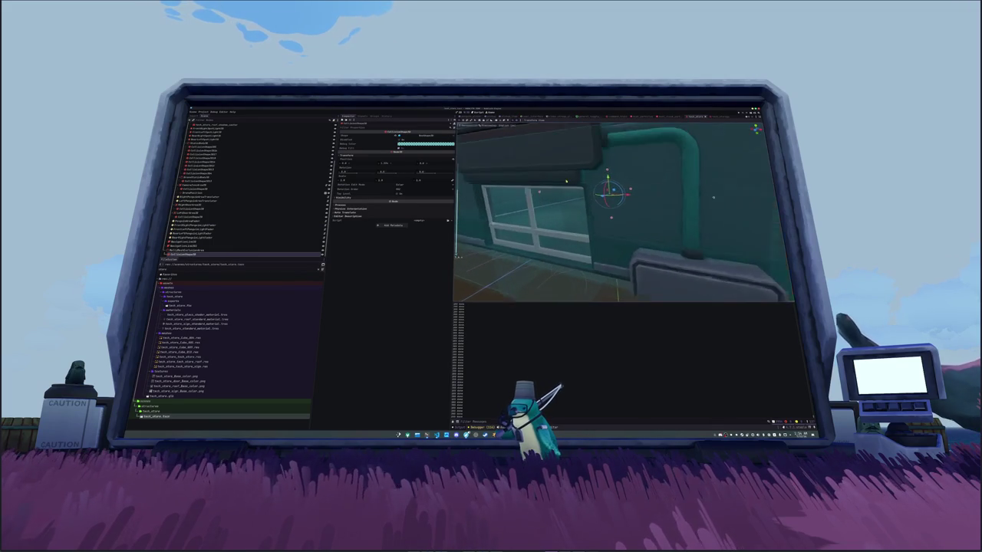
scroll(566, 181, "up", 2)
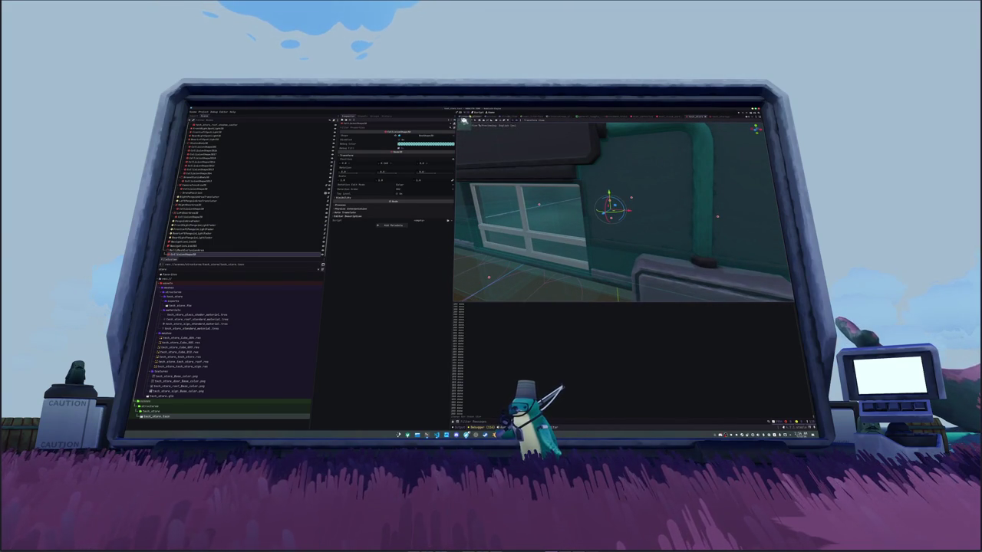
left_click(459, 123)
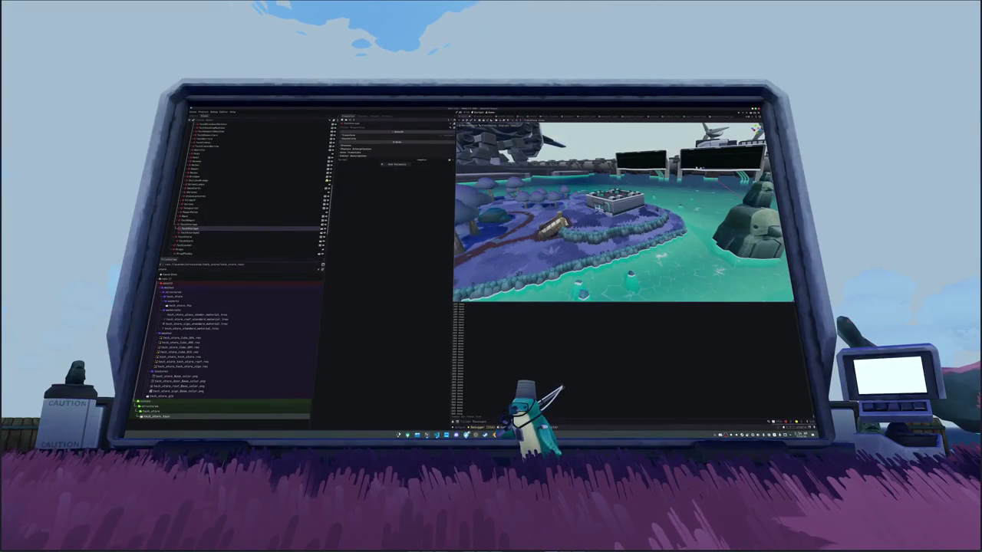
Step: Fly the camera around the store and save the world scene
scroll(233, 228, "up", 5)
left_click(211, 153)
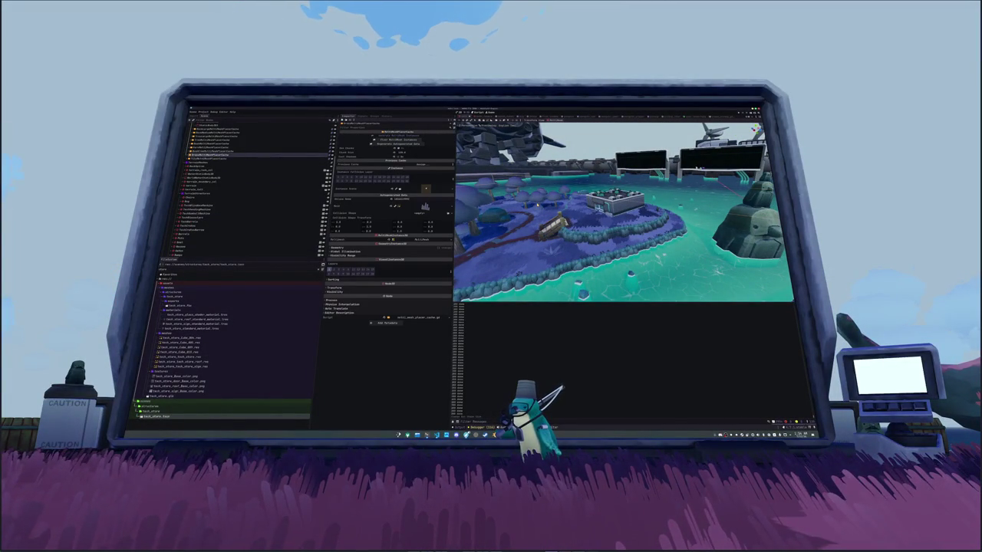
scroll(537, 205, "up", 3)
scroll(536, 203, "up", 5)
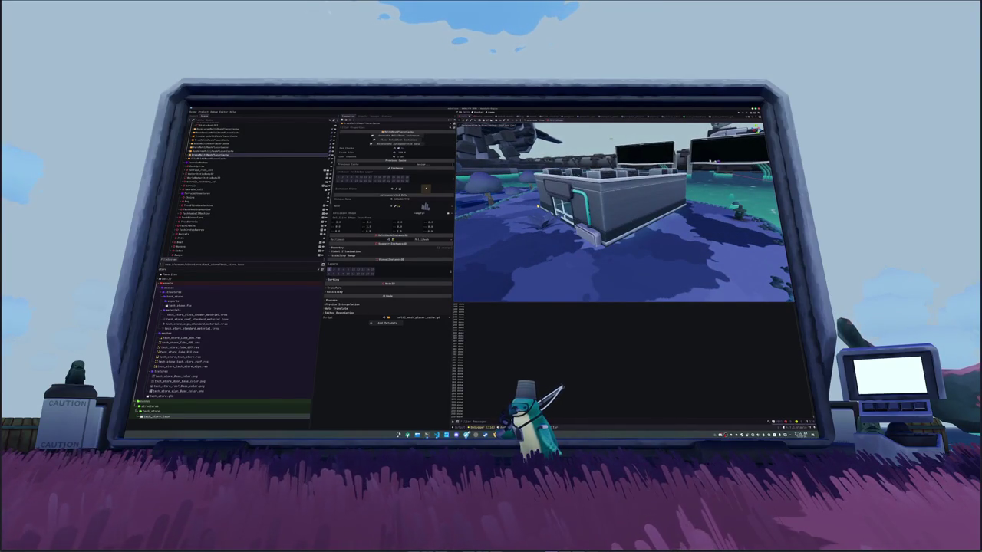
key("w")
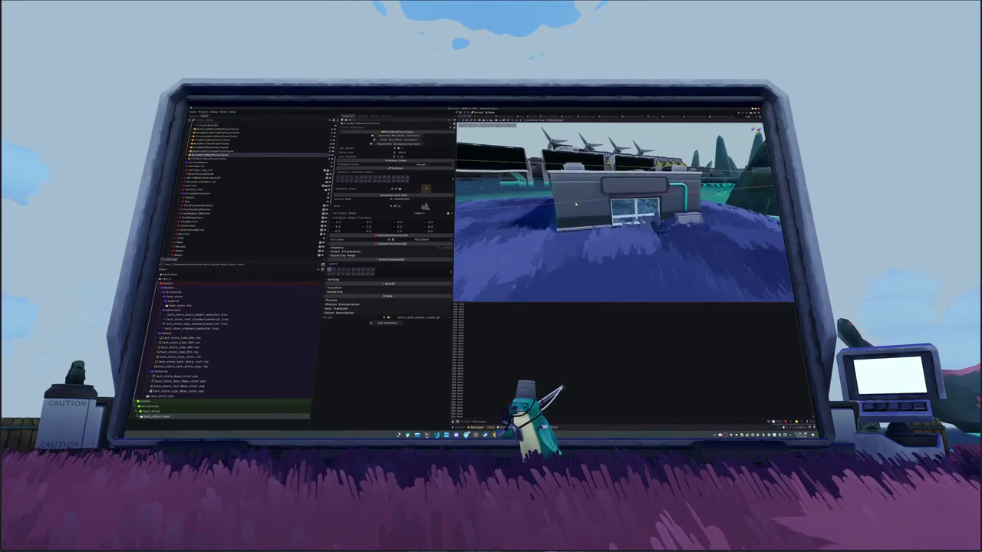
key("s")
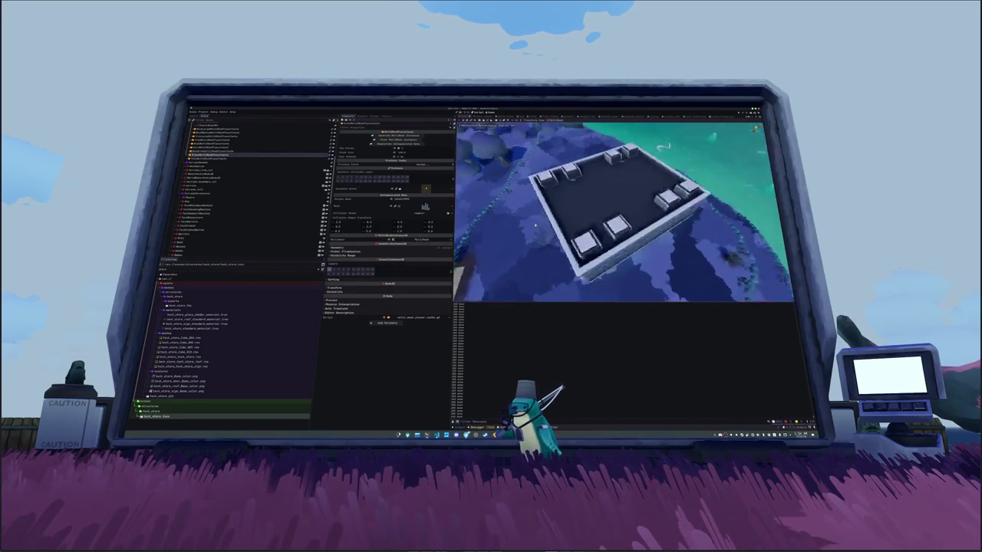
key("s")
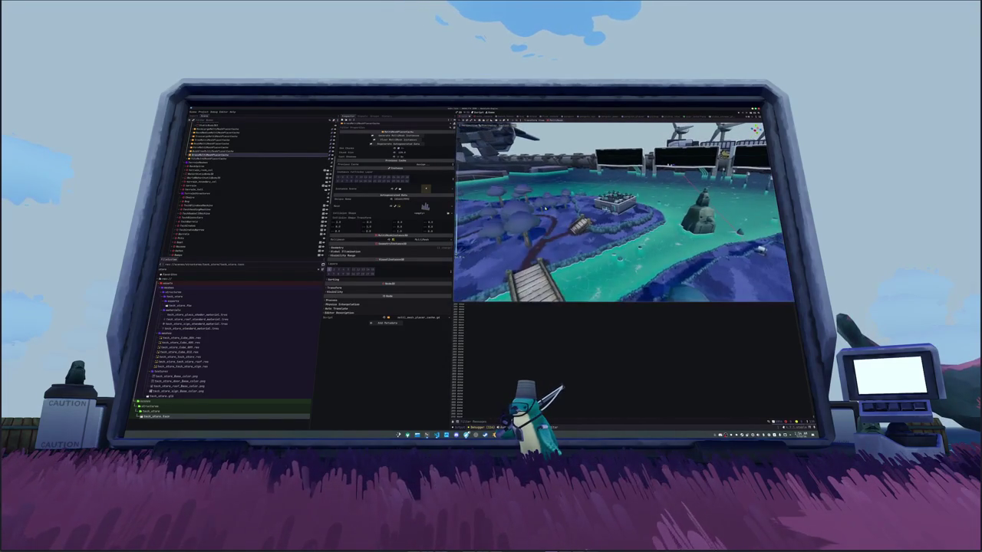
key("ctrl+s")
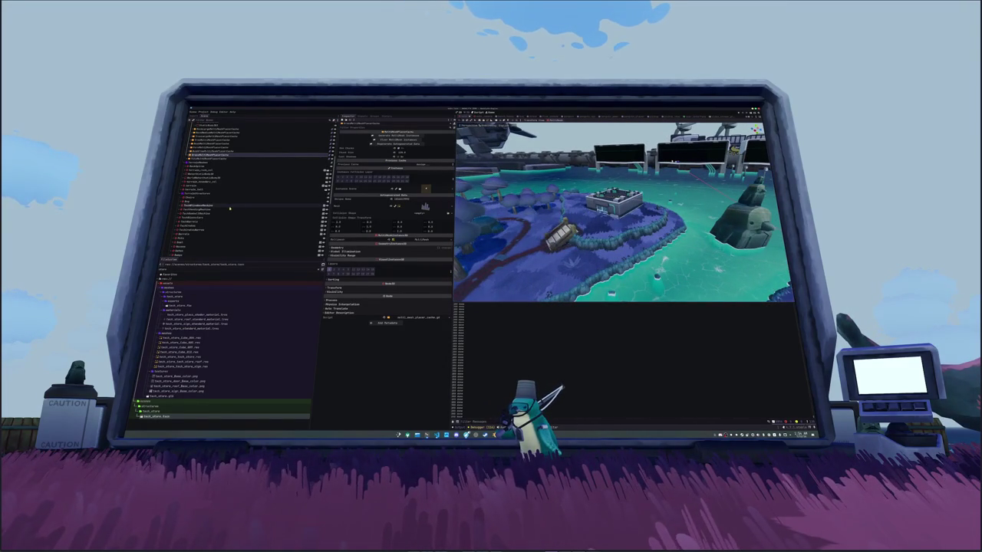
Step: Move TechStore to a new spot on the island, save, and run the game
scroll(253, 184, "down", 5)
scroll(253, 184, "down", 3)
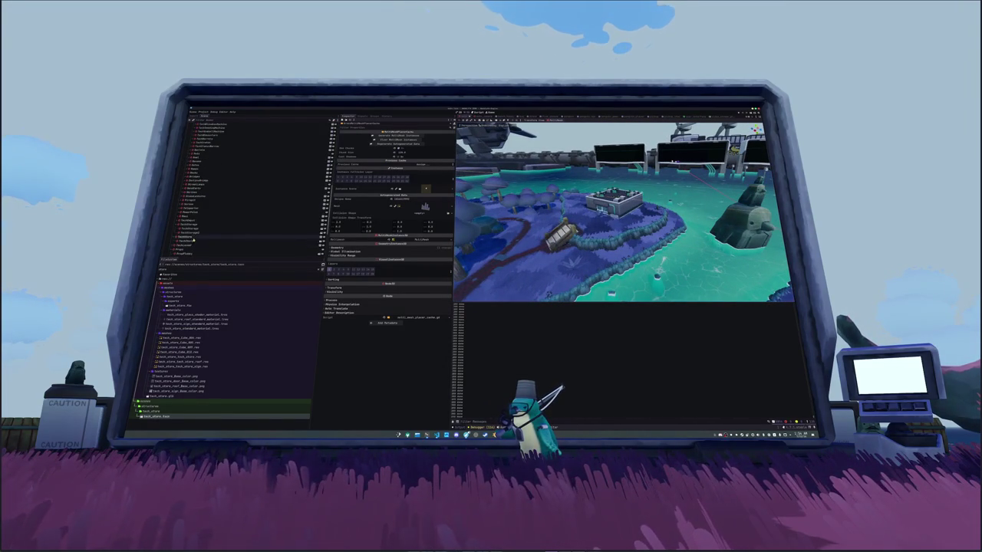
left_click(184, 240)
key("g")
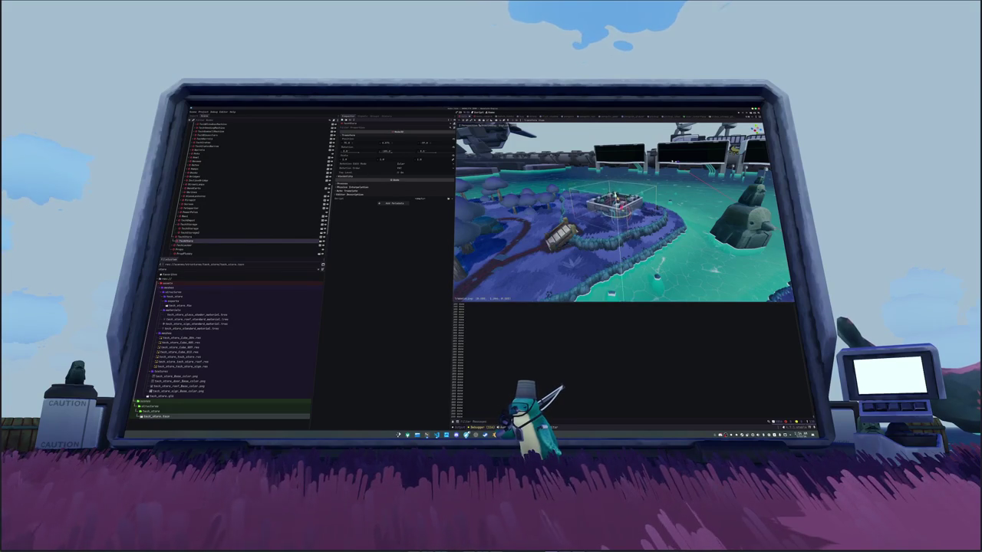
left_click(550, 228)
key("f")
key("ctrl+s")
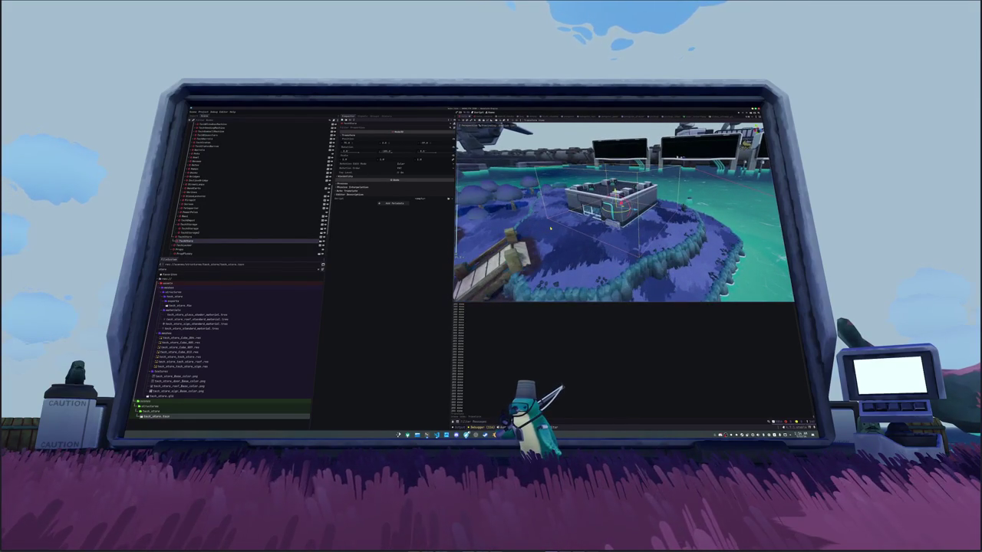
scroll(550, 228, "up", 2)
key("F6")
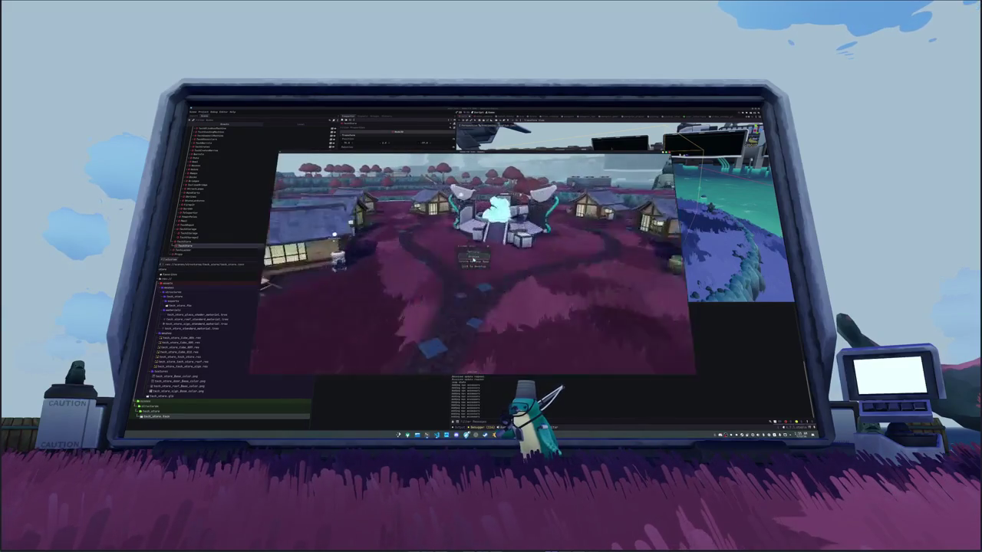
Step: Close the in-game pause menu after inspecting the relocated store
key("Escape")
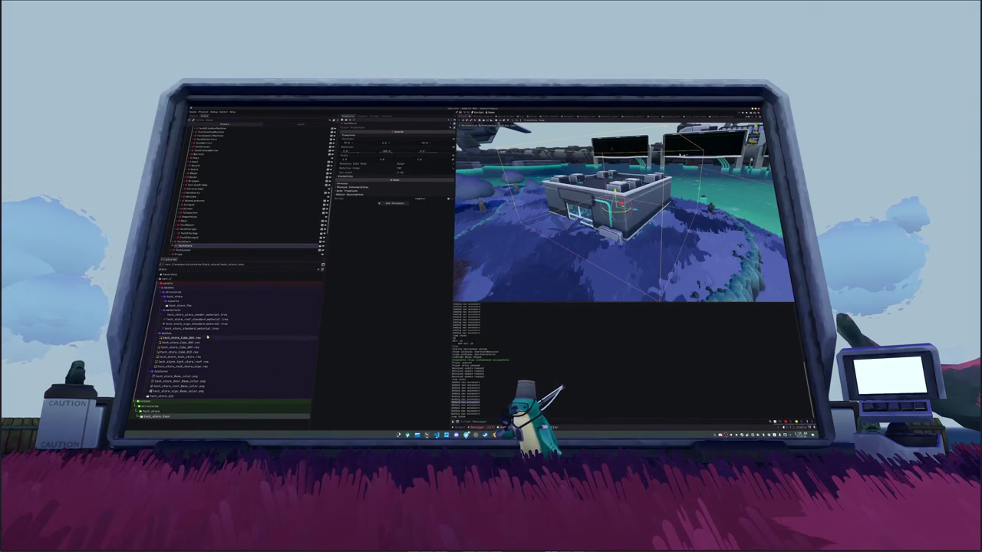
Step: Change the Transparency Depth Draw Mode of tech_store_roof_standard_material.tres and run the game
left_click(233, 328)
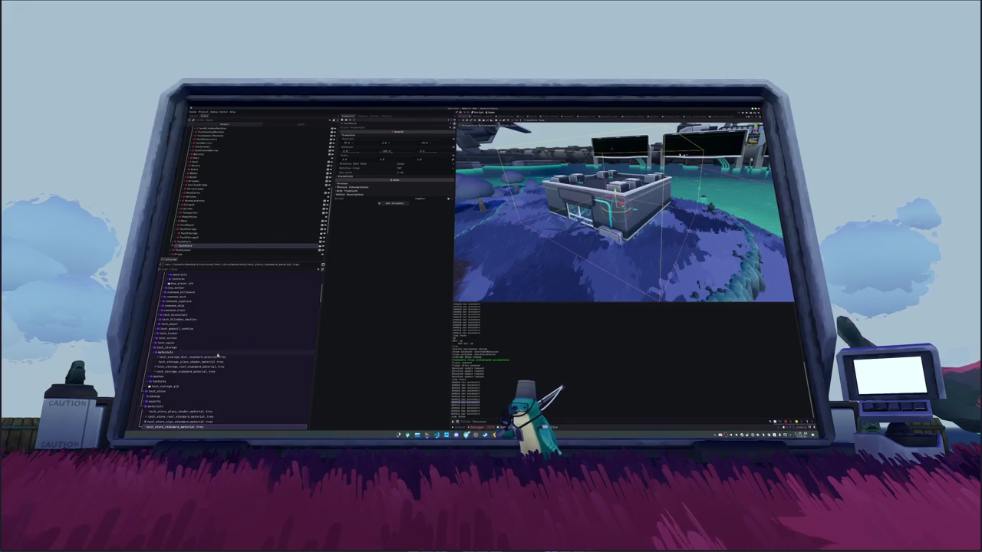
left_click(215, 366)
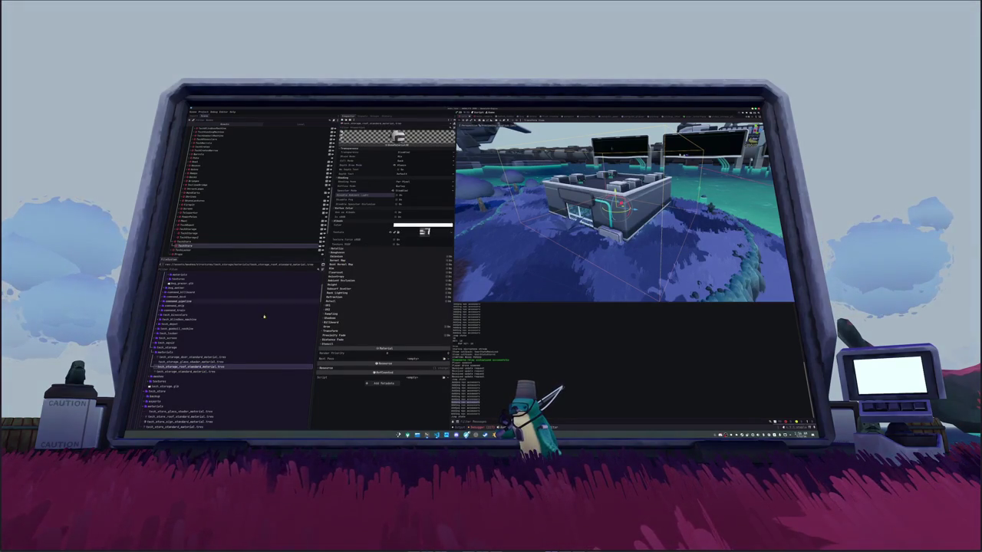
scroll(285, 300, "down", 2)
left_click(188, 375)
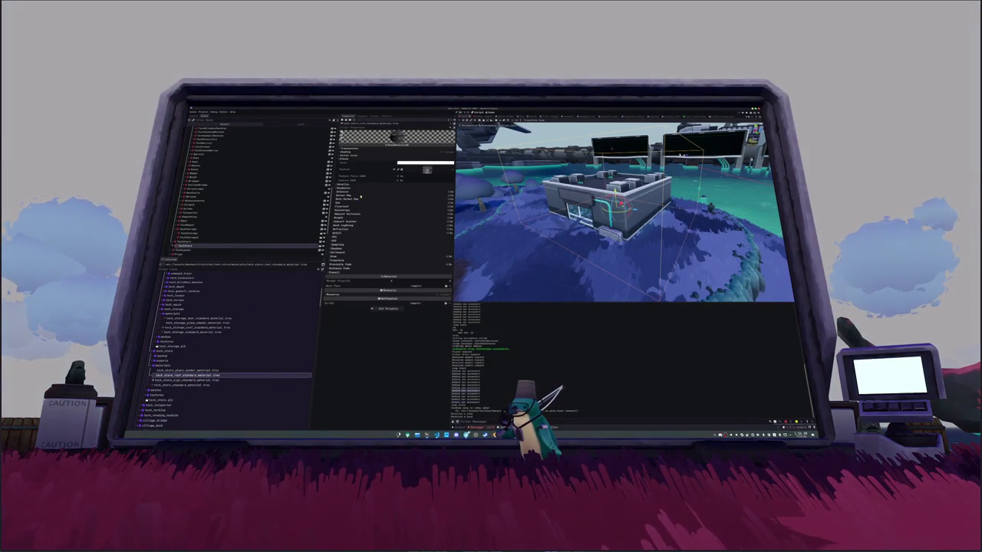
left_click(375, 151)
left_click(375, 147)
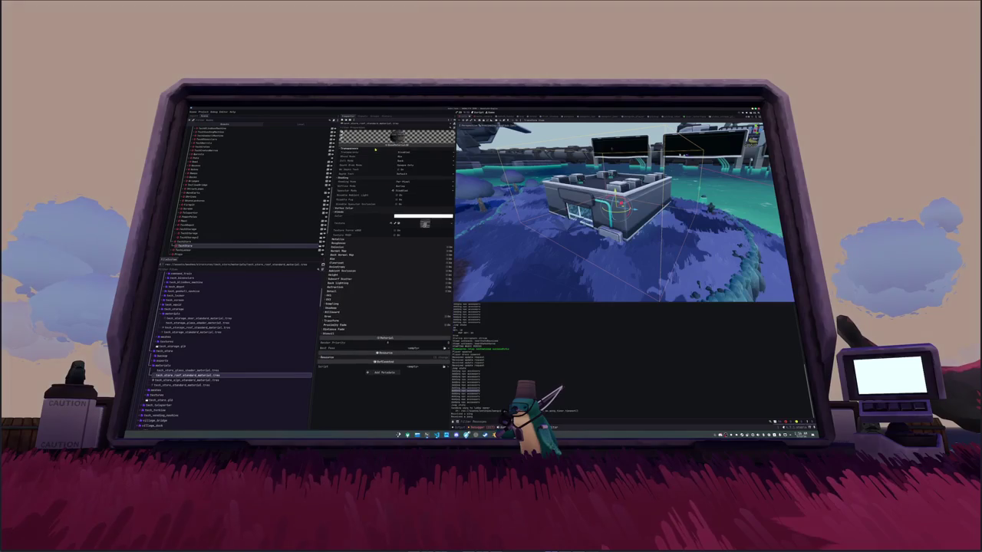
left_click(402, 164)
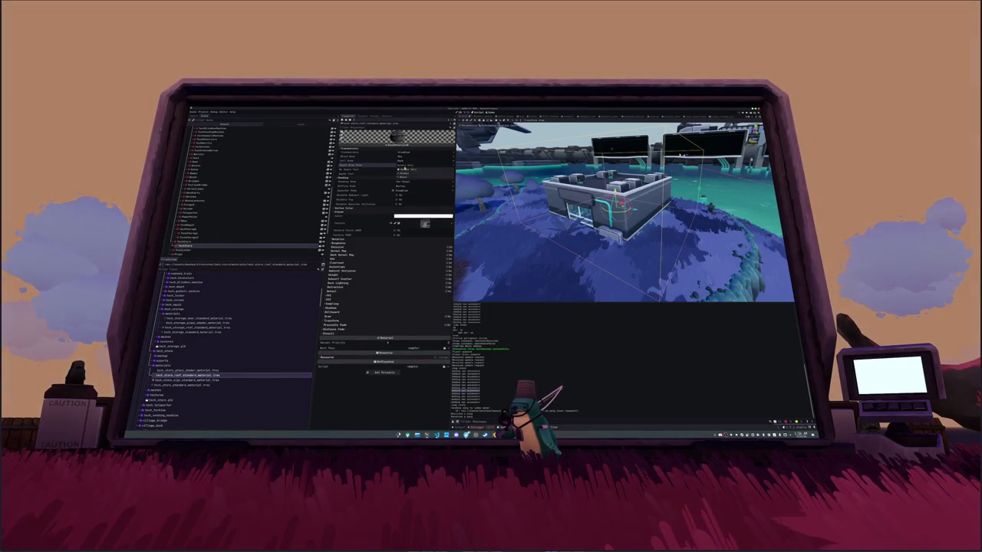
left_click(404, 167)
key("F6")
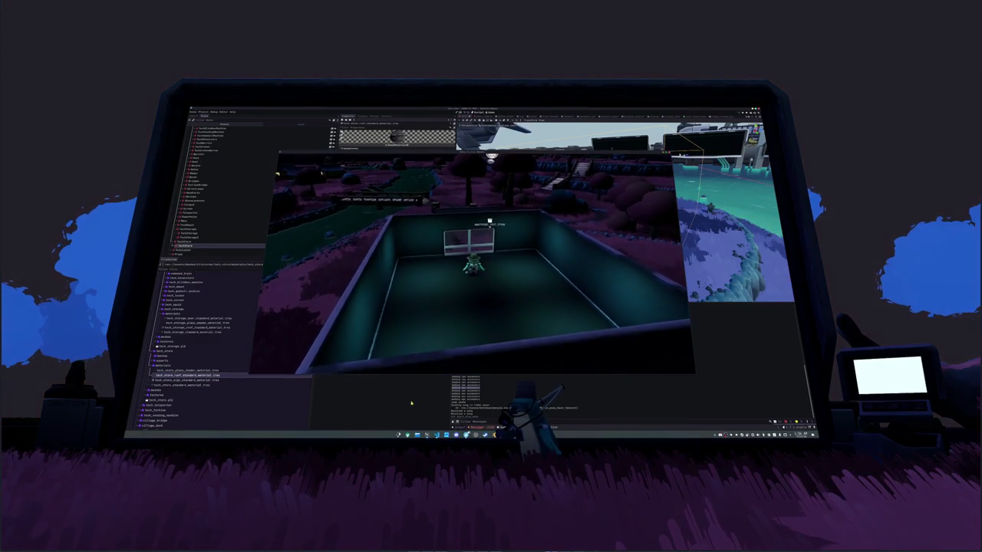
Step: Stop the running game with F8 after viewing the store's open interior
key("F8")
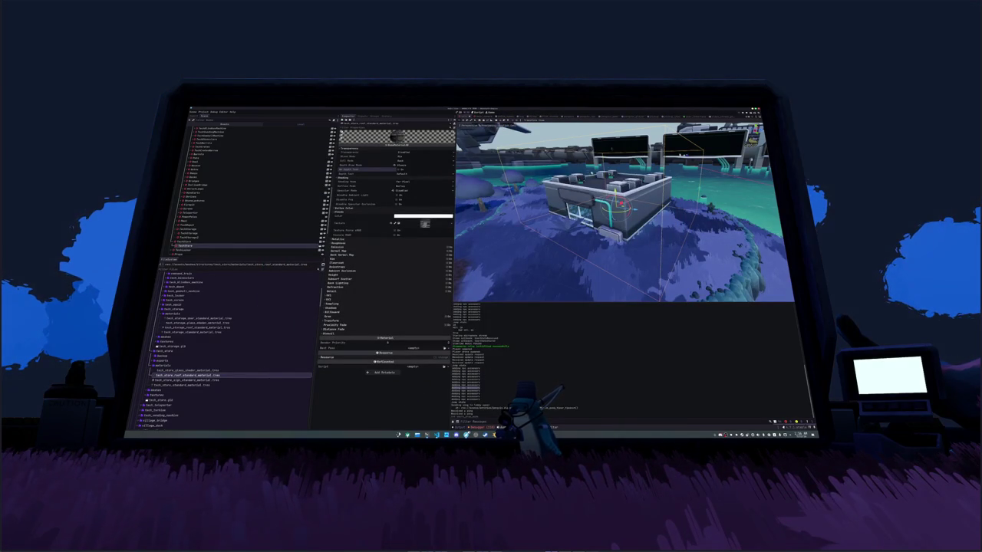
Step: In the tech store scene's Top view, adjust the collision box's X extent
key("ctrl+Tab")
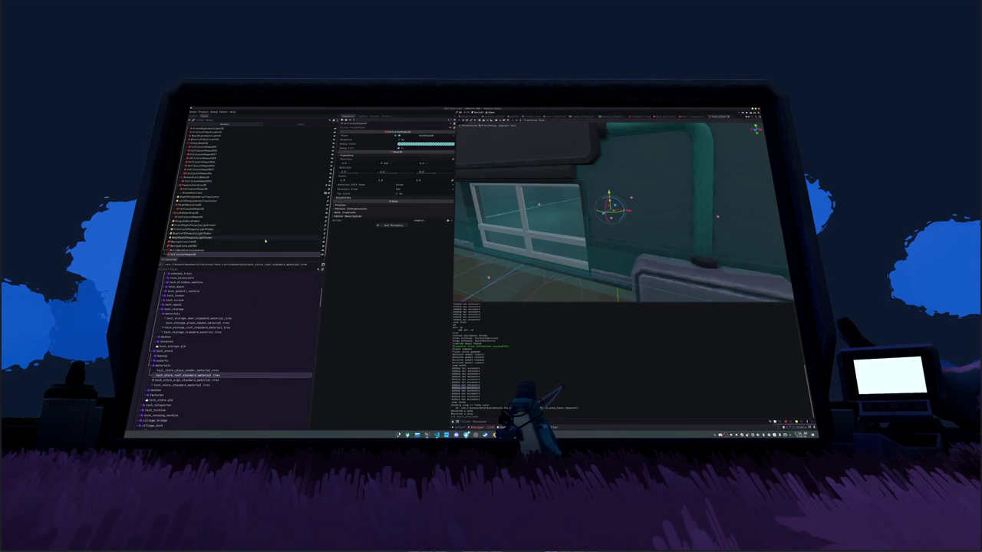
scroll(568, 247, "down", 5)
left_click_drag(568, 247, 559, 257)
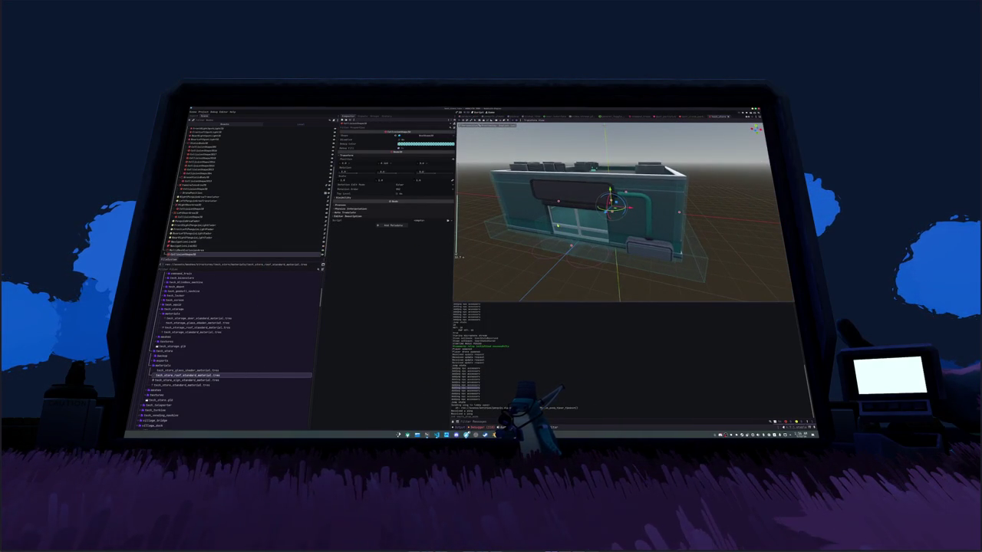
key("KP_7")
scroll(553, 262, "up", 2)
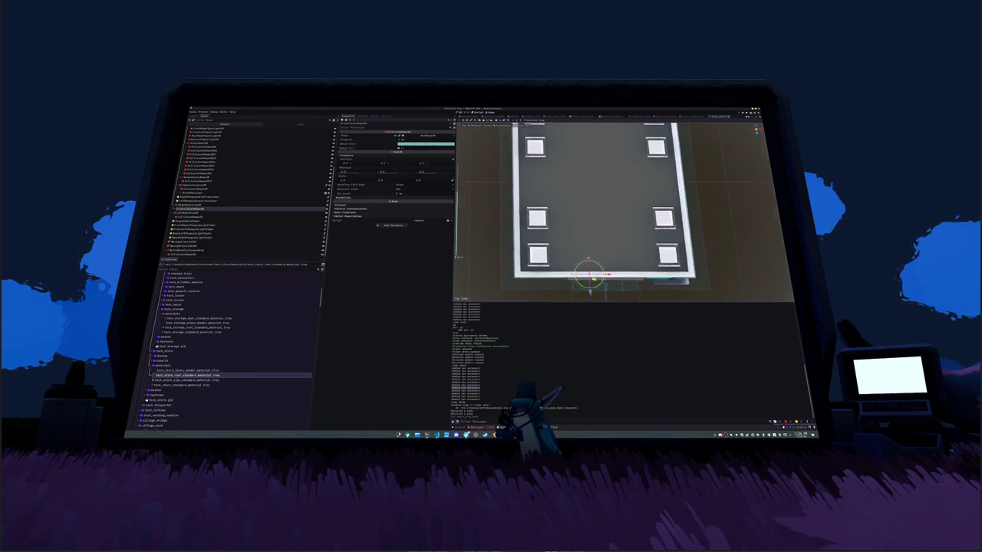
left_click_drag(612, 275, 639, 275)
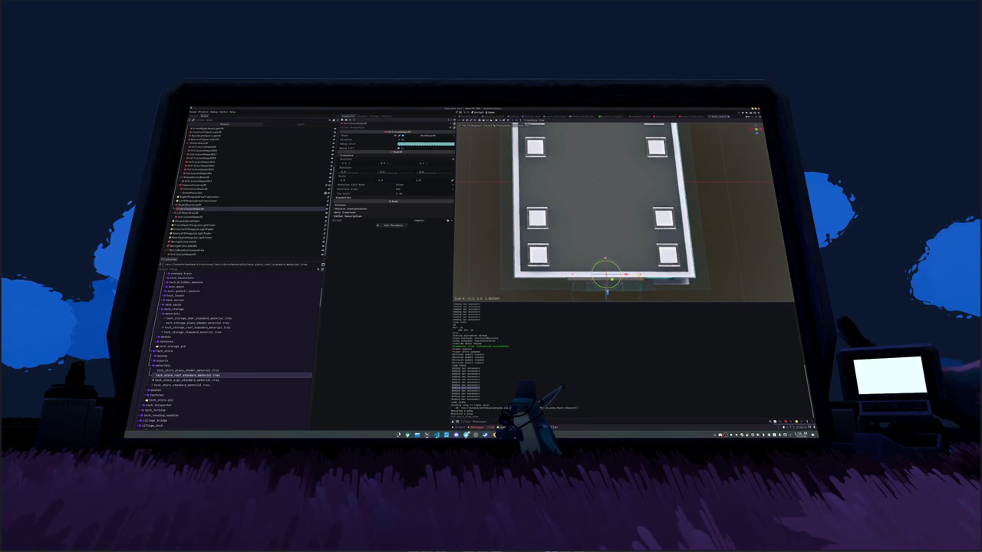
left_click_drag(639, 275, 622, 275)
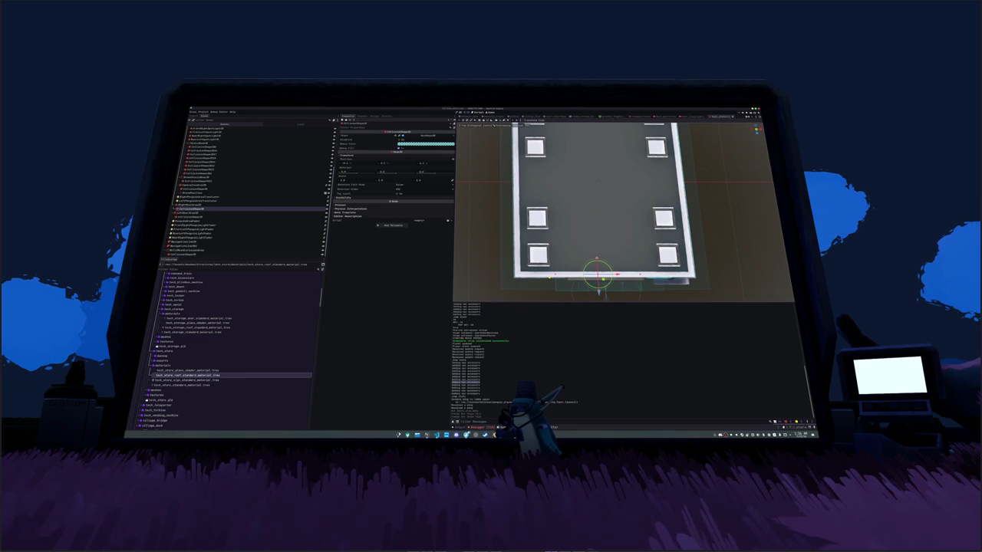
Step: Orbit to check the store front and roof, then run the game
scroll(602, 277, "up", 3)
left_click_drag(602, 277, 561, 228)
scroll(561, 229, "down", 5)
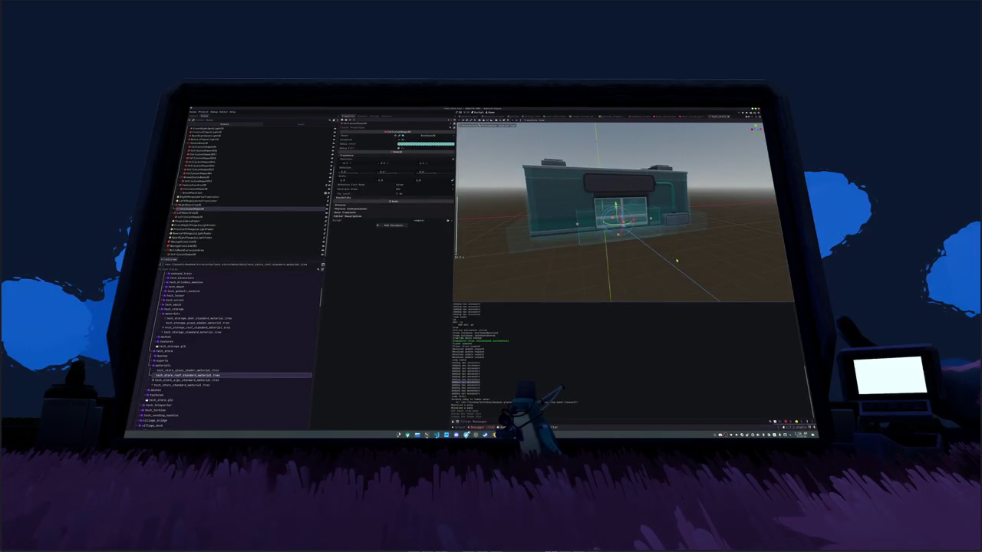
left_click(536, 261)
left_click_drag(681, 261, 679, 266)
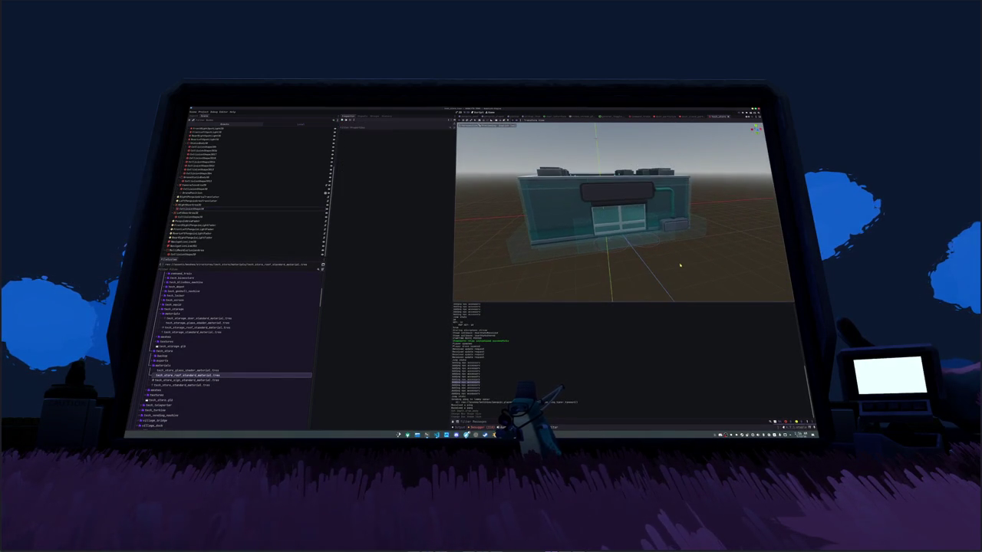
key("F6")
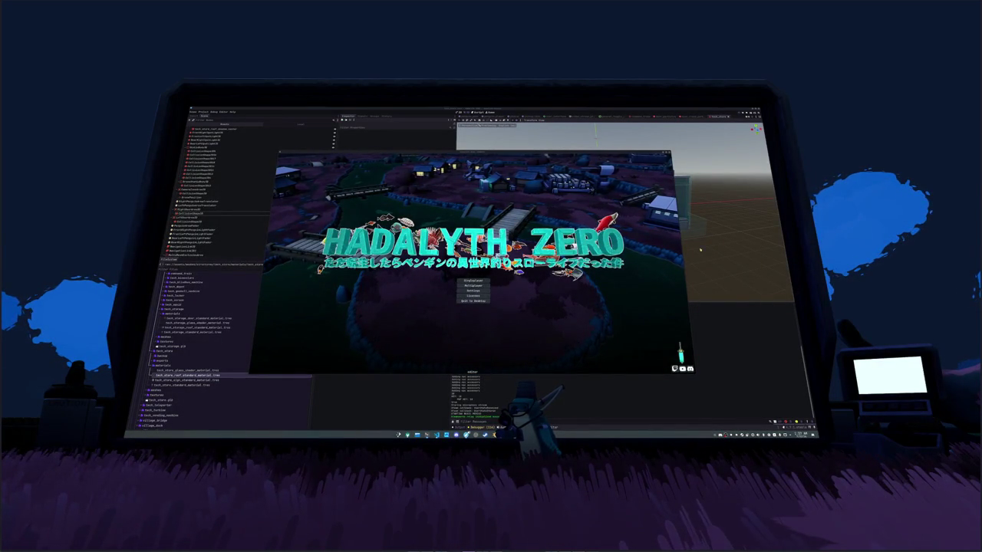
Step: Choose Singleplayer on the HADALYTH ZERO title screen to load the village
left_click(484, 281)
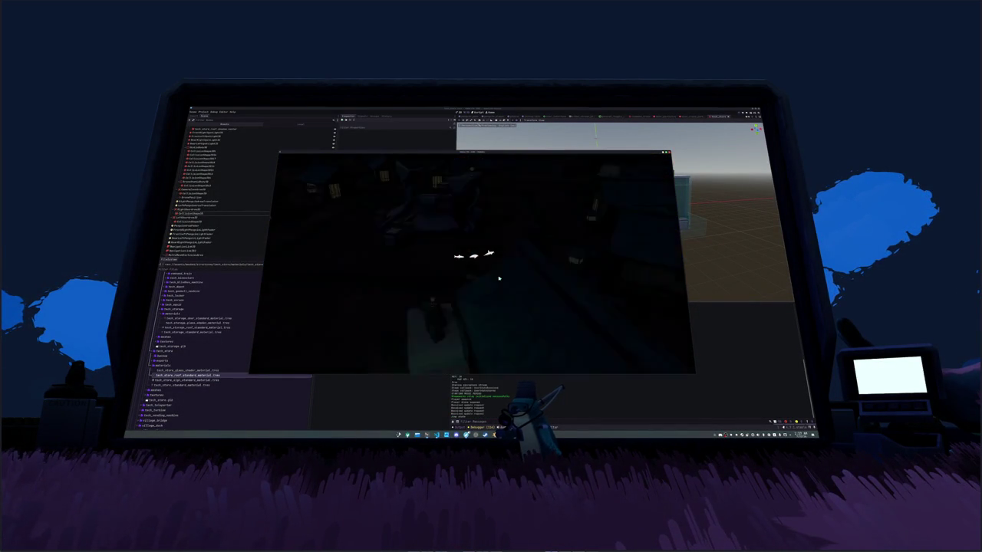
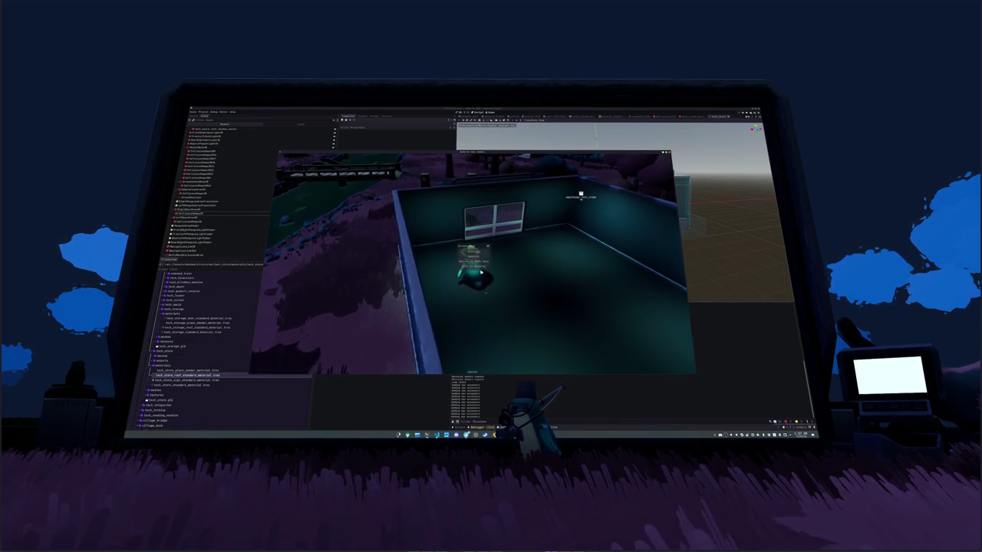
Step: Toggle Enable Directional Shadows off and back on in the game's Display settings, then stop the game
left_click(476, 256)
left_click(487, 206)
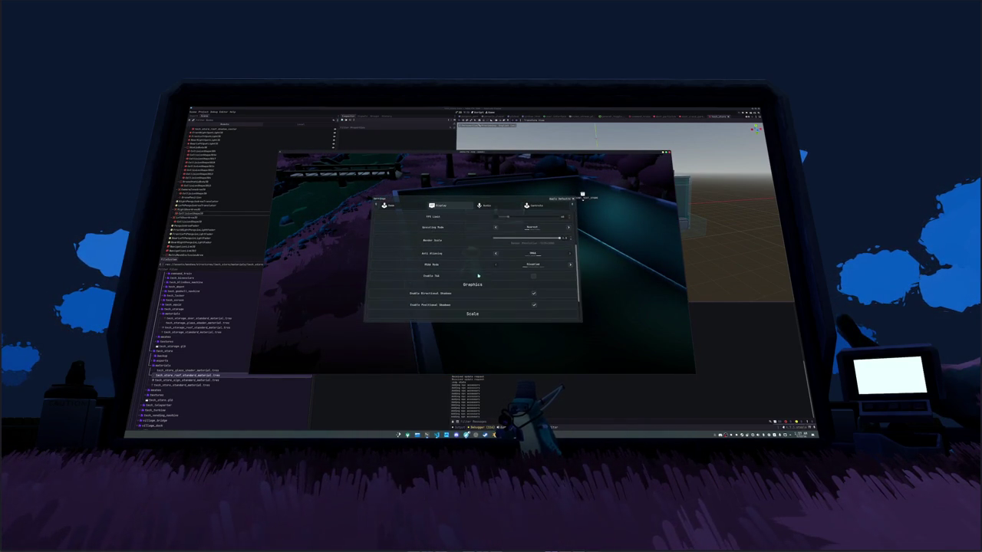
left_click(533, 260)
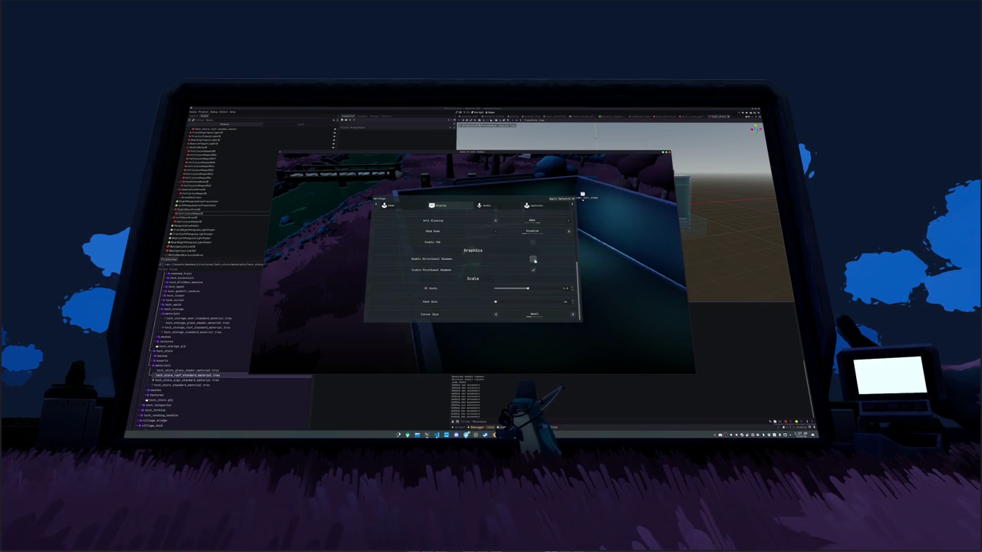
left_click(533, 260)
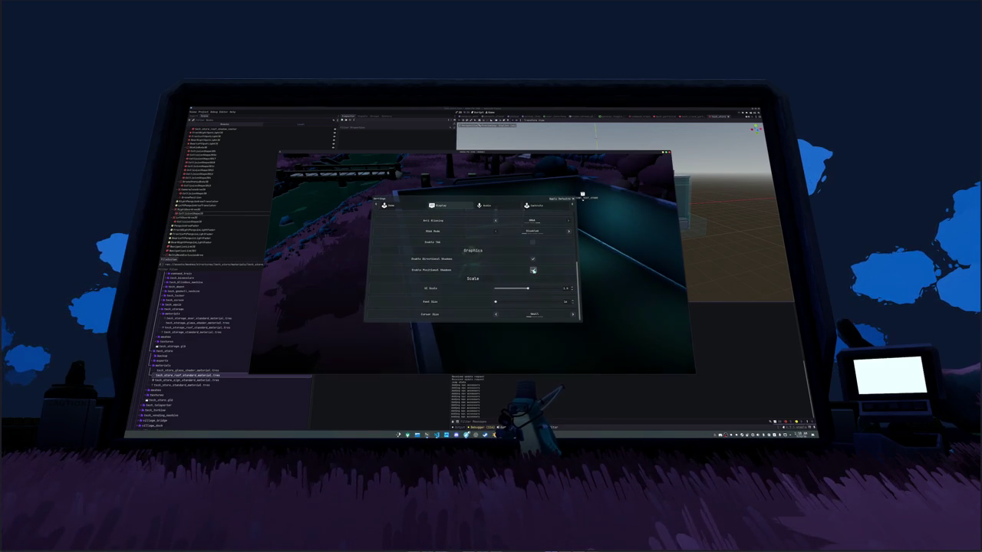
key("Escape")
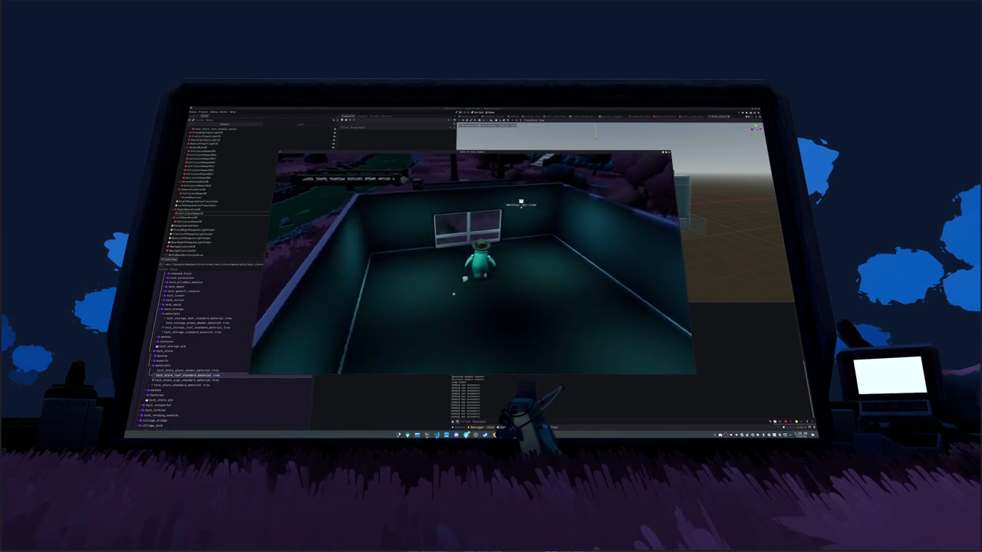
key("F8")
Step: Select the store's front door and expand its Geometry settings
scroll(625, 261, "up", 5)
left_click(624, 262)
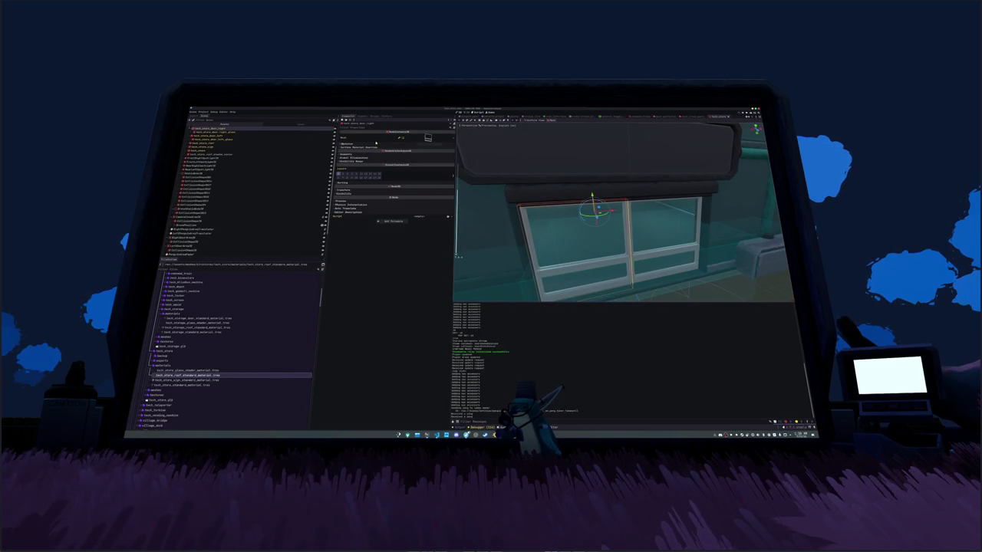
left_click(376, 154)
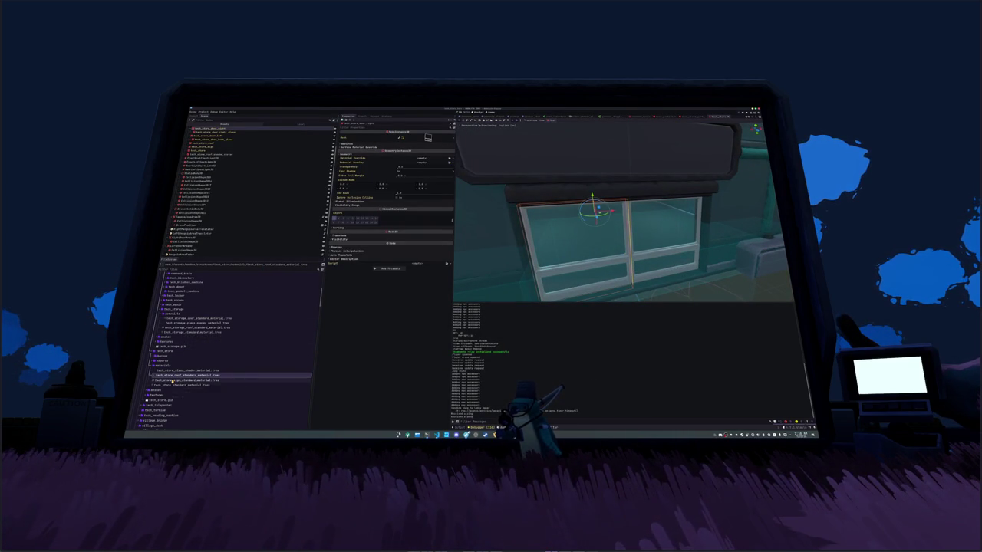
Step: Duplicate tech_store_sign_standard_material.tres into a new material file
left_click(173, 386)
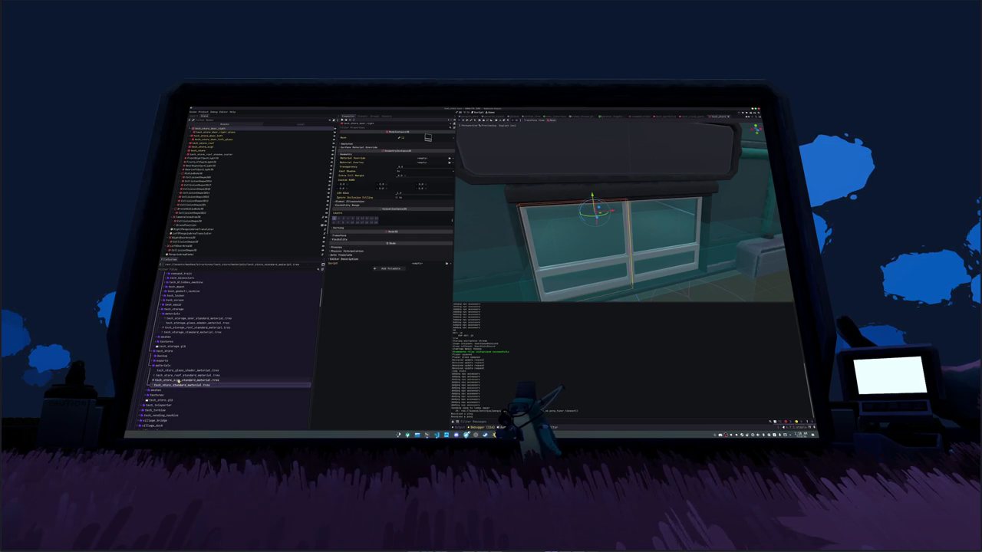
left_click(188, 379)
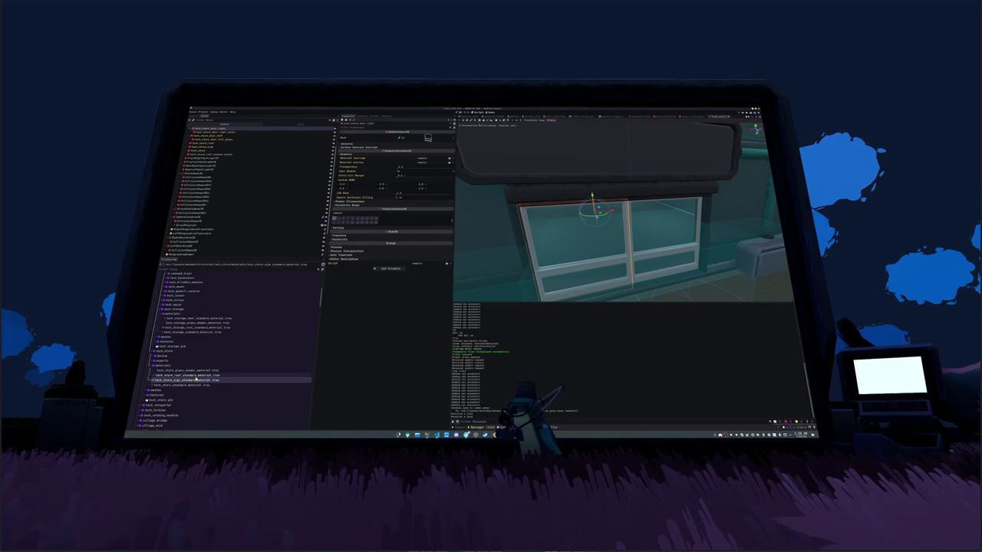
key("ctrl+d")
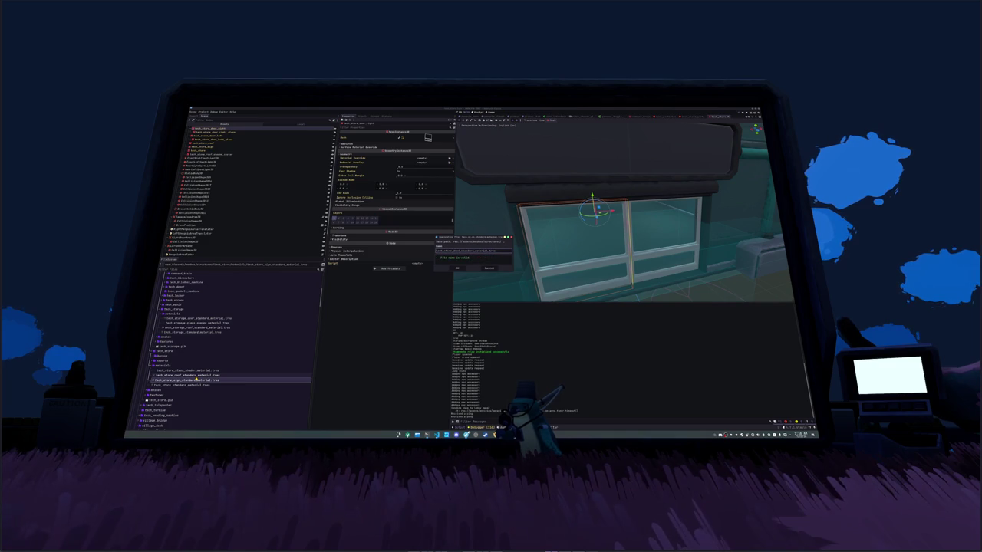
key("Return")
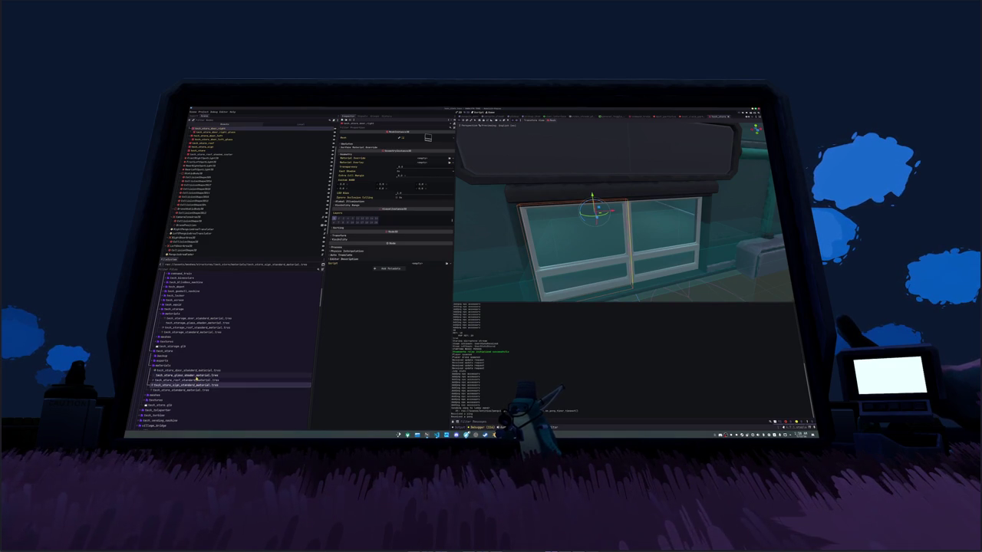
Step: Quick Load a dark grey texture into the new door material's Albedo
left_click(193, 370)
double_click(188, 371)
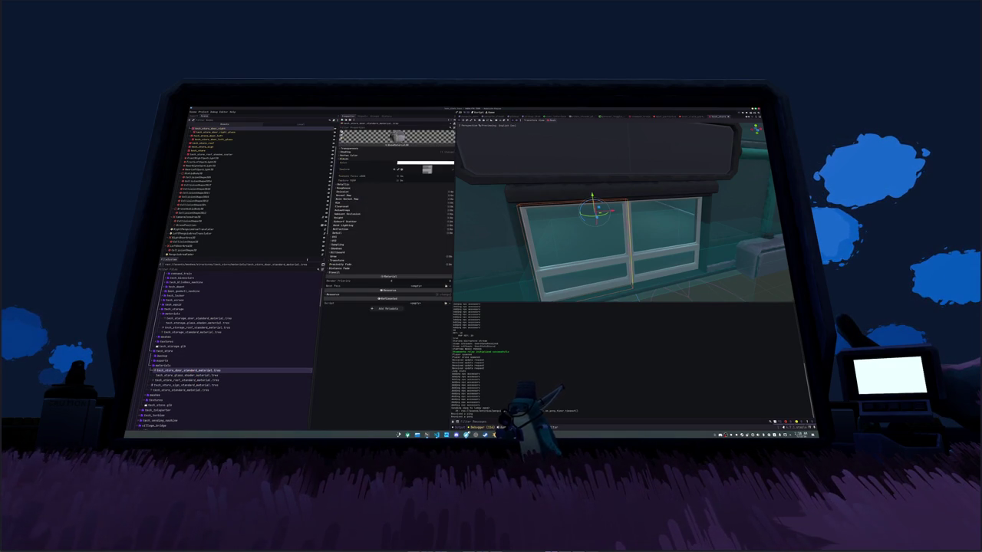
left_click(426, 171)
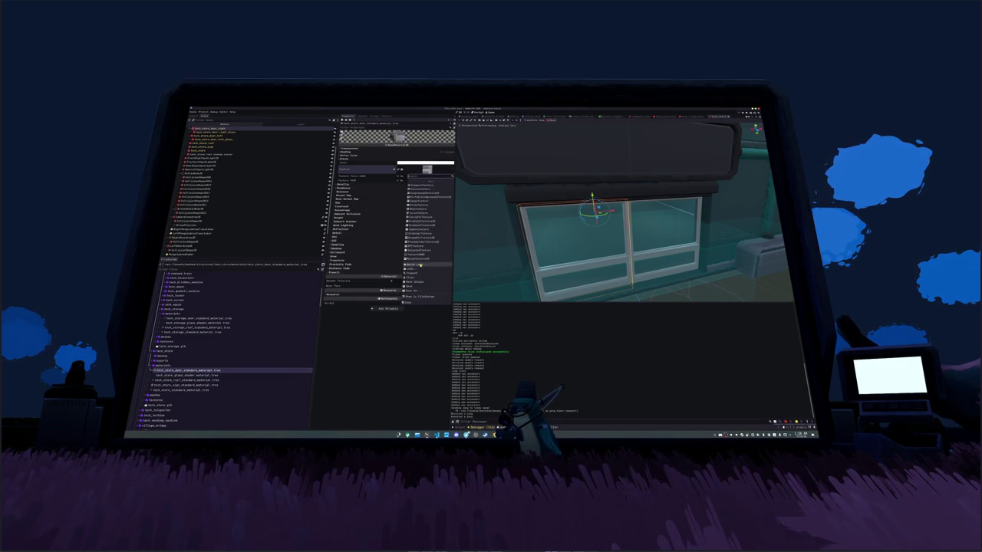
left_click(421, 265)
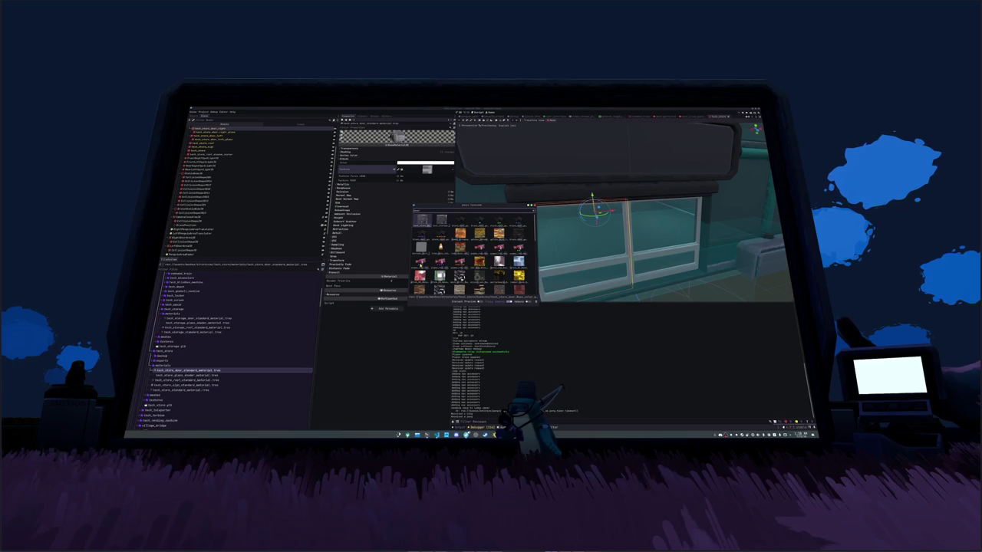
key("Return")
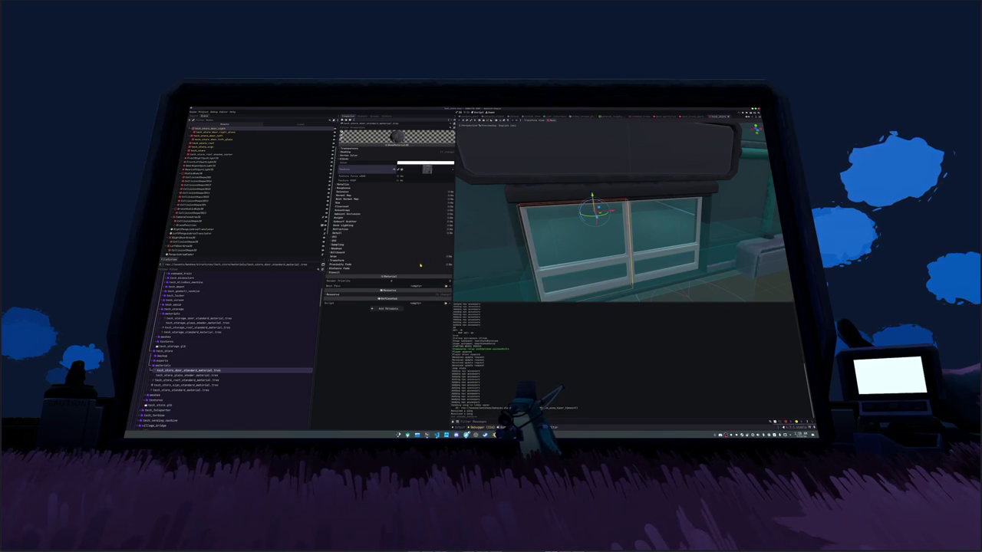
Step: Assign the dark grey door material as Material Override on door_right and door_left
scroll(218, 155, "up", 2)
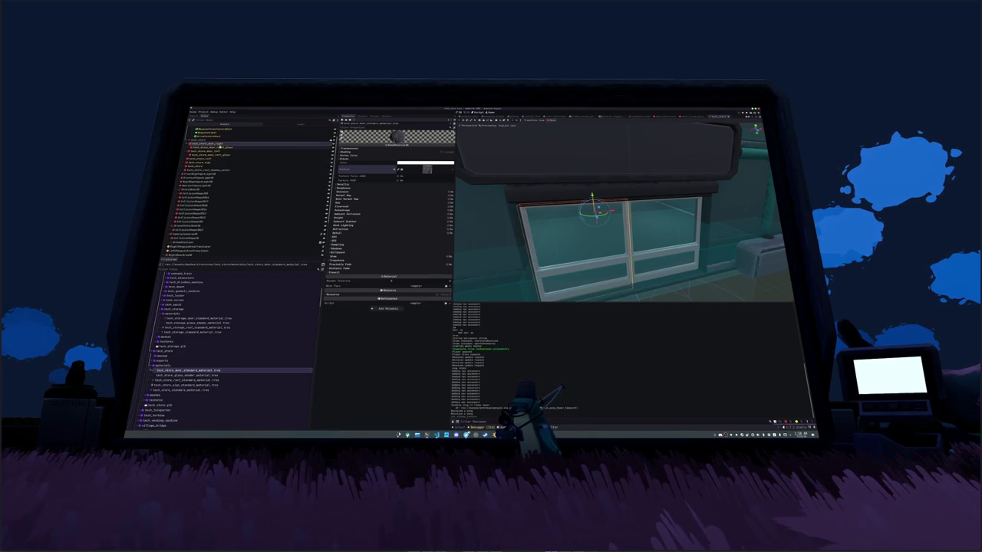
double_click(206, 144)
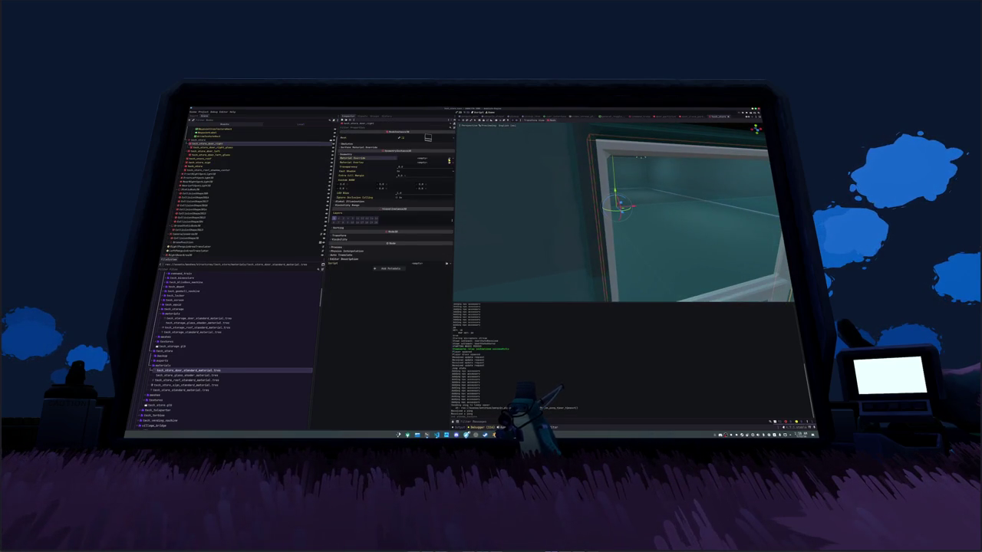
left_click(448, 159)
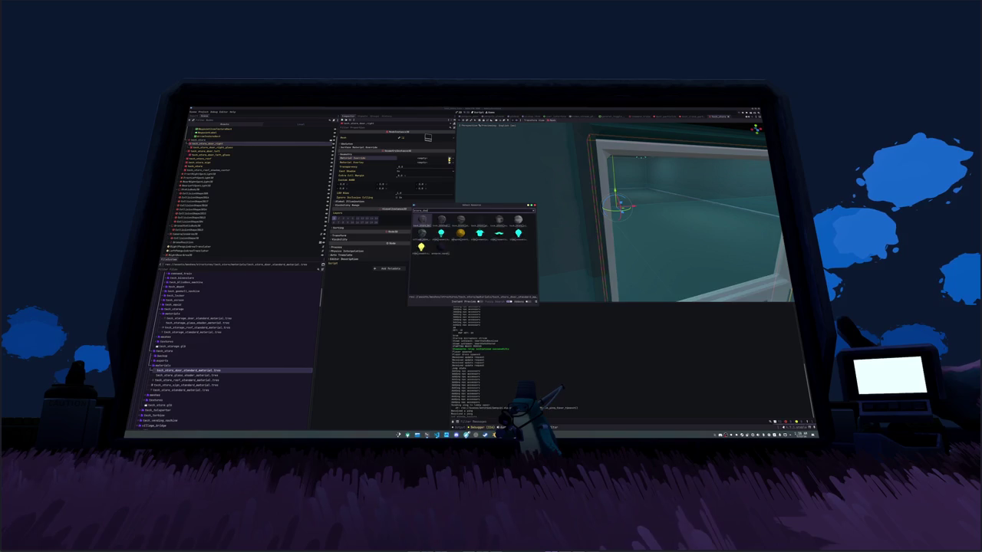
double_click(421, 234)
scroll(581, 203, "down", 5)
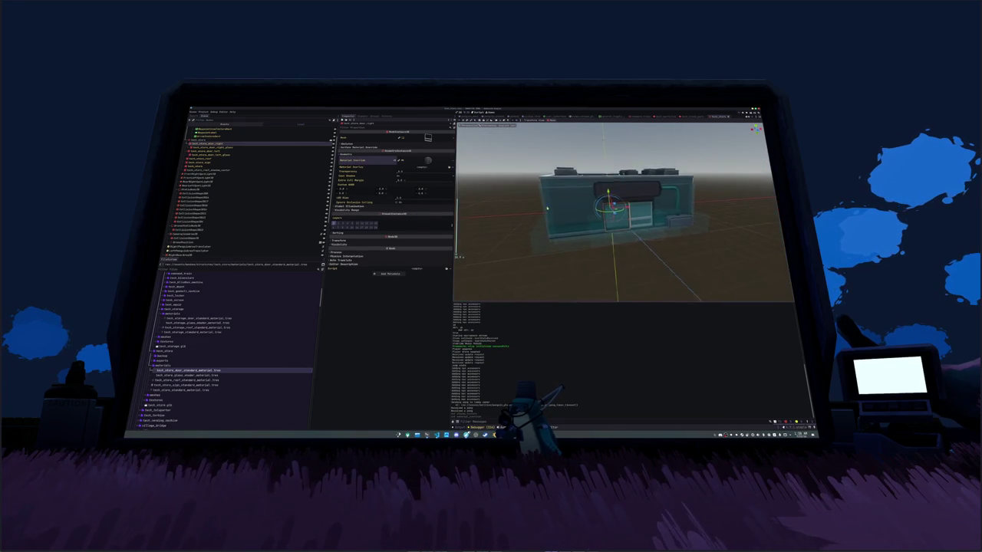
left_click(218, 151)
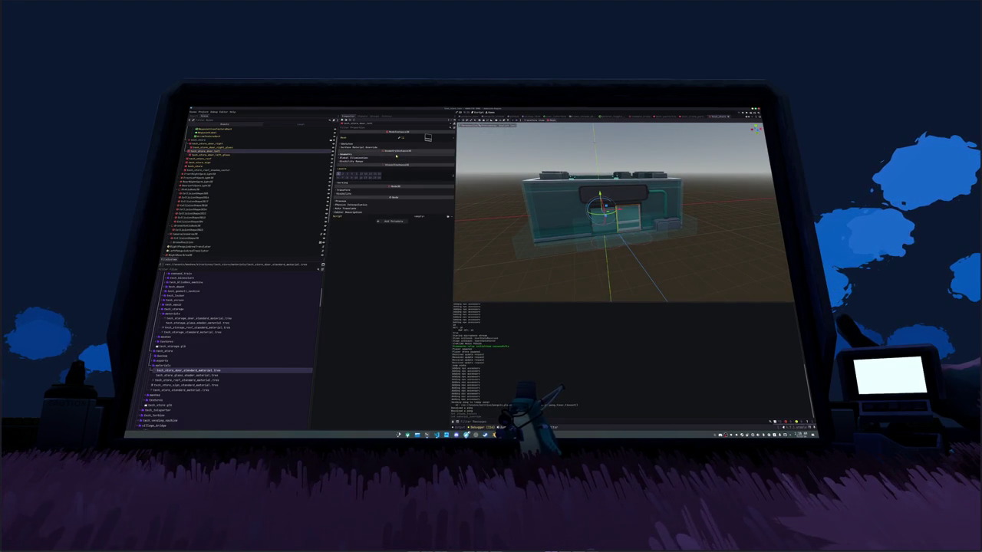
left_click(396, 156)
left_click(450, 159)
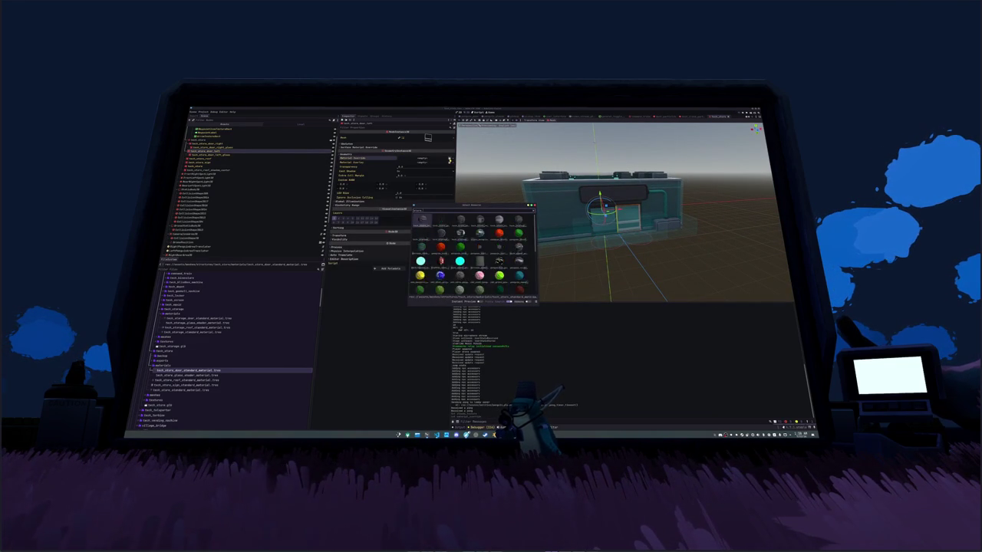
double_click(498, 221)
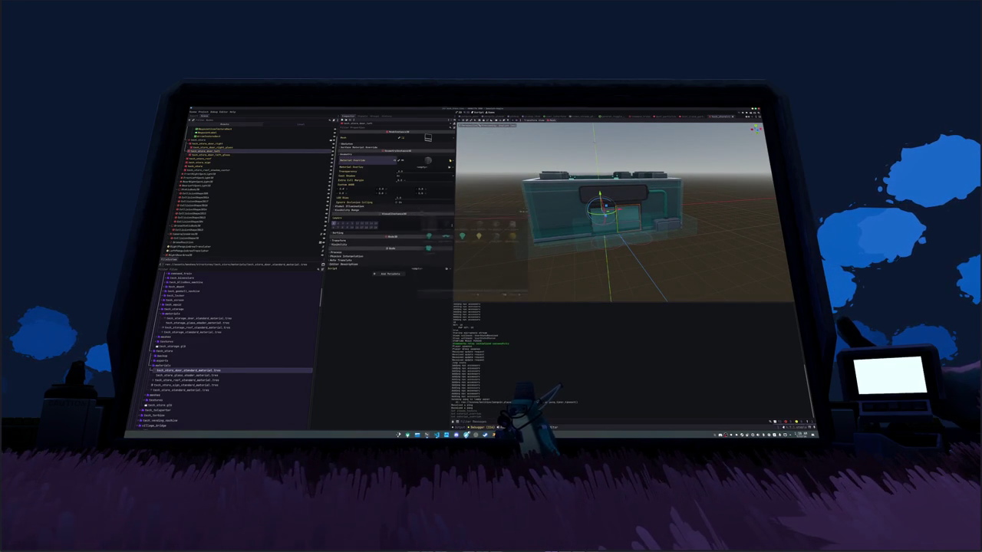
left_click(507, 194)
scroll(502, 198, "up", 3)
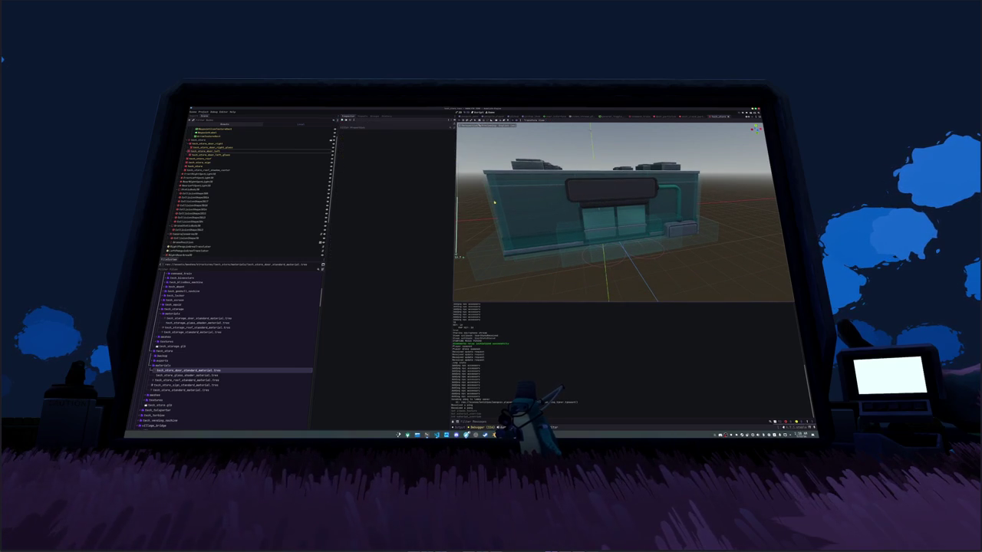
Step: Run the project with F5 to test the newly textured store doors
key("F5")
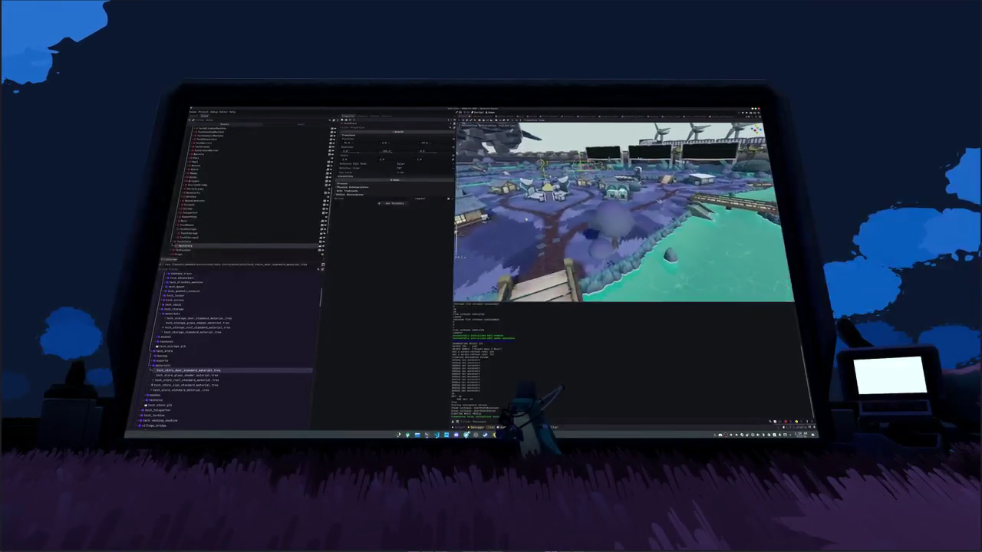
Step: Select and rearrange store nodes in the world scene's Scene tree
left_click(211, 135)
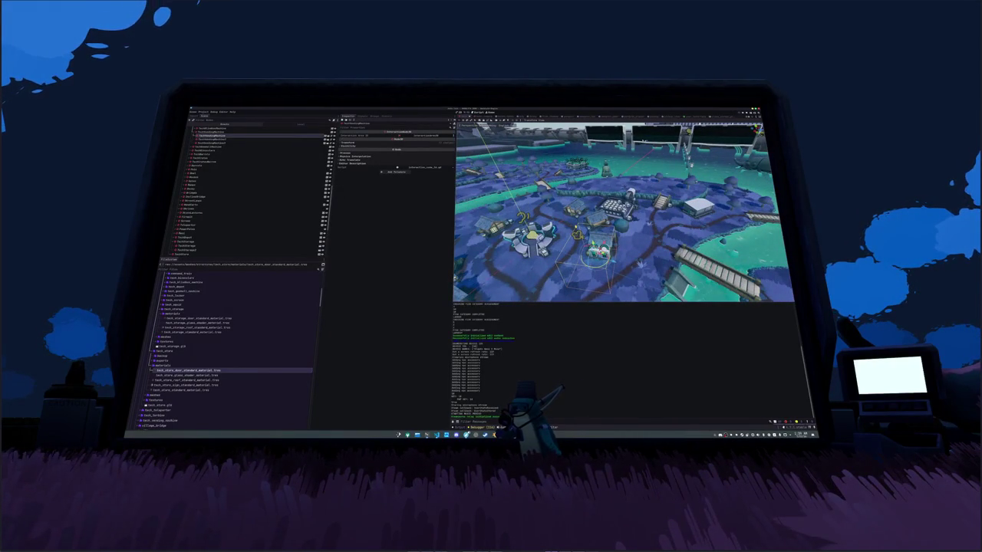
left_click(245, 139)
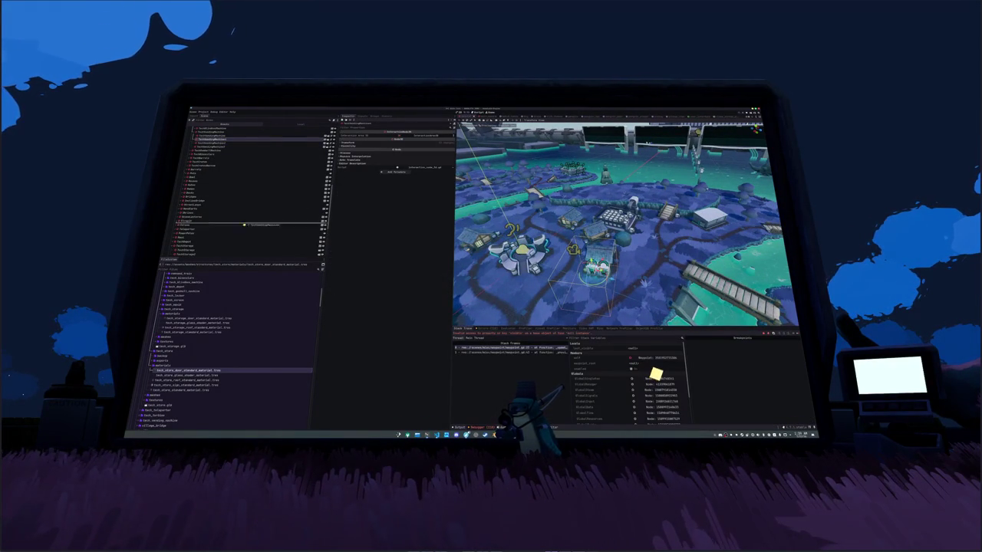
left_click_drag(201, 251, 195, 233)
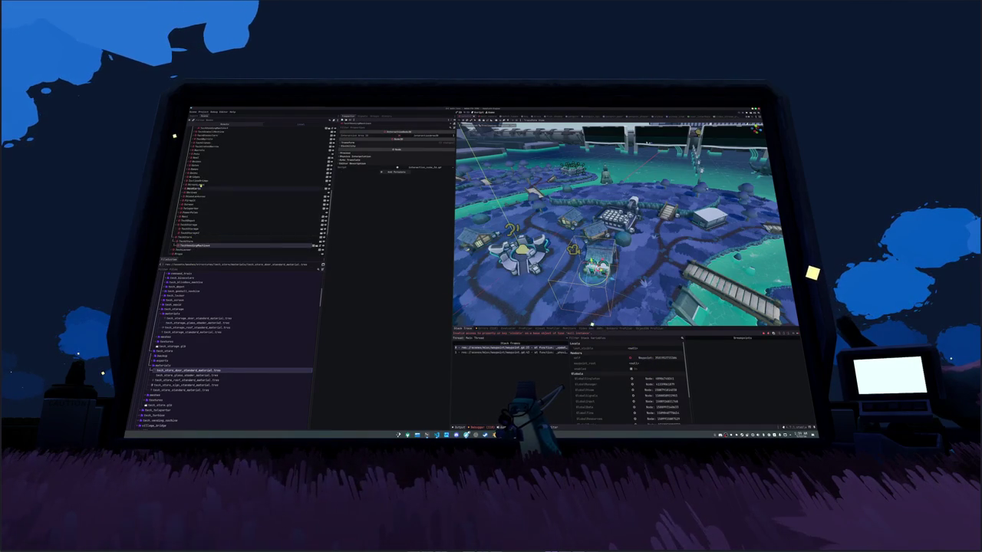
scroll(211, 145, "up", 2)
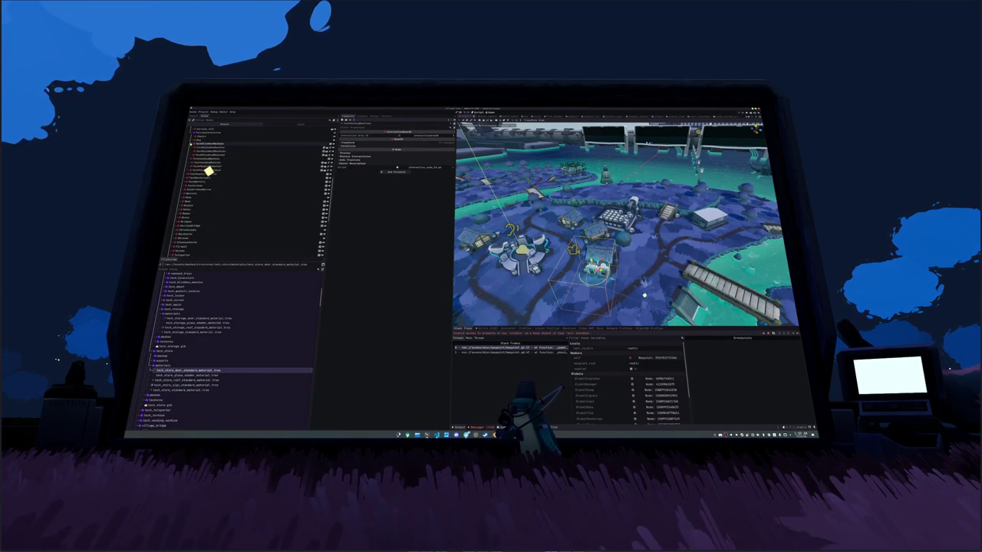
mouse_move(285, 218)
left_mouse_down()
mouse_move(227, 216)
mouse_move(207, 227)
mouse_move(197, 207)
left_mouse_up()
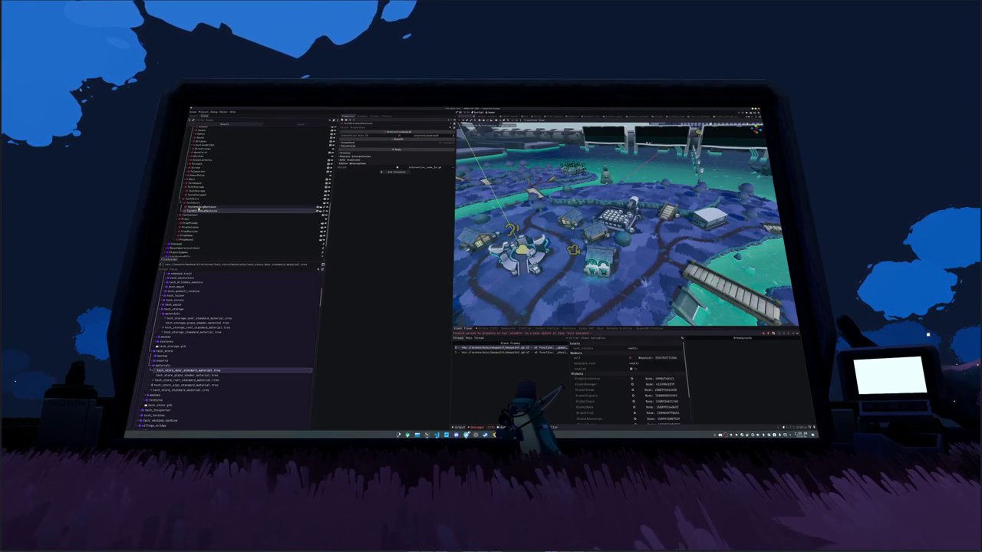
scroll(214, 211, "up", 5)
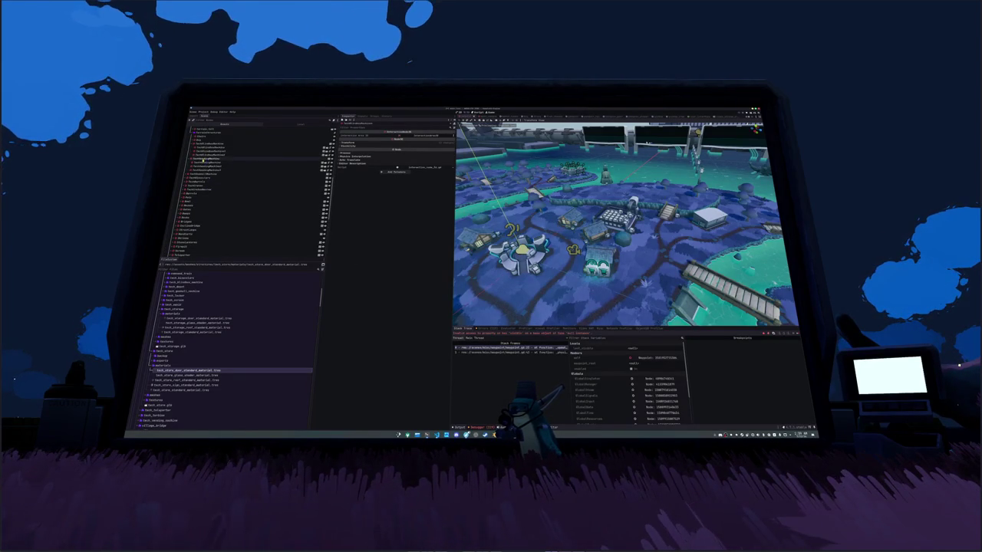
Step: Reparent the store node under its new parent, reset its Position to the origin, and view from top
left_click(207, 151)
mouse_move(207, 155)
left_mouse_down()
mouse_move(211, 204)
mouse_move(215, 194)
mouse_move(197, 198)
left_mouse_up()
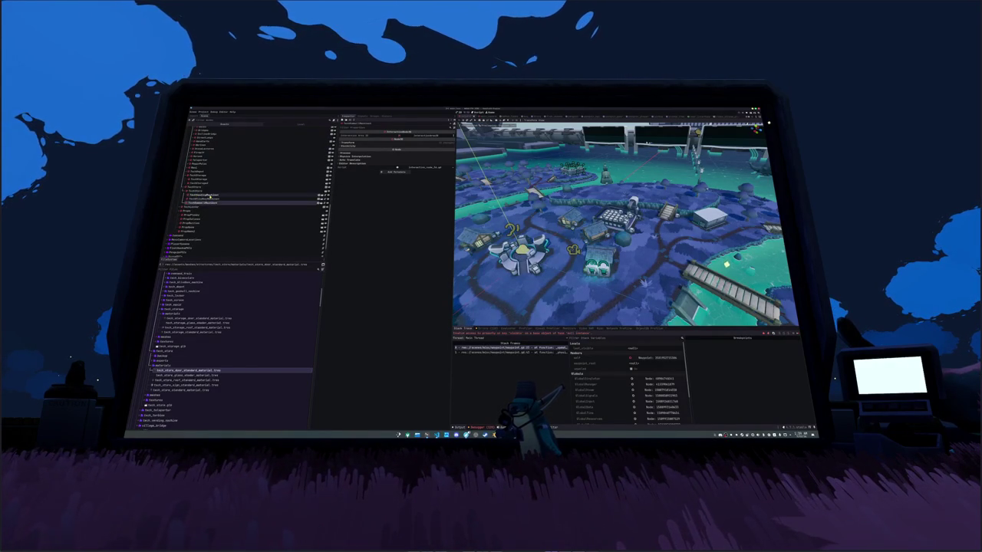
left_click(362, 143)
left_click(451, 147)
key("KP_7")
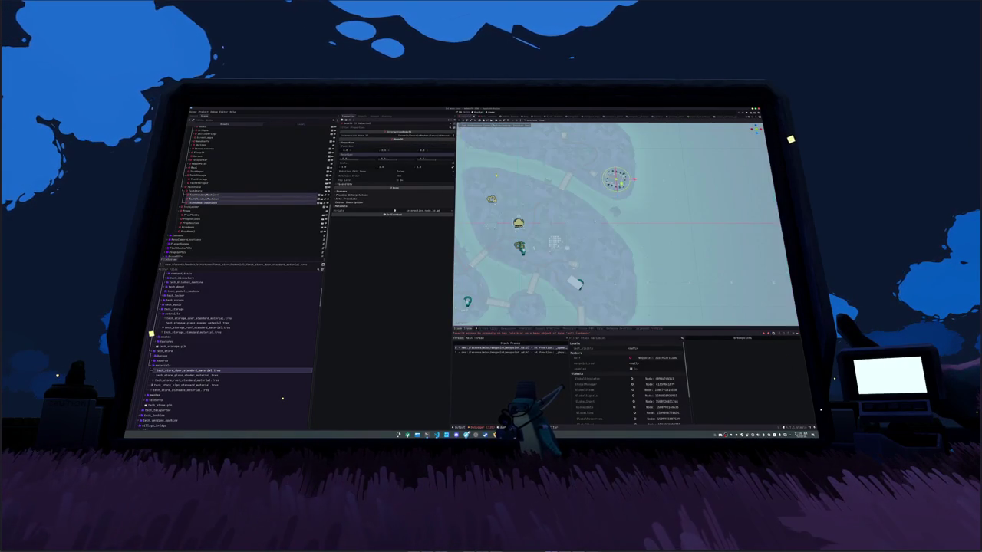
Step: Move the store node below the building, duplicate the box, and space the two boxes apart
key("f")
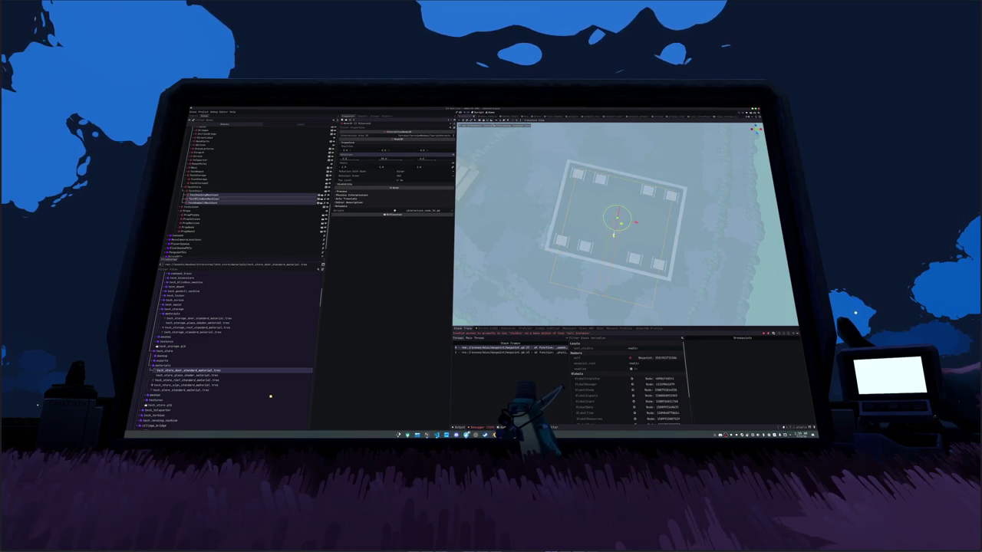
left_click_drag(610, 238, 596, 294)
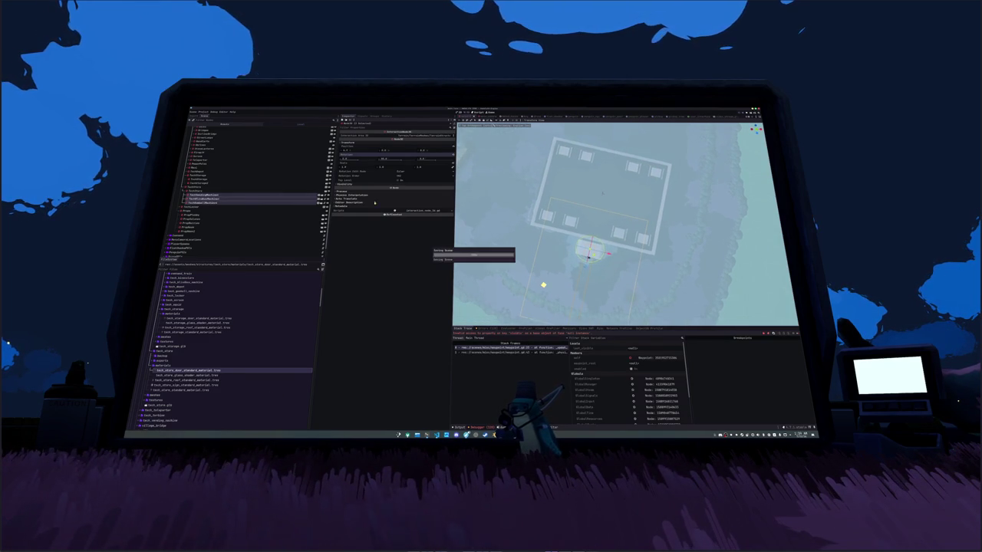
key("ctrl+d")
left_click_drag(567, 258, 520, 247)
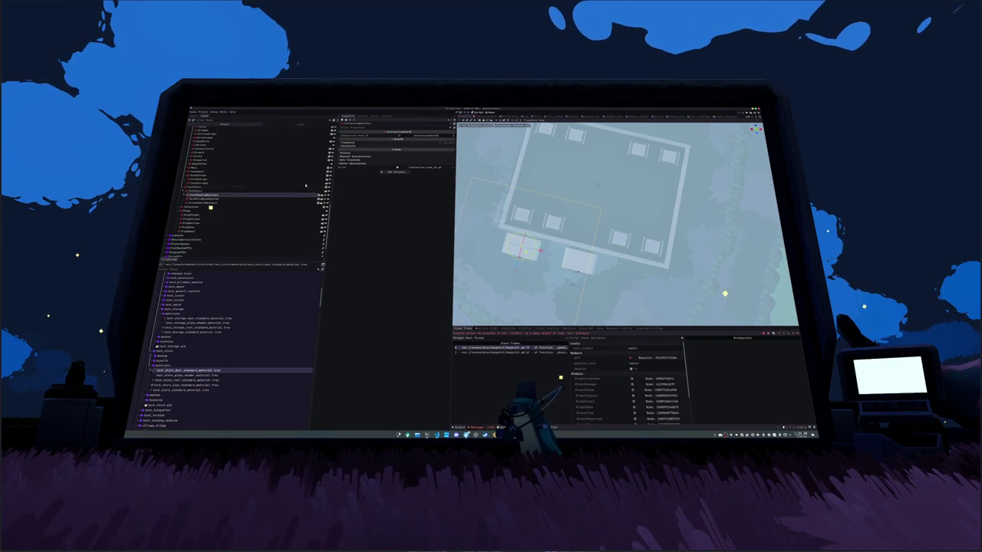
left_click(208, 198)
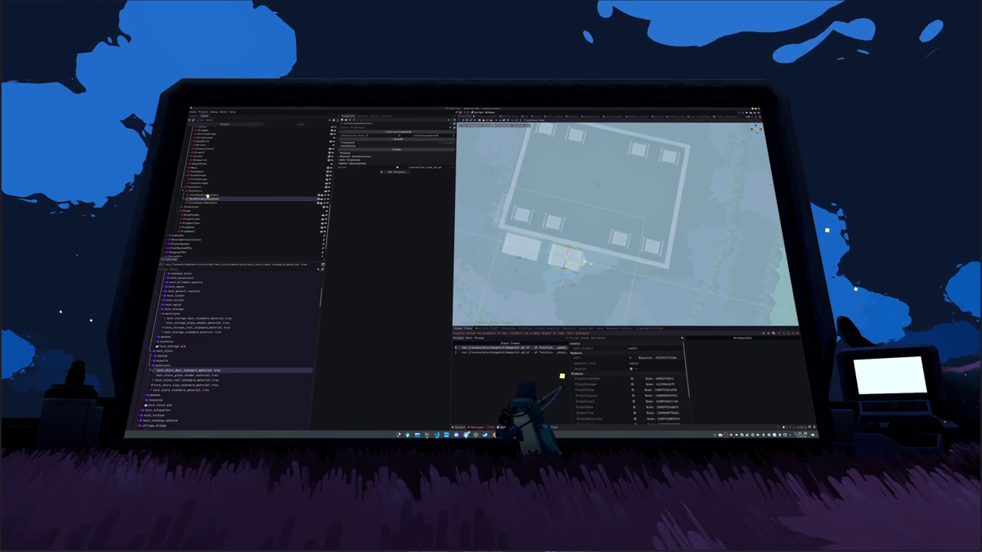
left_click_drag(566, 259, 558, 254)
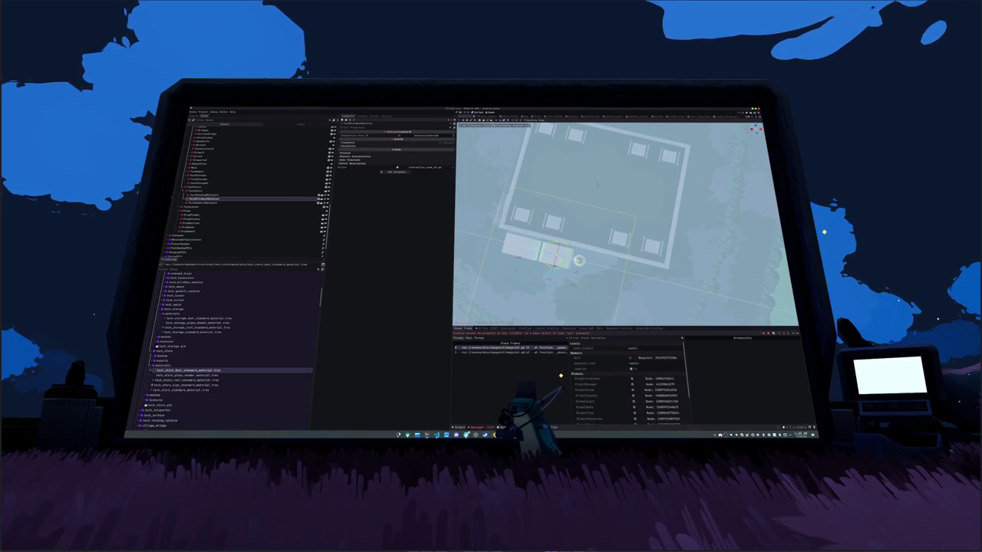
Step: Place the next node just in front of the storefront entrance
left_click(203, 203)
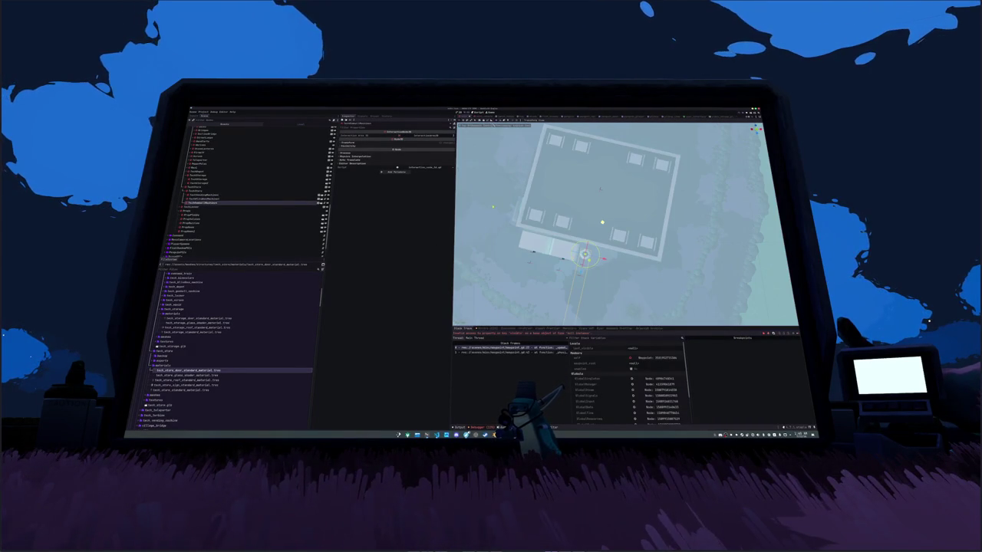
left_click(378, 142)
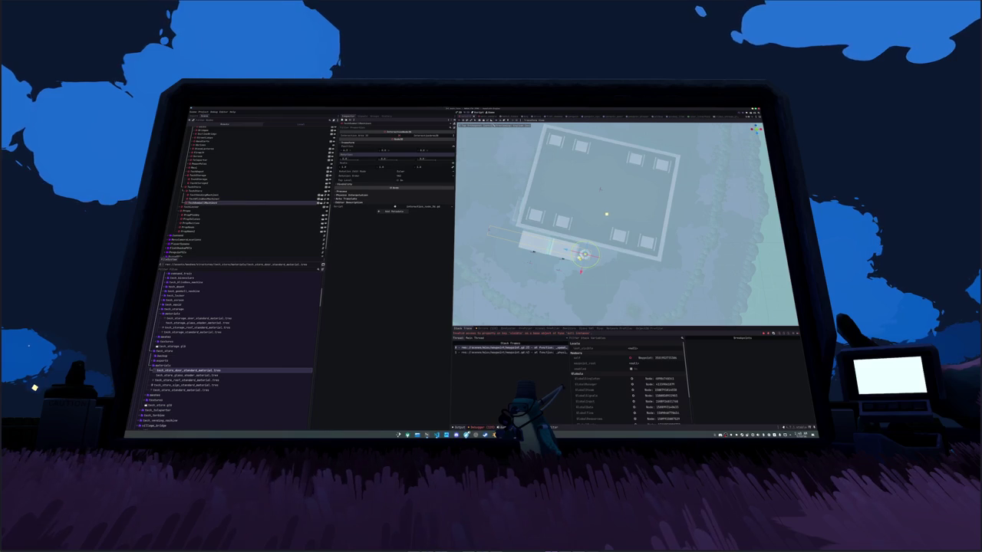
left_click_drag(506, 214, 519, 175)
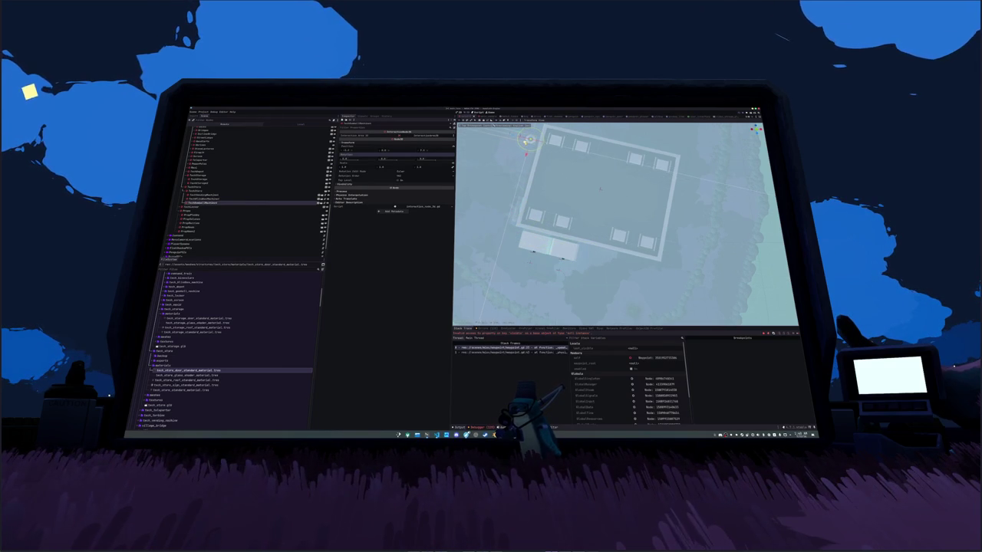
mouse_move(600, 189)
left_mouse_down()
mouse_move(568, 207)
mouse_move(560, 226)
left_mouse_up()
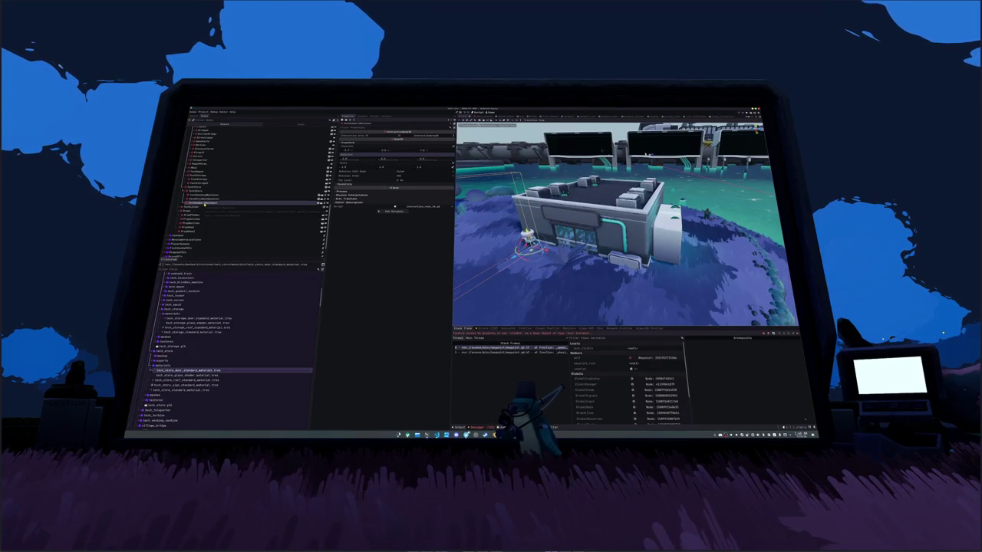
Step: Drag a node to a new place in the Scene dock and select the node above it
scroll(221, 202, "up", 5)
mouse_move(218, 203)
left_mouse_down()
mouse_move(228, 201)
mouse_move(218, 156)
left_mouse_up()
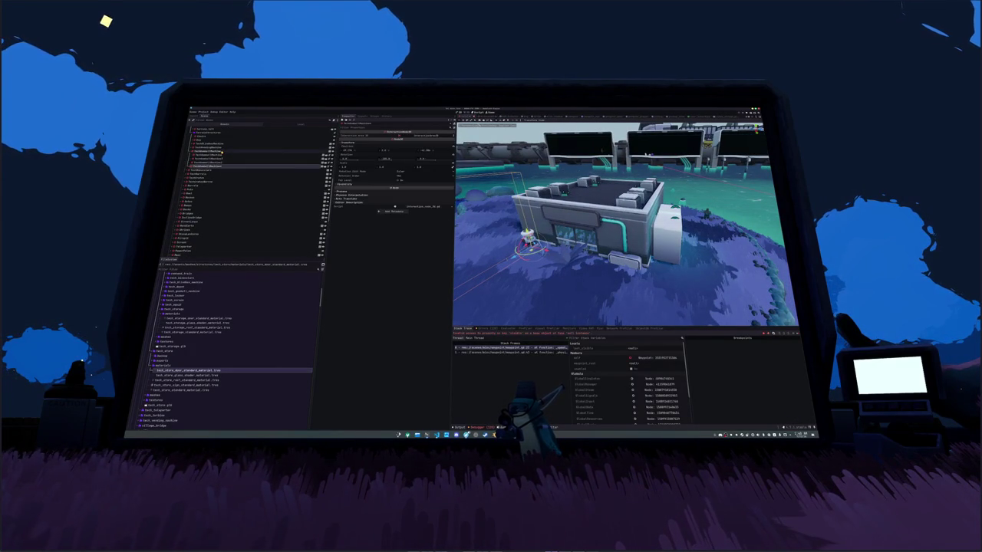
left_click(211, 159)
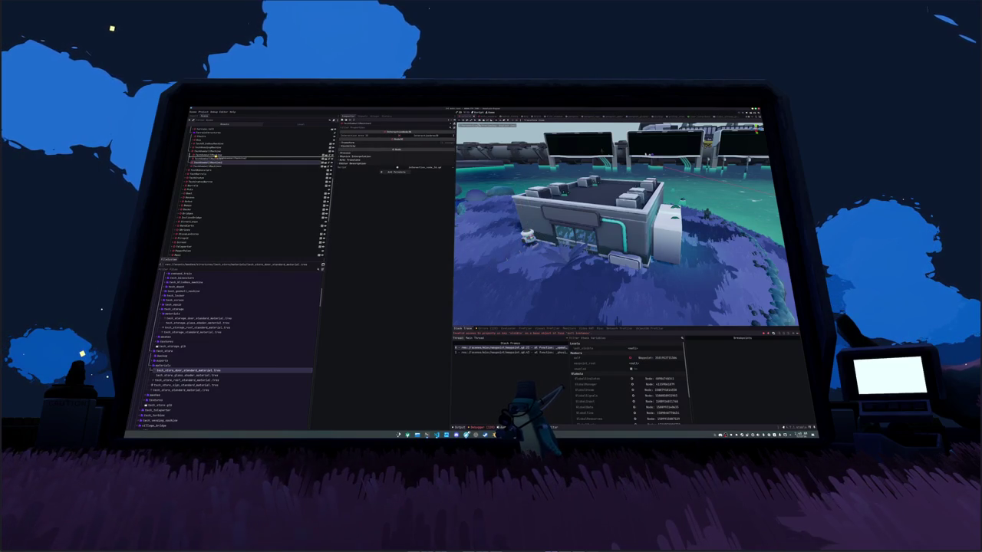
Step: Browse the building node and its children in the Scene tree, then show the Output log
scroll(213, 192, "up", 3)
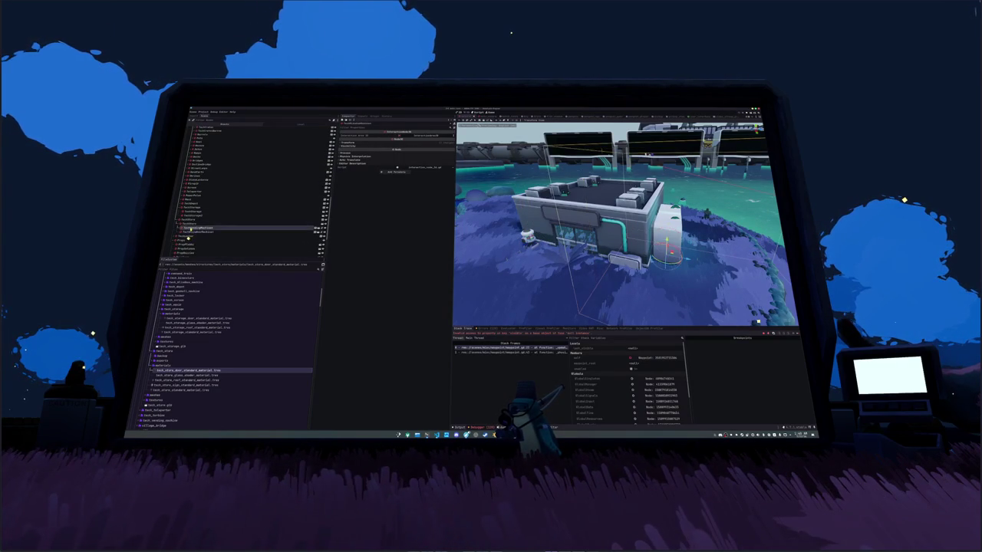
left_click(187, 233)
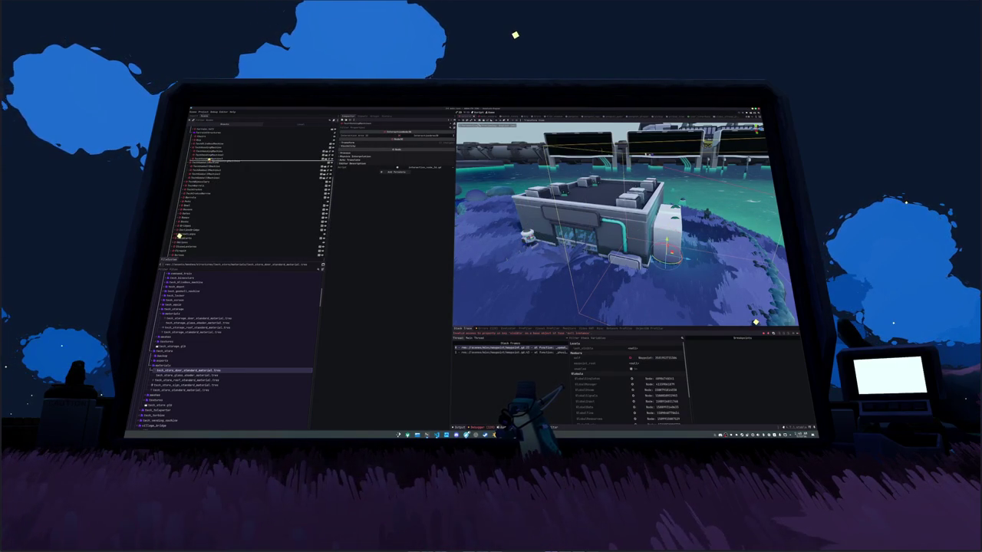
key("Up")
key("Up")
key("Up")
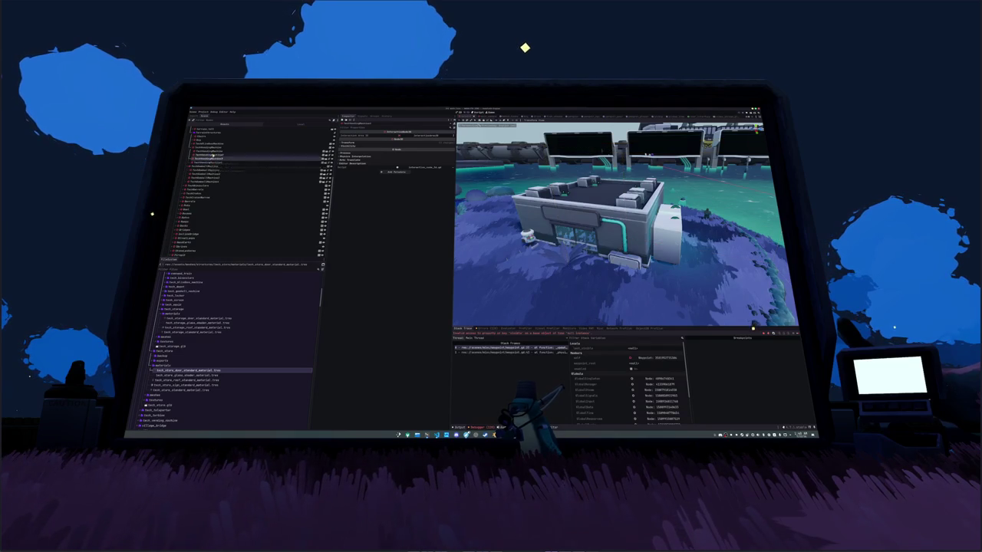
key("Down")
key("Down")
key("Down")
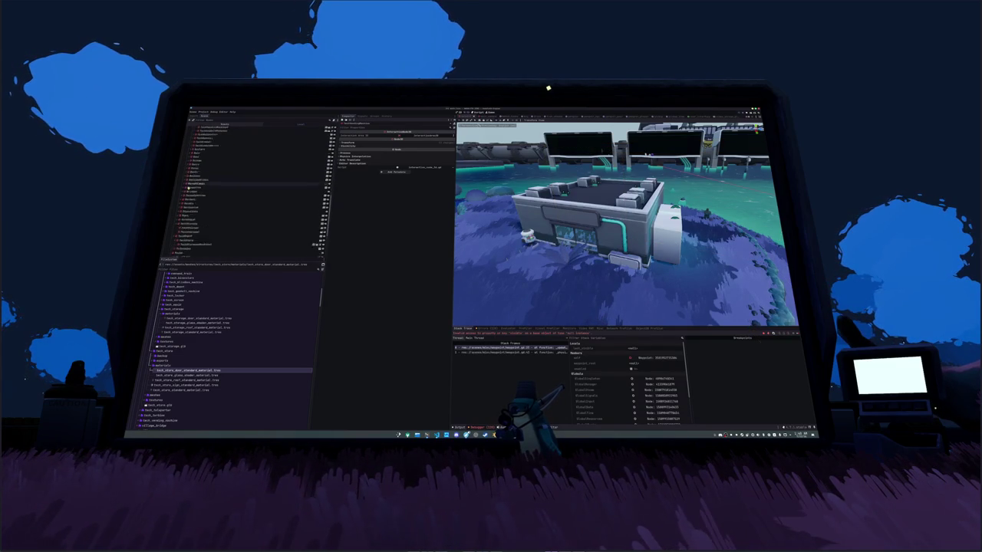
key("Down")
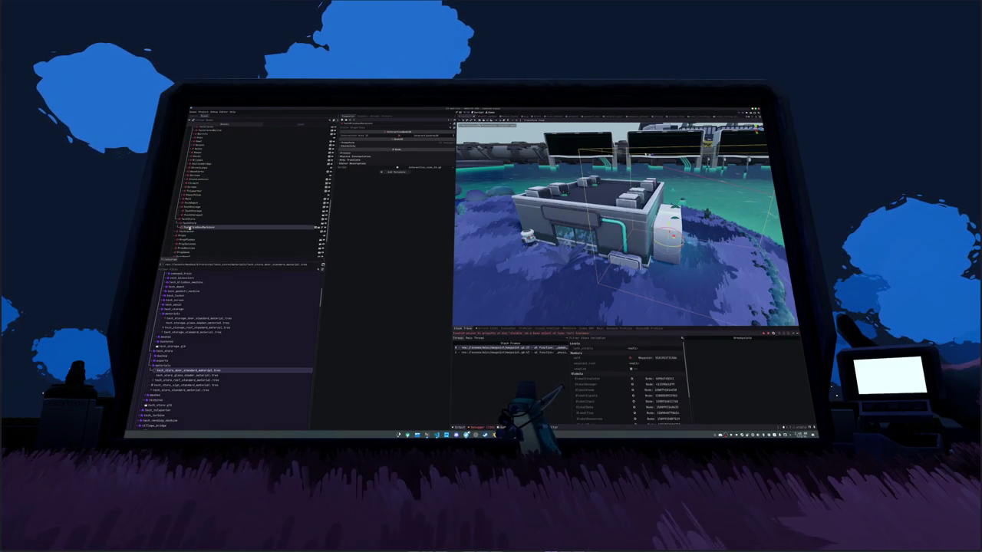
key("Right")
key("Down")
key("Down")
key("Down")
key("Up")
key("Up")
key("Down")
key("Down")
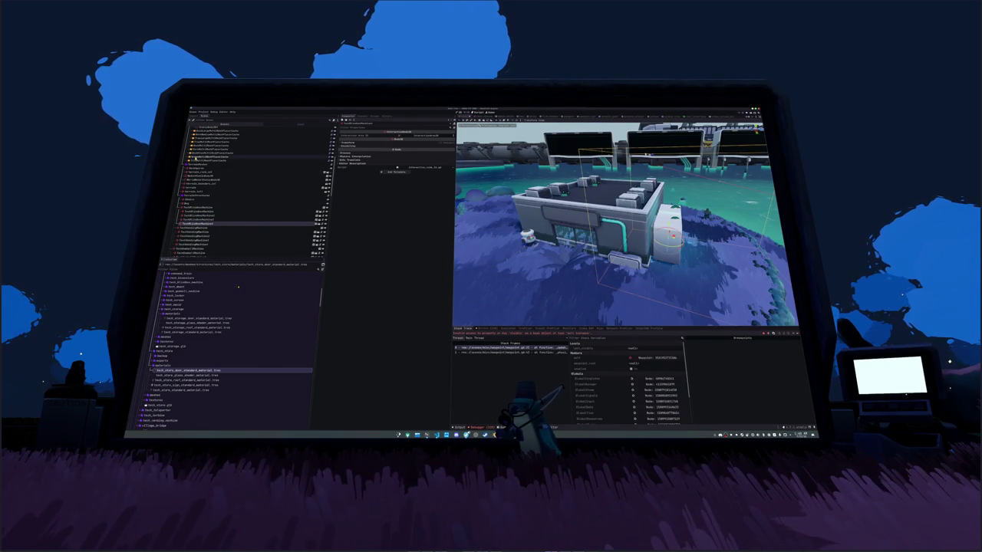
left_click(253, 156)
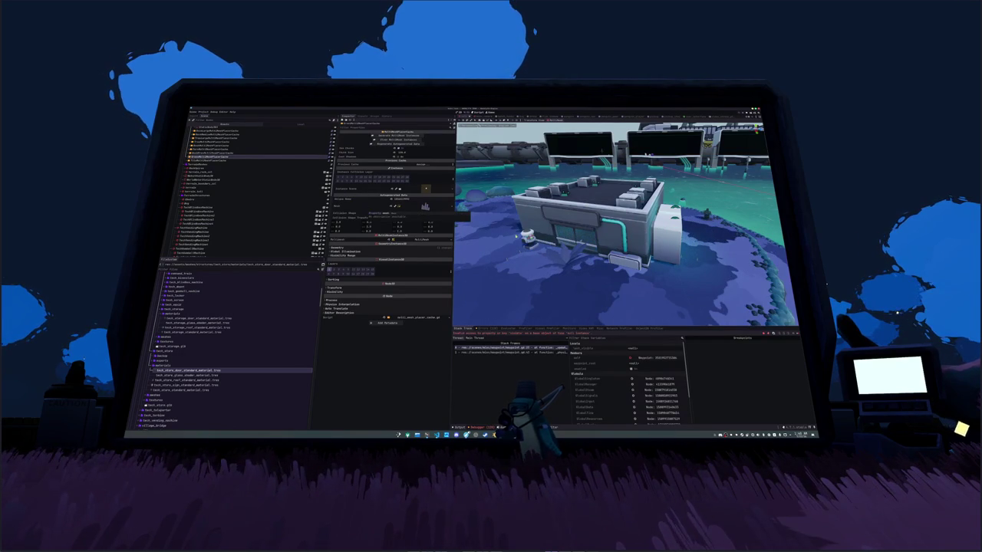
left_click(459, 426)
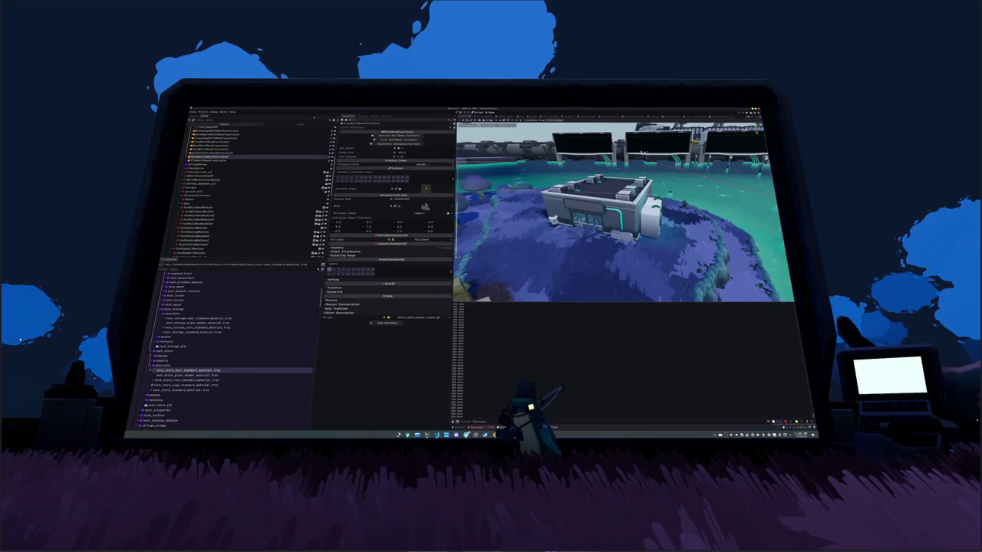
Step: Run the project and wait for the HADALYTH ZERO title screen
left_click(193, 111)
left_click(200, 174)
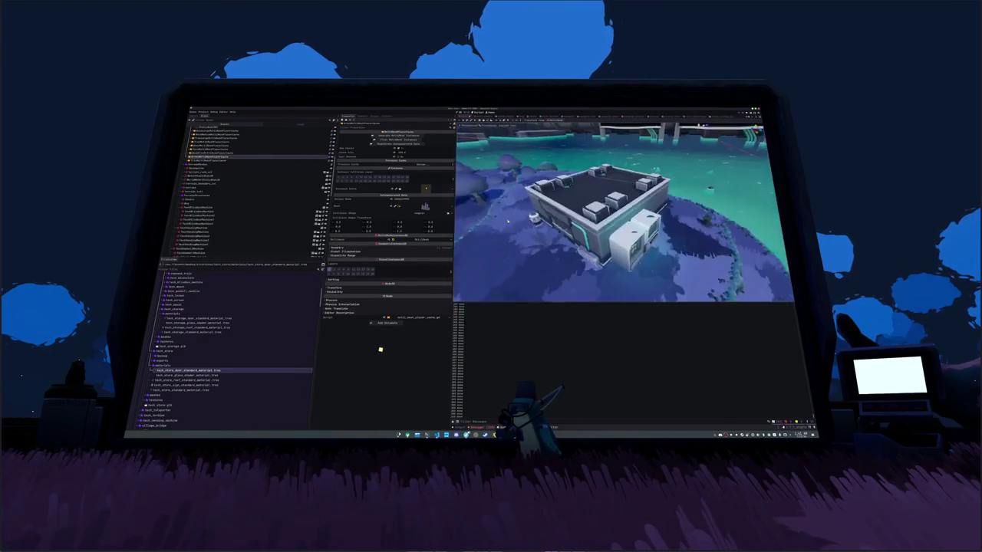
key("F5")
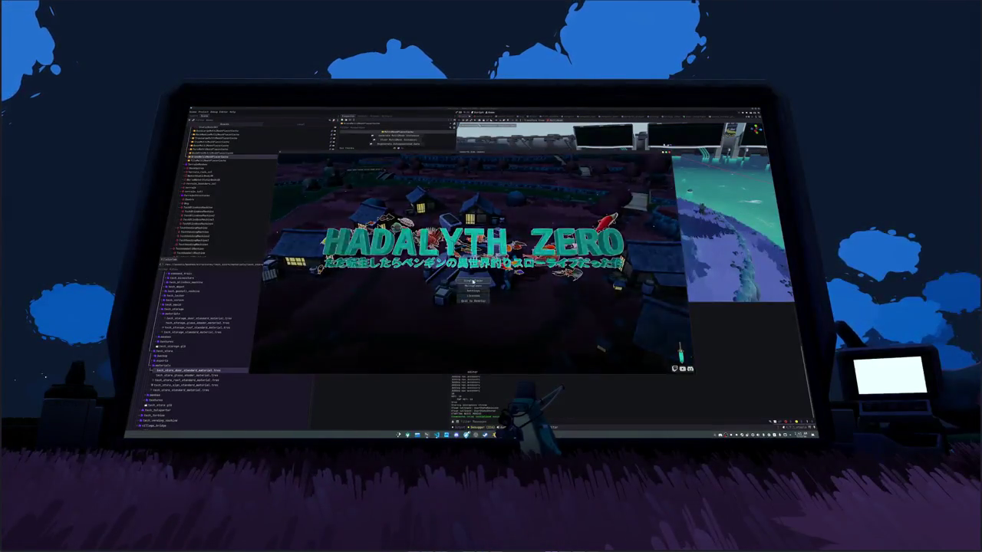
Step: Start the game from the top item of the HADALYTH ZERO title menu
left_click(471, 277)
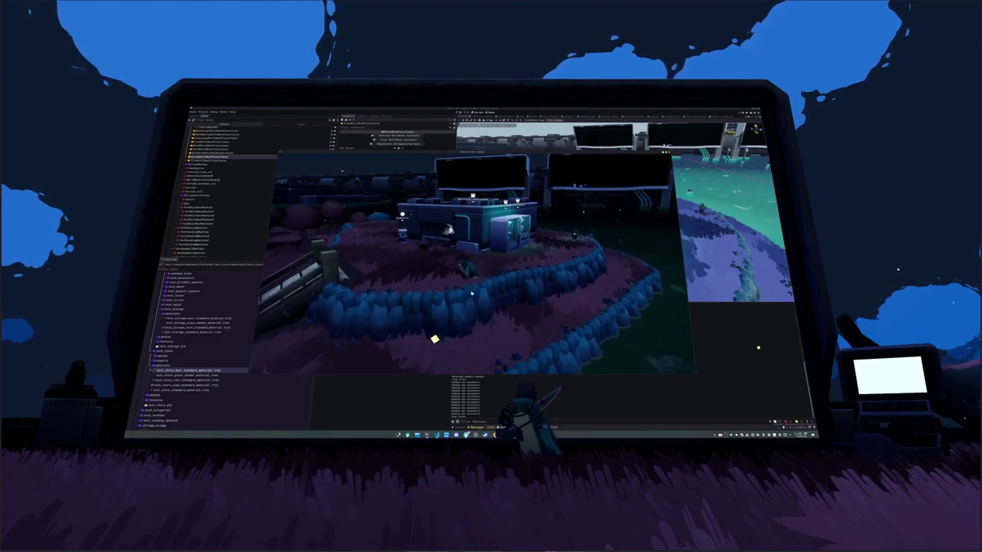
Step: Launch LibreOffice Calc and open the recent text-keys spreadsheet
left_click(432, 340)
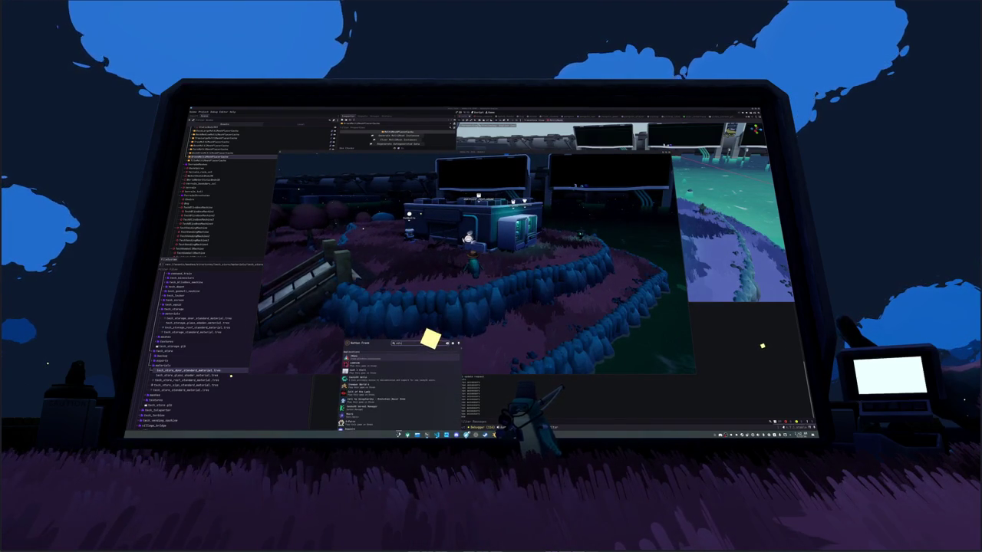
key("Return")
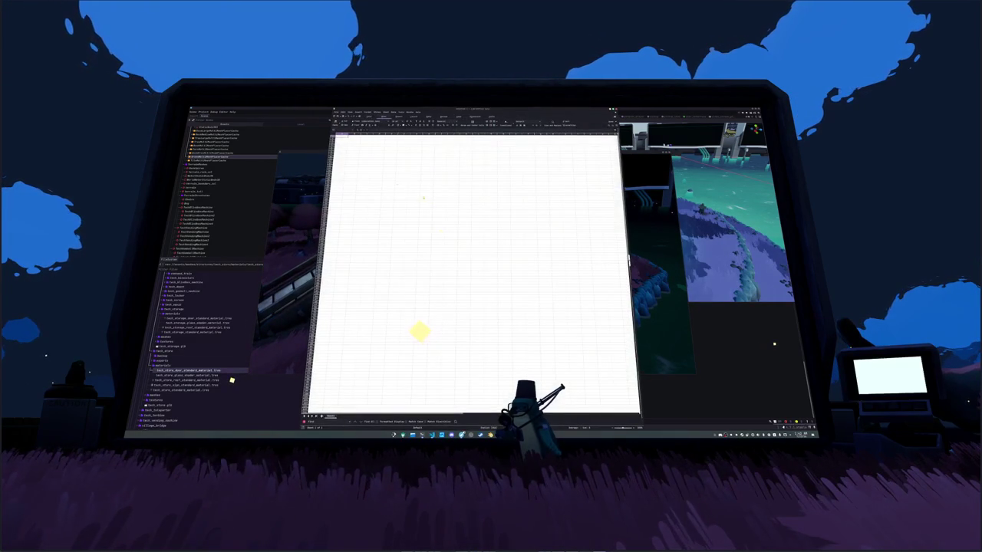
left_click(335, 112)
mouse_move(349, 127)
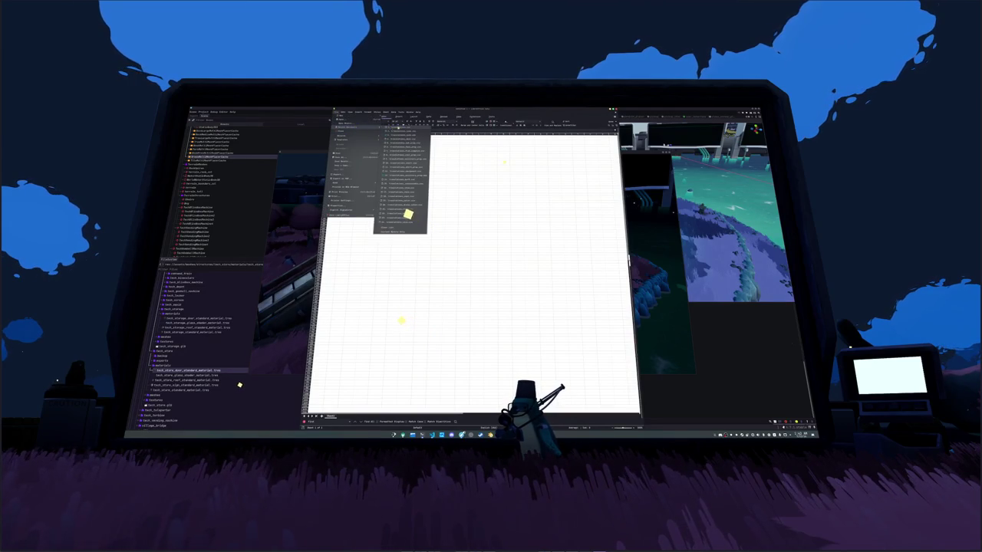
left_click(406, 213)
key("Return")
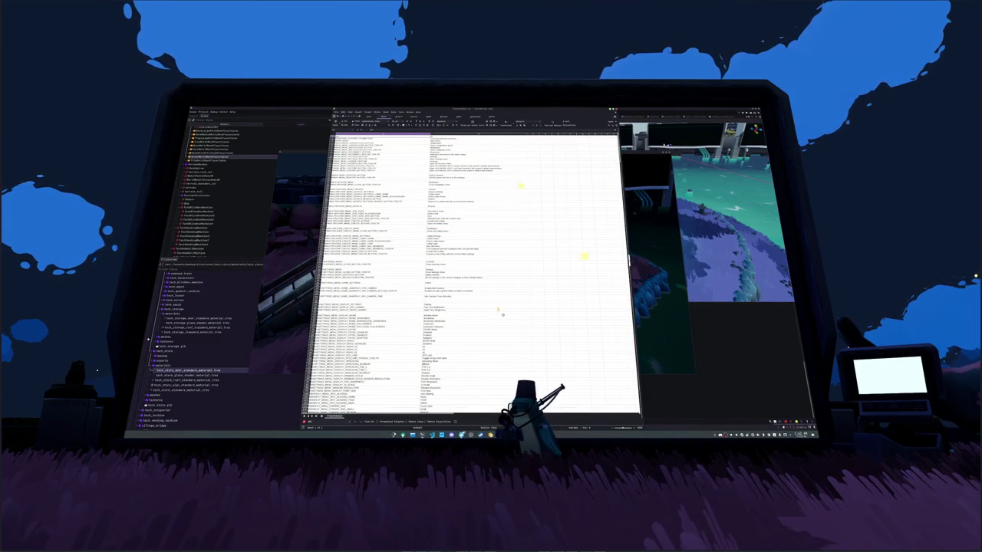
Step: Look through the spreadsheet's rows, then switch back to the running game
scroll(498, 309, "down", 5)
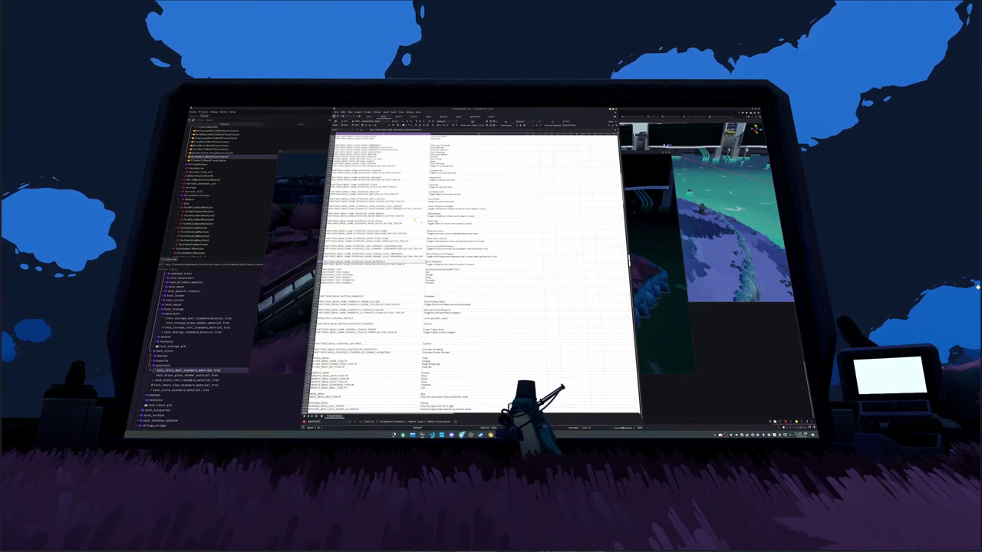
key("ctrl+Down")
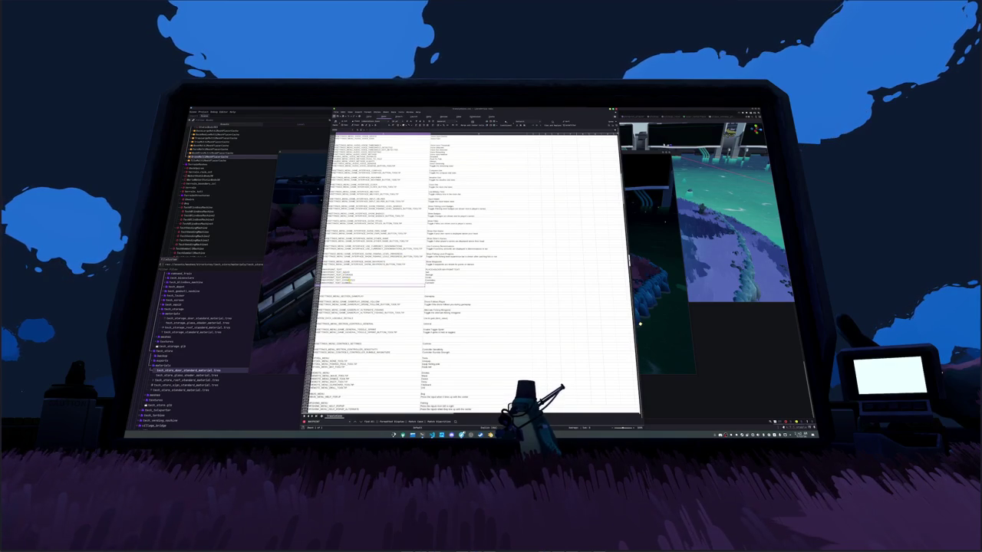
key("Up")
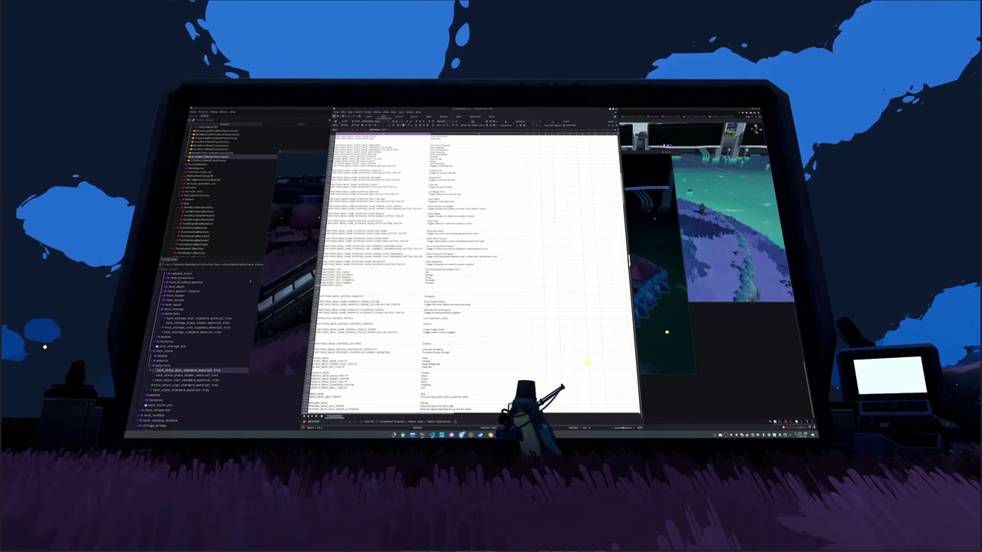
key("Down")
key("Down")
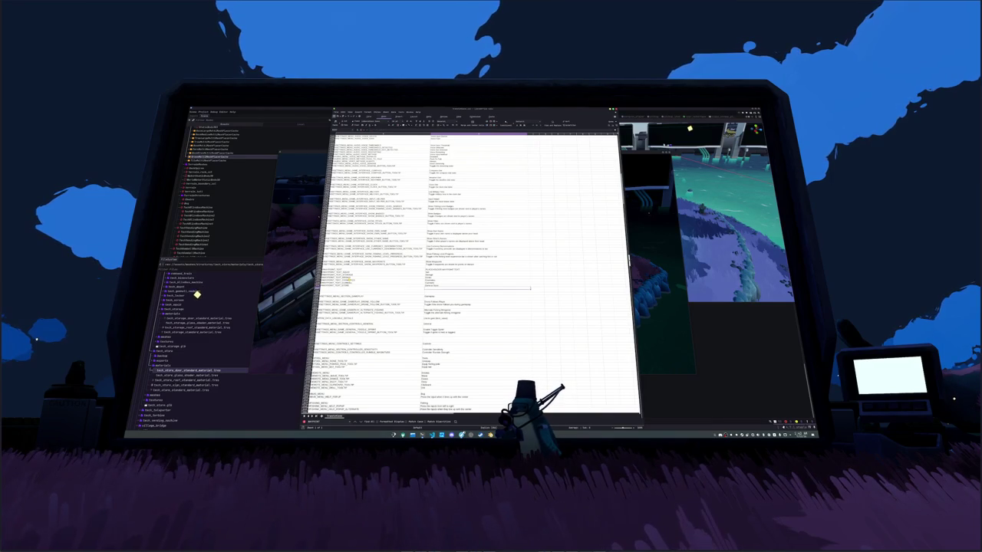
key("alt+Tab")
key("alt+Tab")
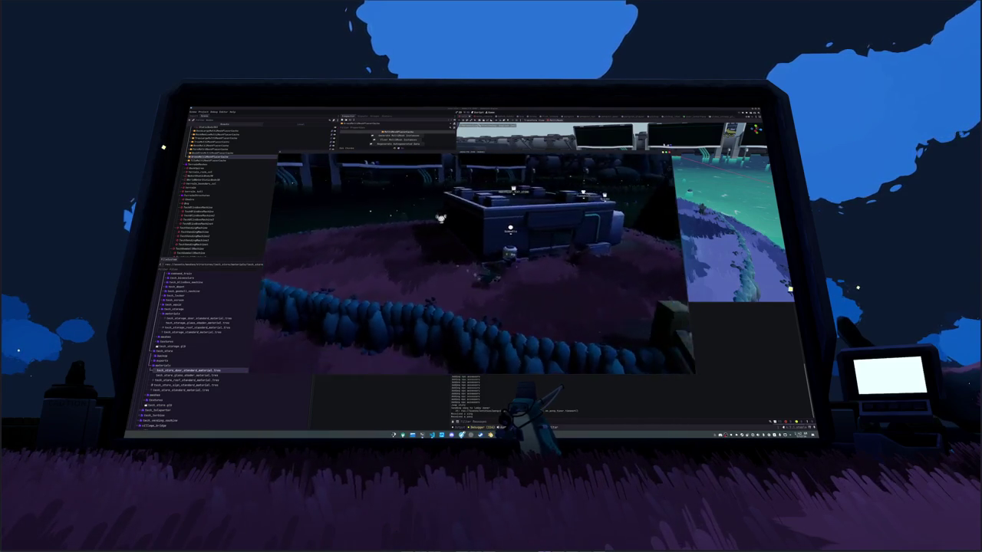
Step: Stop the running game with F8, return to Blender, and show the recent-files list
key("F8")
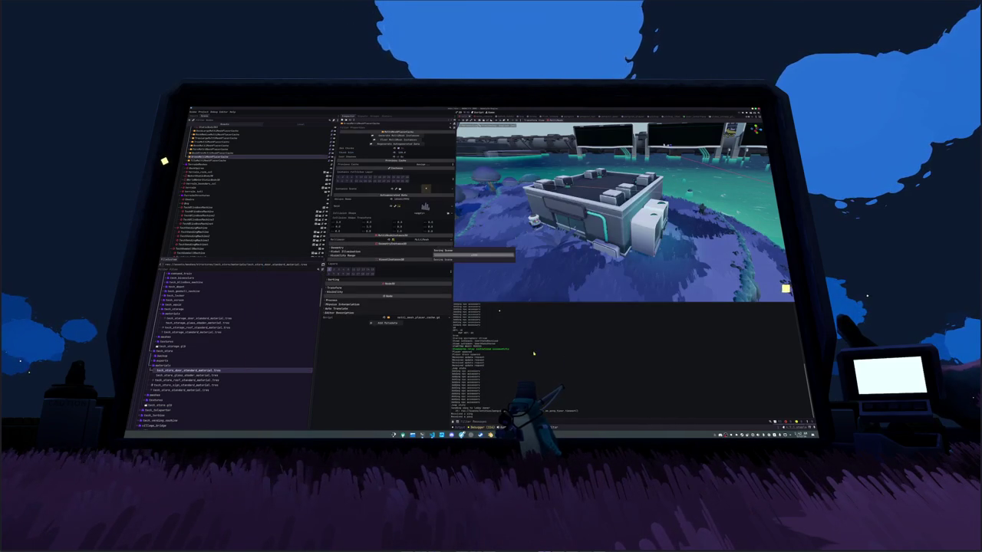
key("alt+Tab")
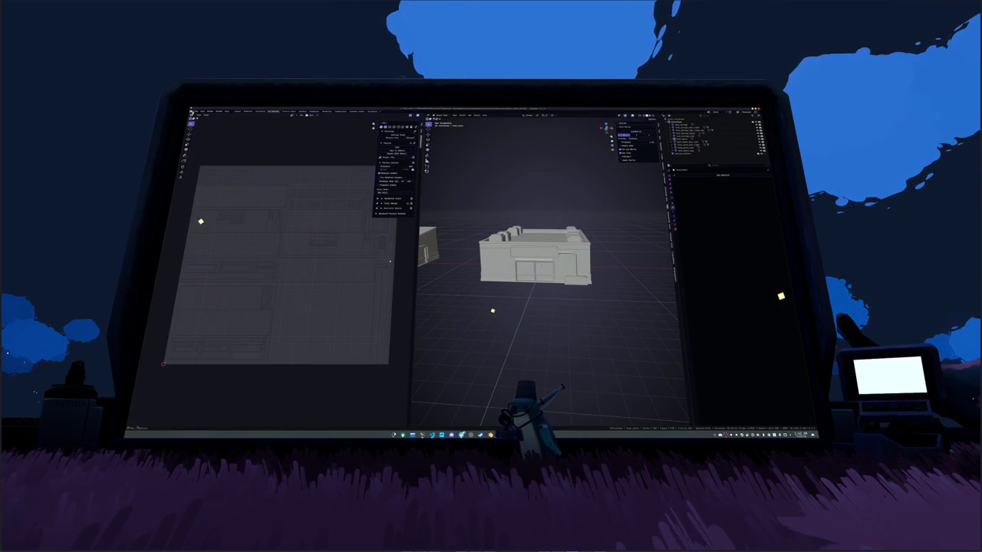
key("F4")
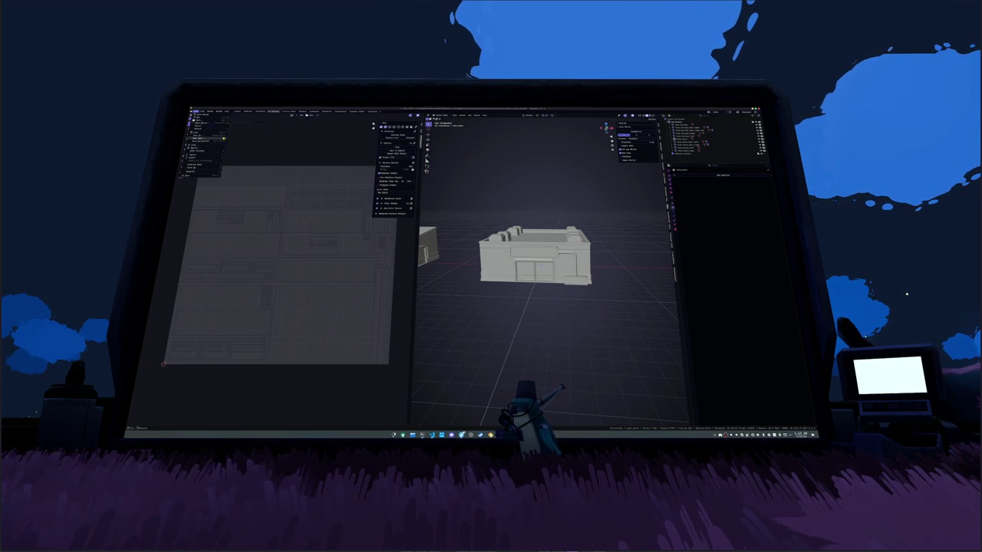
Step: Discard the building scene's changes and load a different, empty .blend scene
left_click(253, 129)
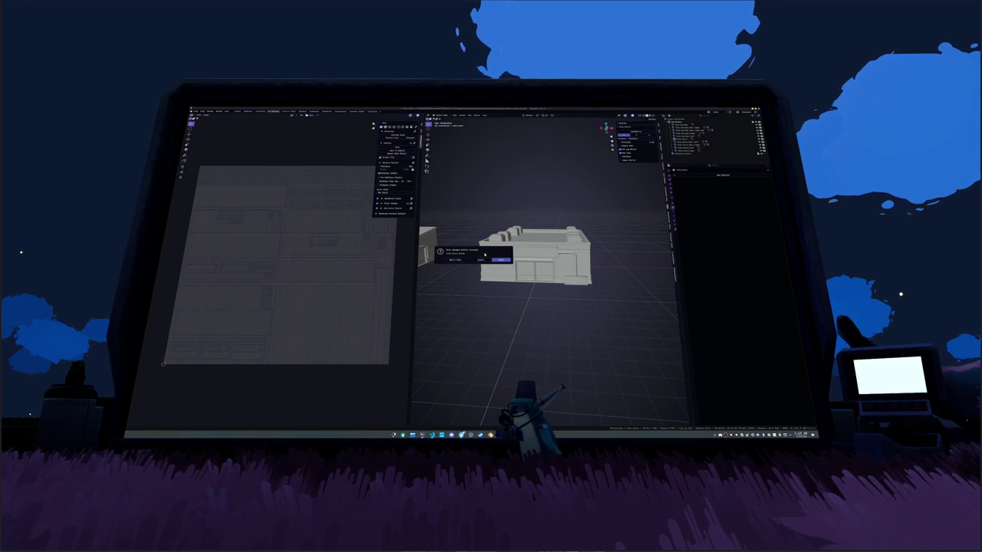
left_click(499, 260)
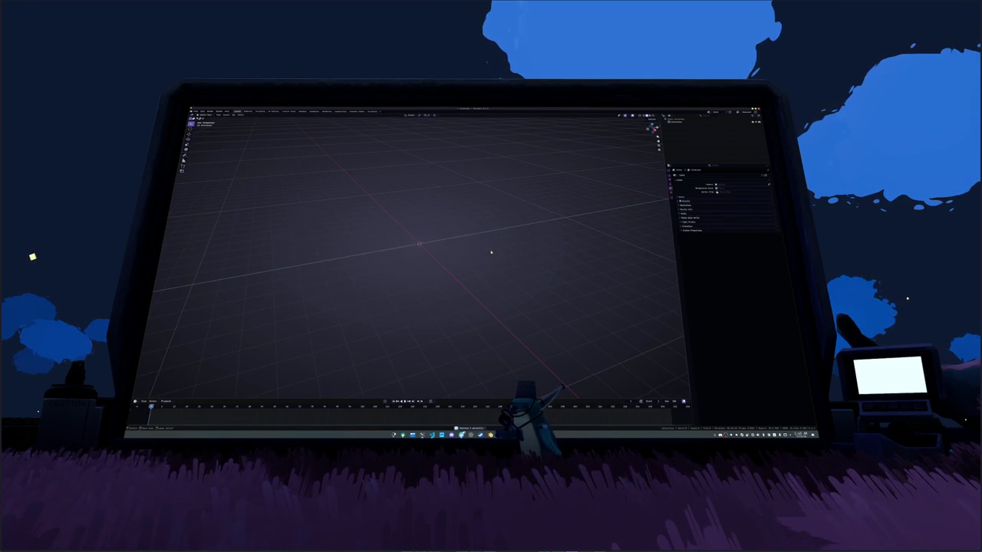
key("ctrl+o")
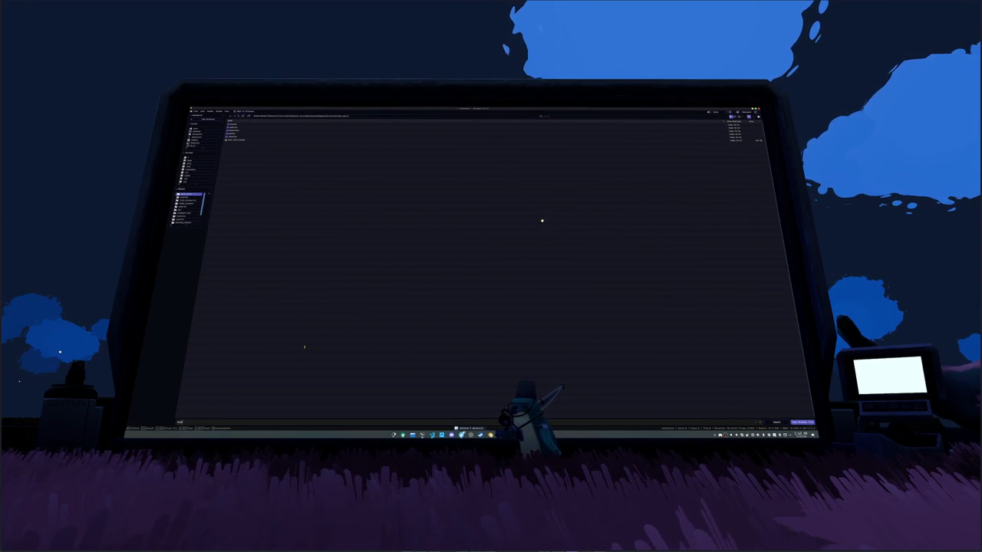
key("Return")
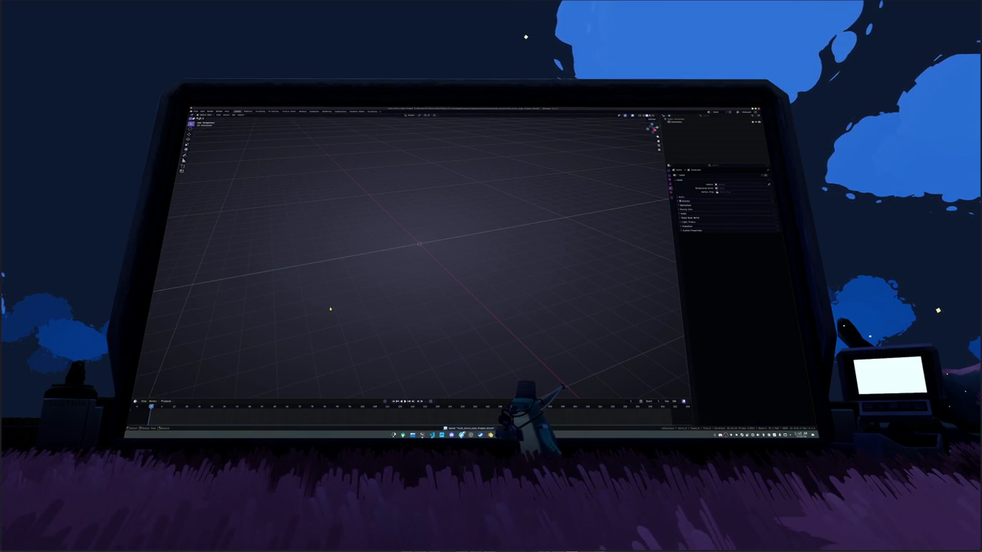
key("shift+a")
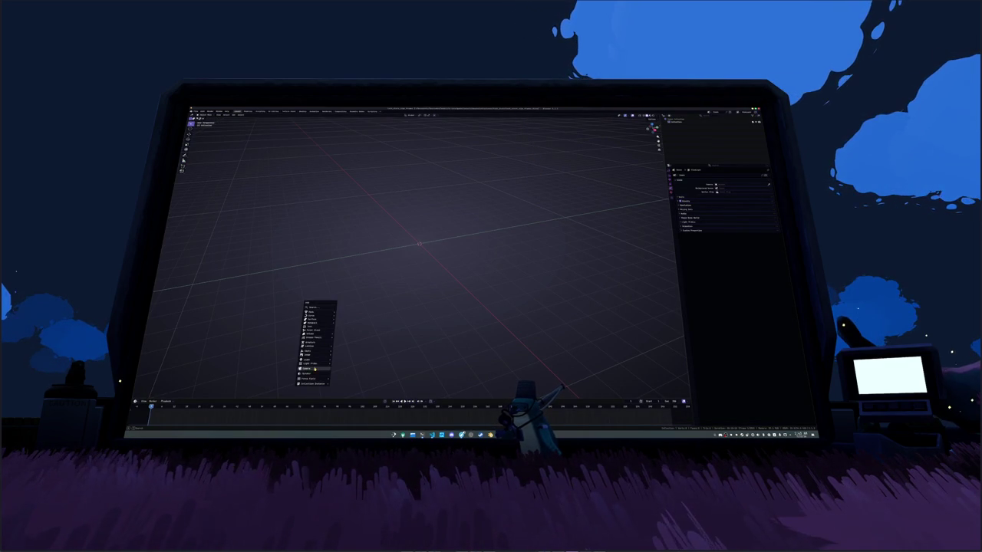
Step: Add a camera rotated 90° on X, look through it, and make it orthographic
left_click(315, 368)
key("r")
key("x")
key("y")
key("Return")
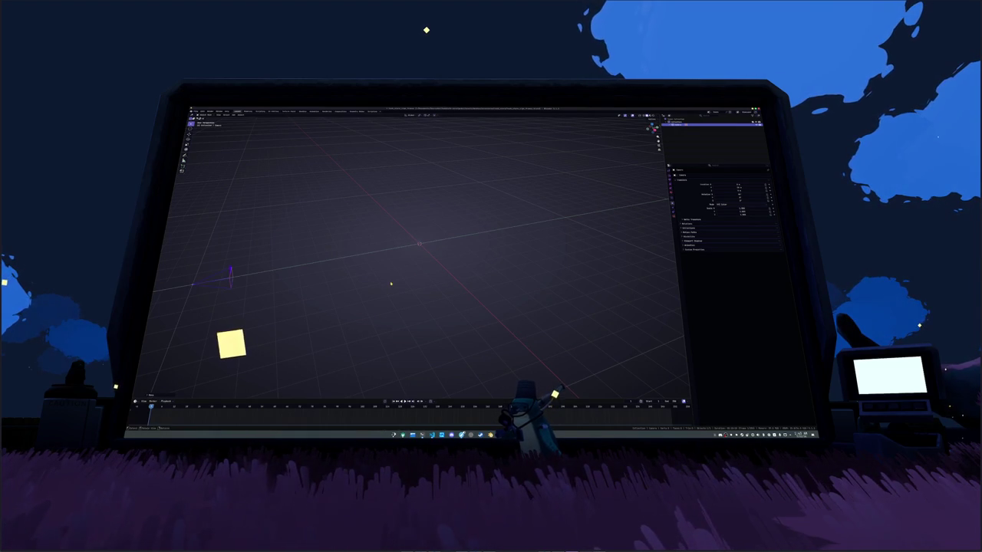
key("KP_0")
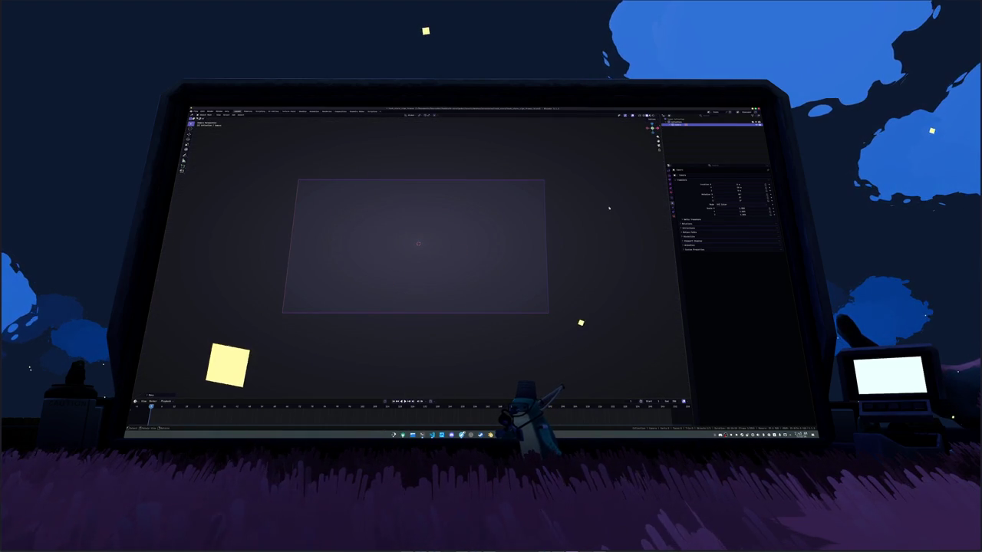
left_click(673, 219)
left_click(721, 184)
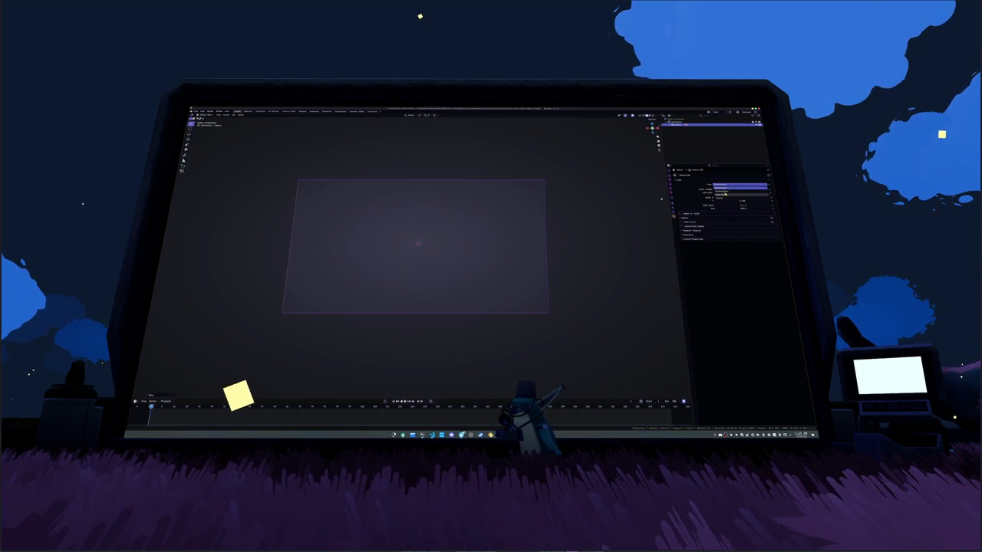
left_click(721, 191)
Step: Change the output resolution so the camera frame becomes a wide, short landscape rectangle
left_click(669, 178)
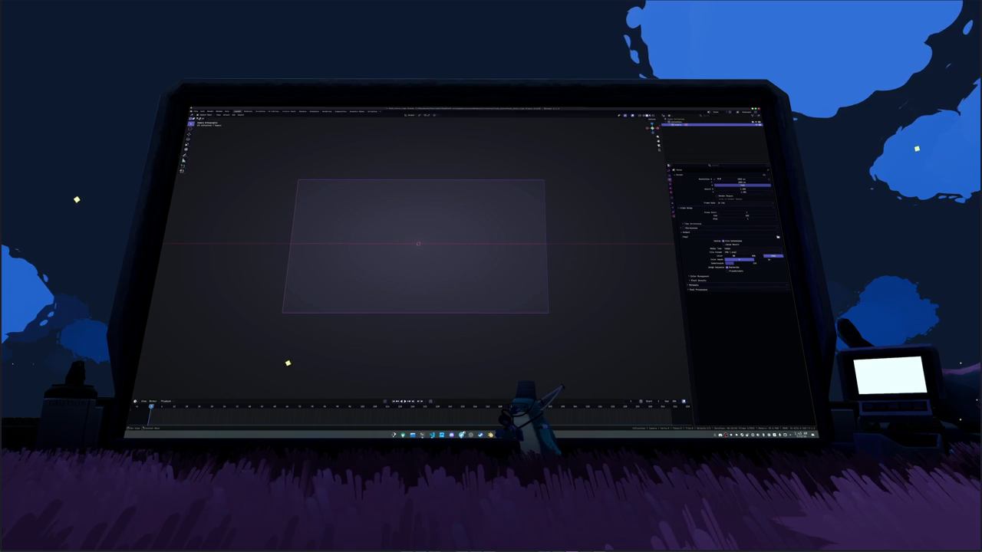
key("Return")
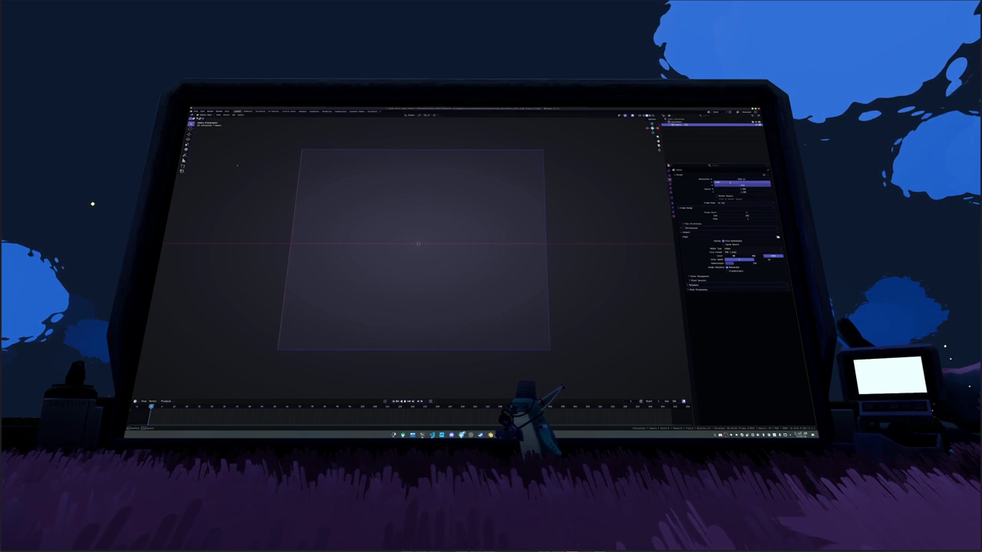
key("Return")
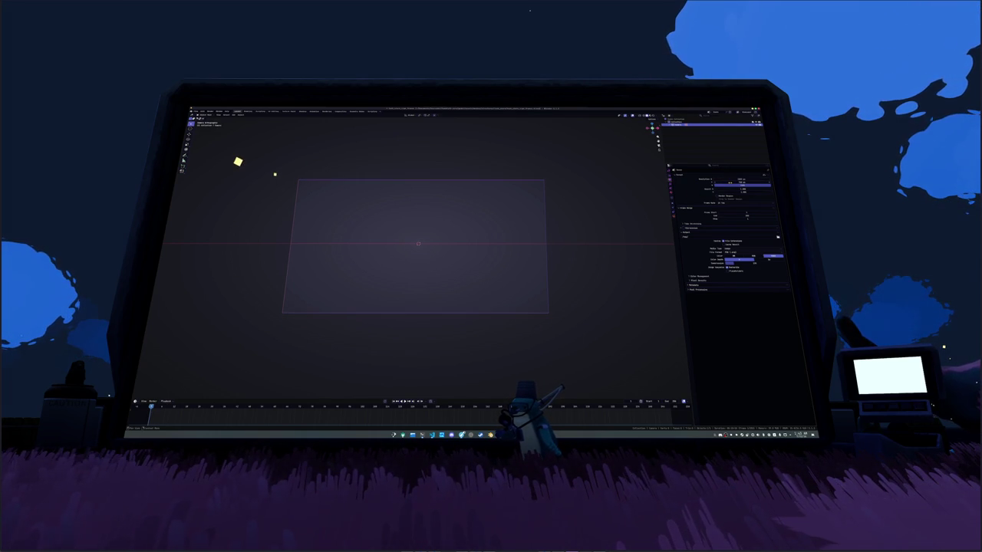
key("Return")
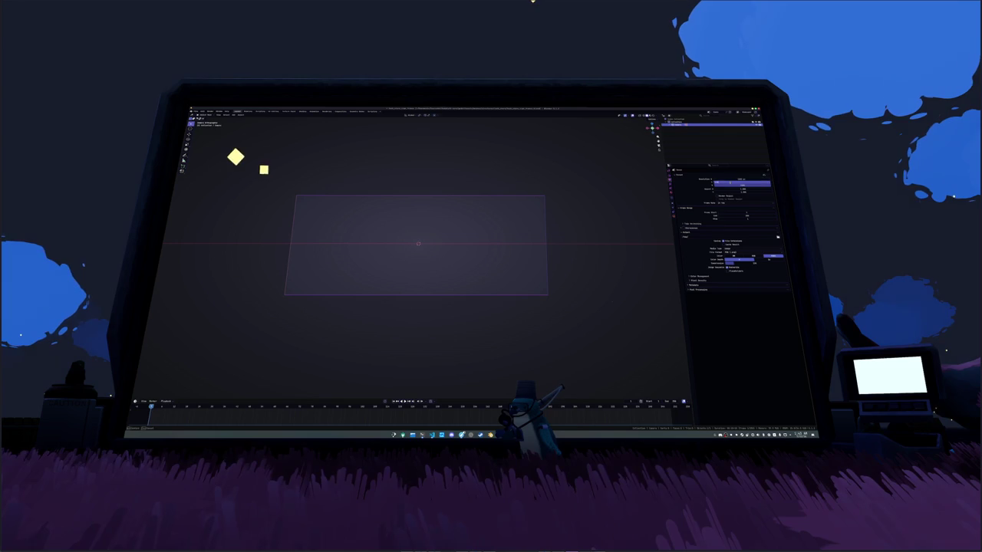
key("Return")
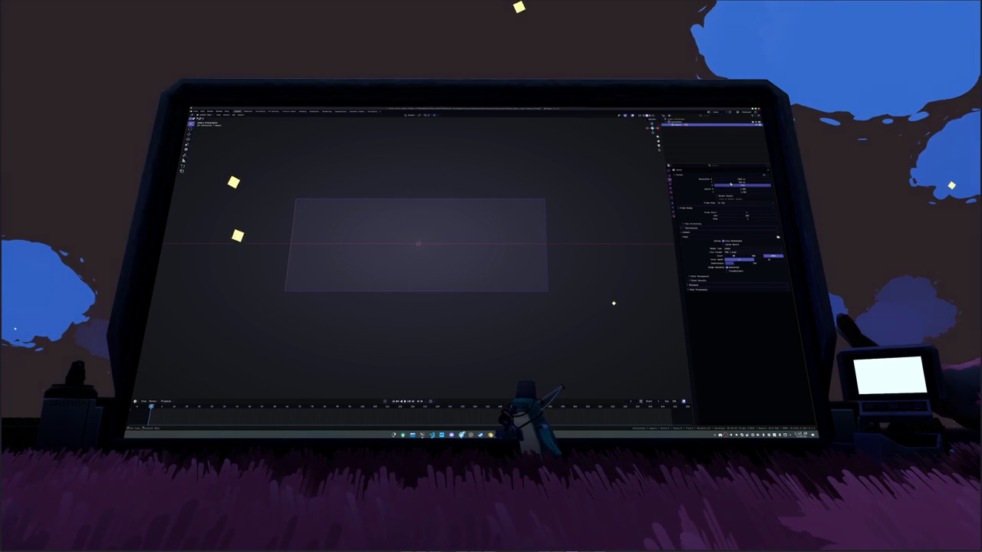
left_click(472, 254)
left_click(198, 111)
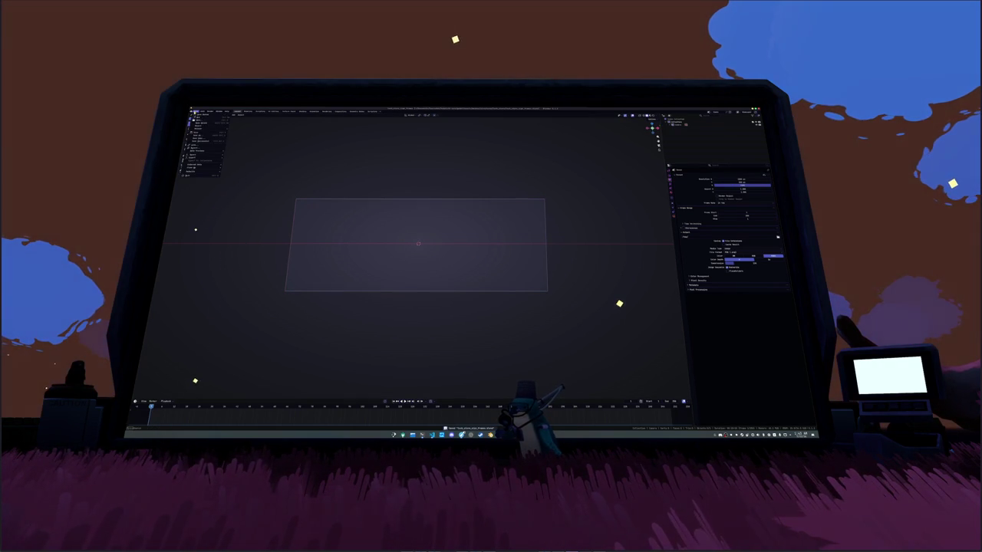
mouse_move(198, 156)
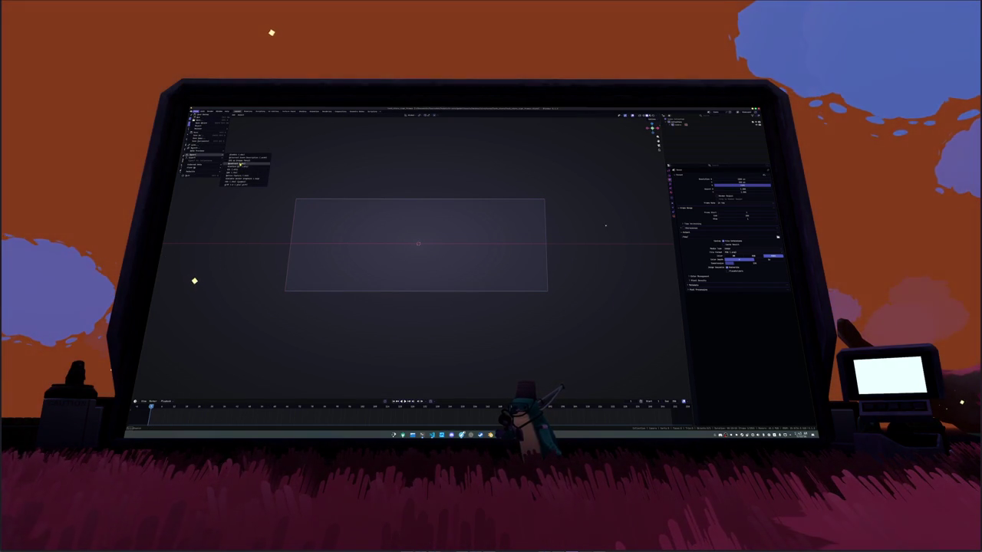
Step: Import the storefront model from another .blend file, leave camera view, and enlarge the Outliner
left_click(201, 149)
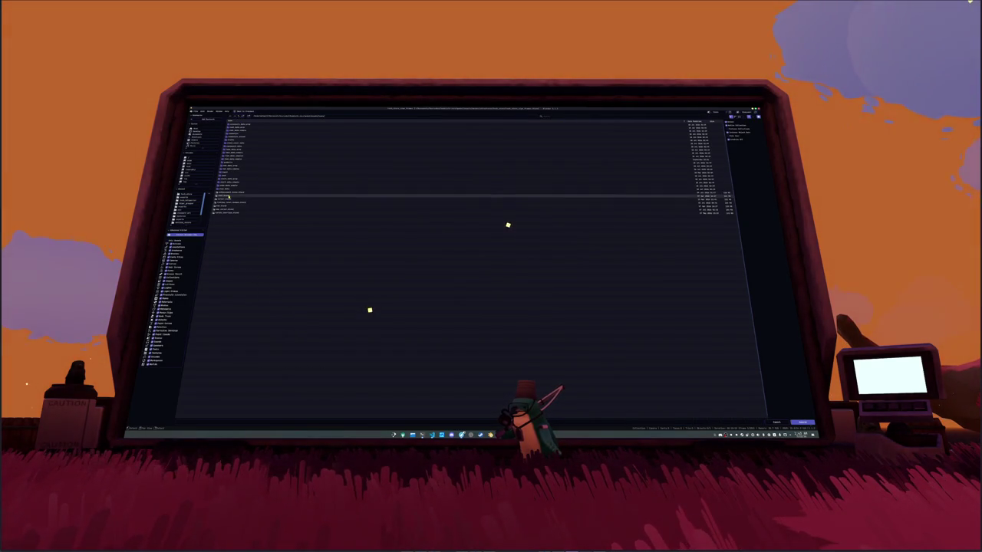
double_click(228, 196)
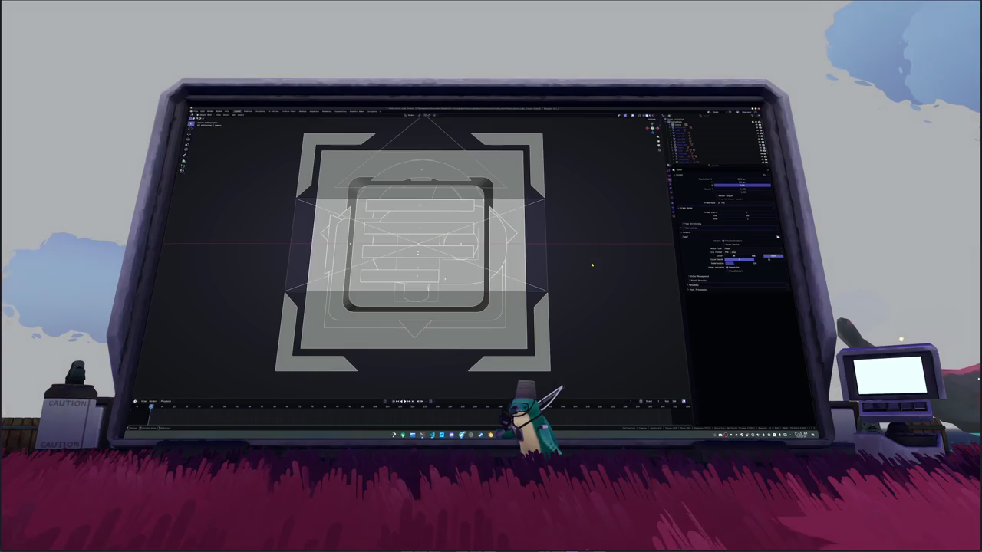
key("KP_0")
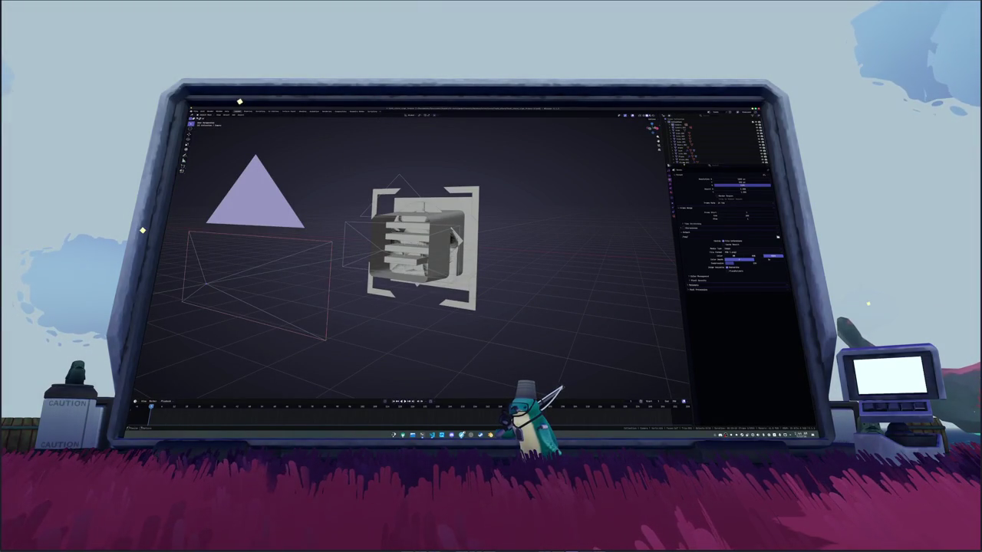
left_click_drag(690, 165, 690, 222)
left_click(676, 128)
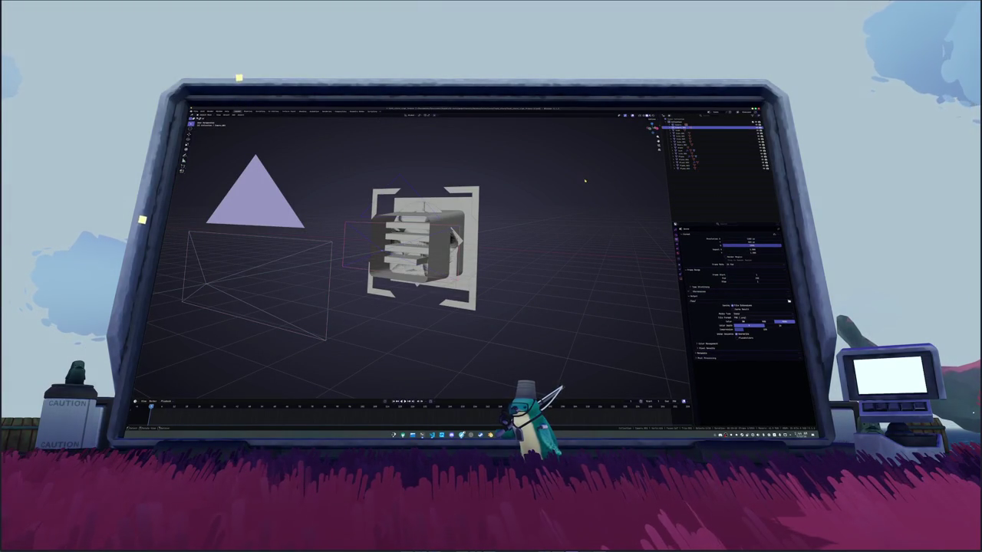
Step: Delete the bracket frame, cube, ring and other extra pieces, leaving only the fish logo
left_click(584, 178)
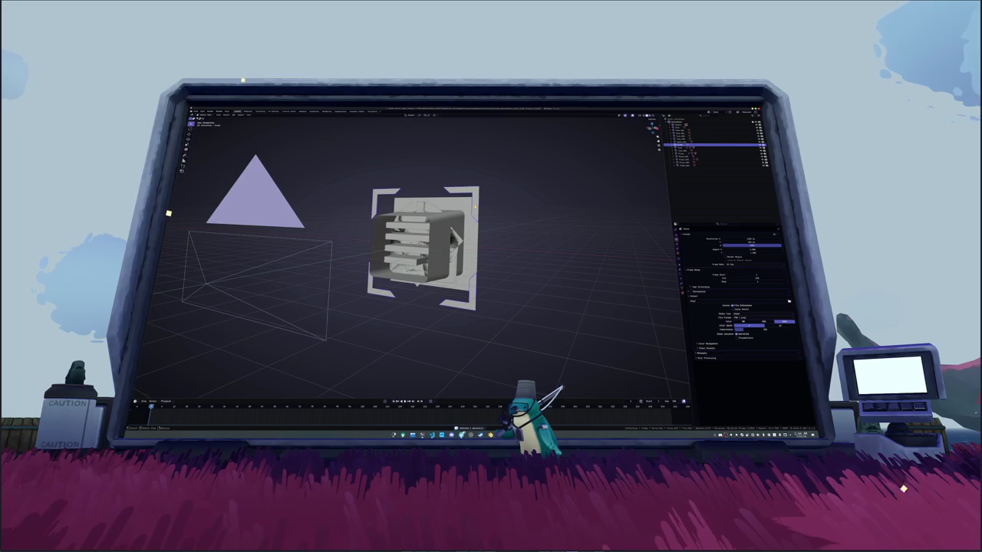
left_click(469, 218)
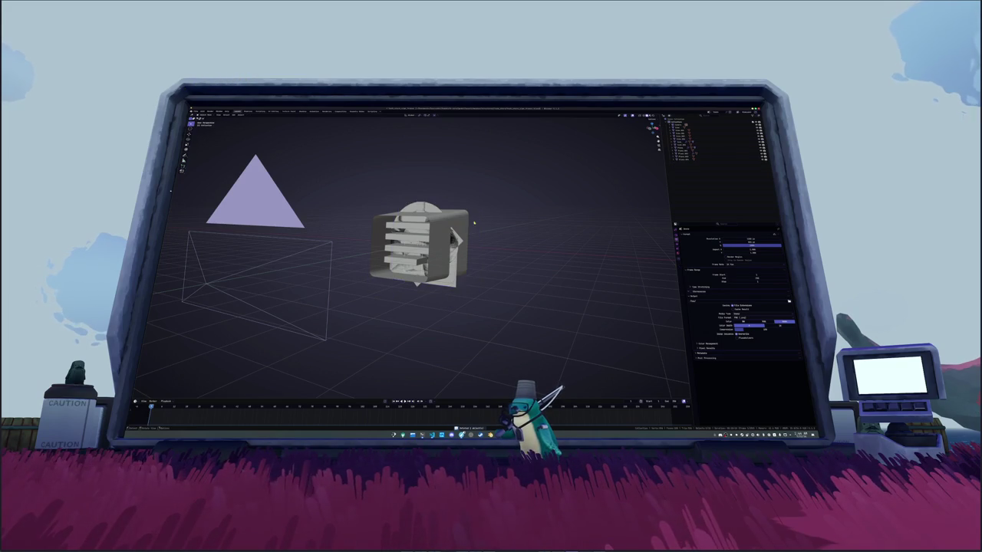
left_click(431, 247)
left_click(411, 258)
key("x")
left_click(421, 250)
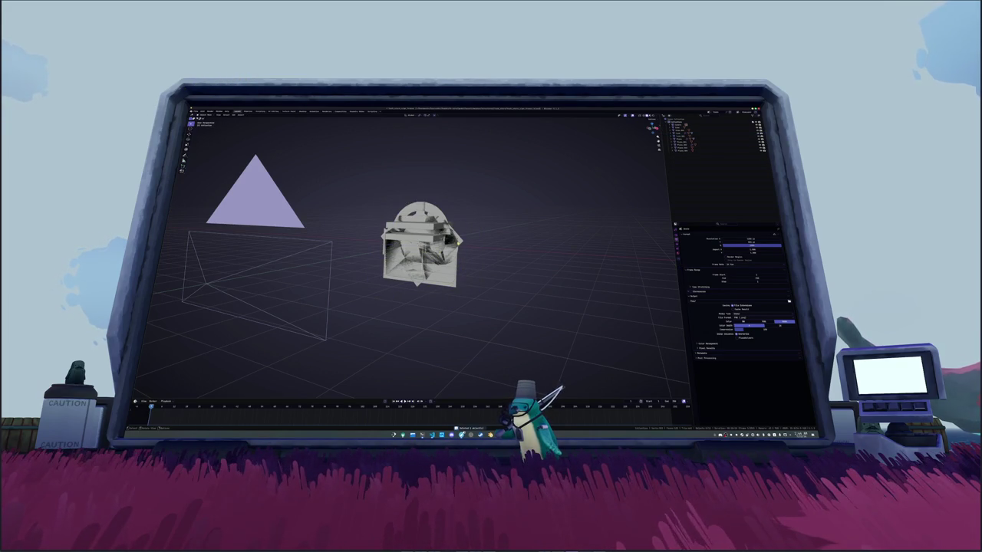
key("x")
left_click(437, 239)
left_click(447, 277)
left_click(451, 278)
key("x")
left_click(453, 279)
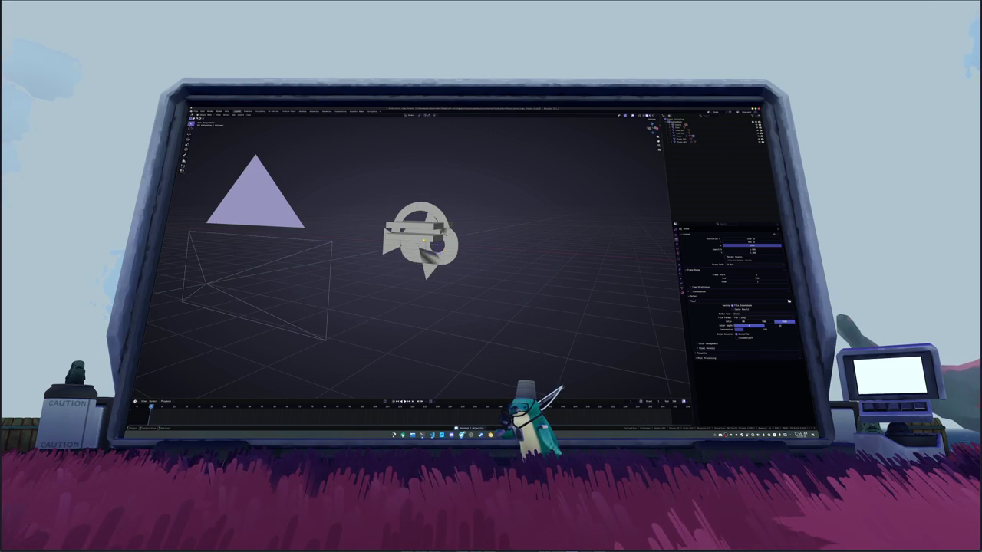
left_click(424, 206)
key("Delete")
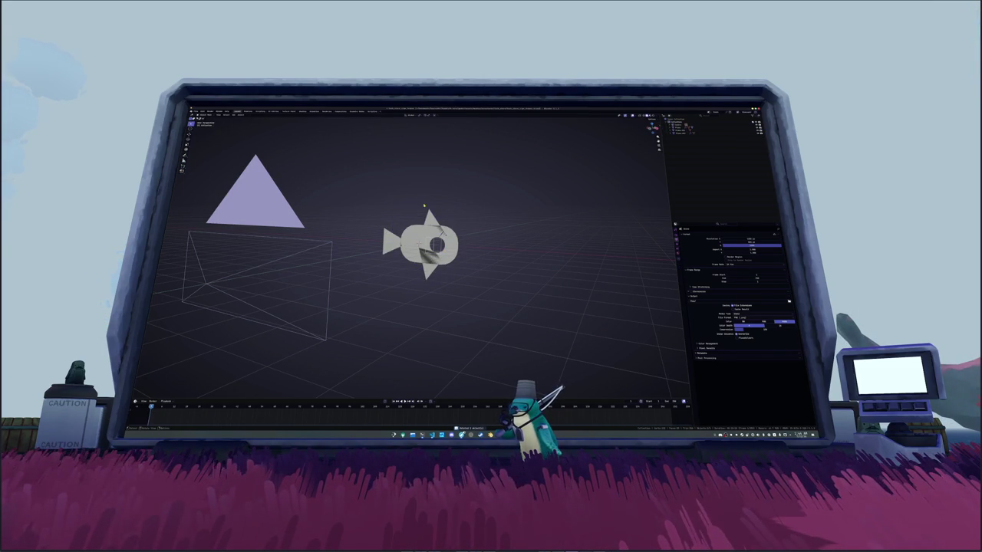
Step: In camera view, set the fish's origin, scale it down, and delete the small box
key("KP_0")
scroll(417, 244, "down", 3)
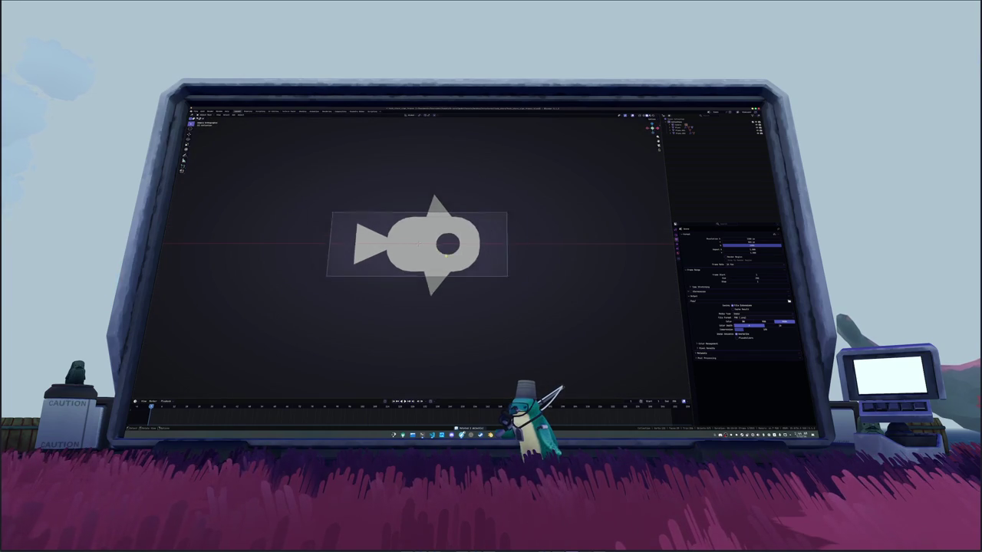
left_click(441, 244)
right_click(529, 251)
mouse_move(516, 262)
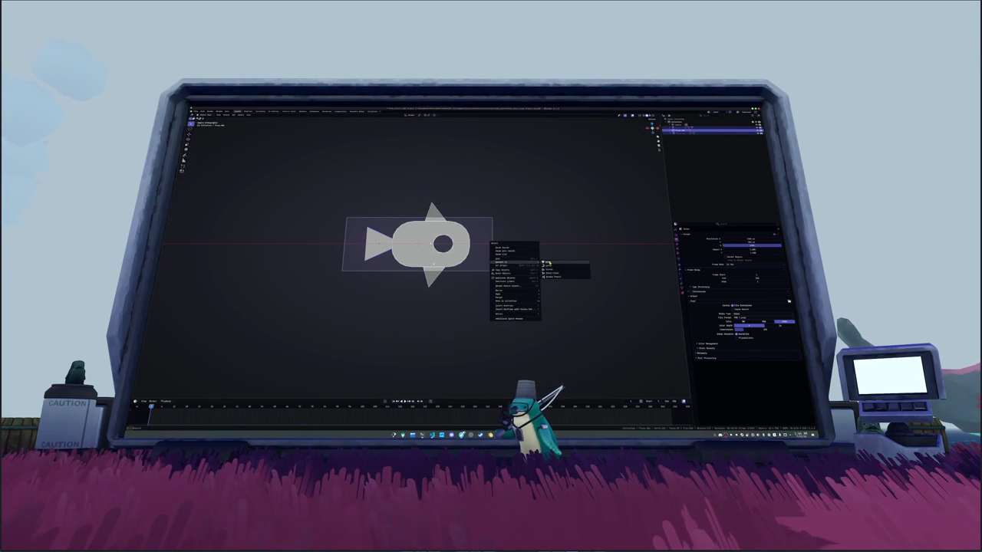
left_click(549, 263)
key("s")
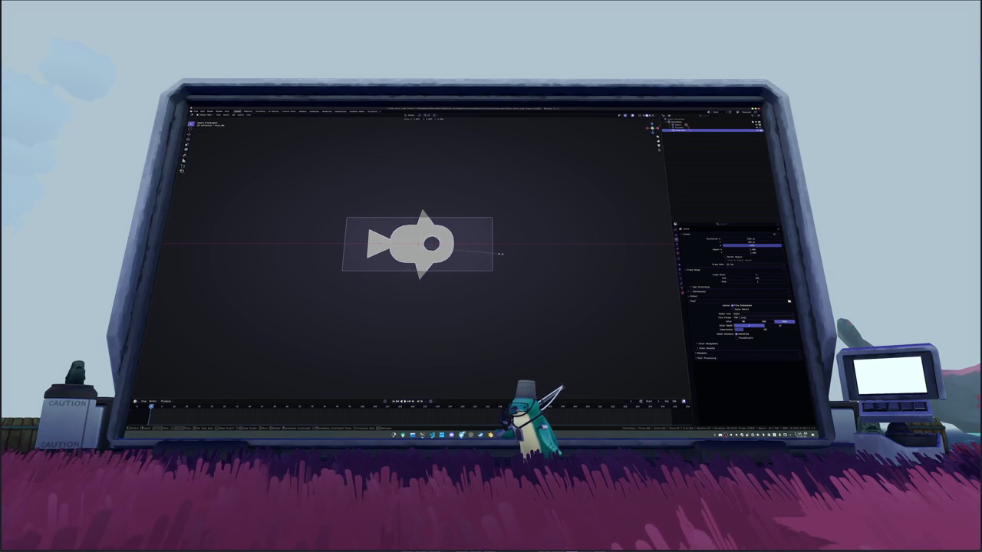
key("Delete")
Step: Select the fish and move it left along the X axis
scroll(398, 251, "up", 3)
left_click(398, 251)
key("g")
key("x")
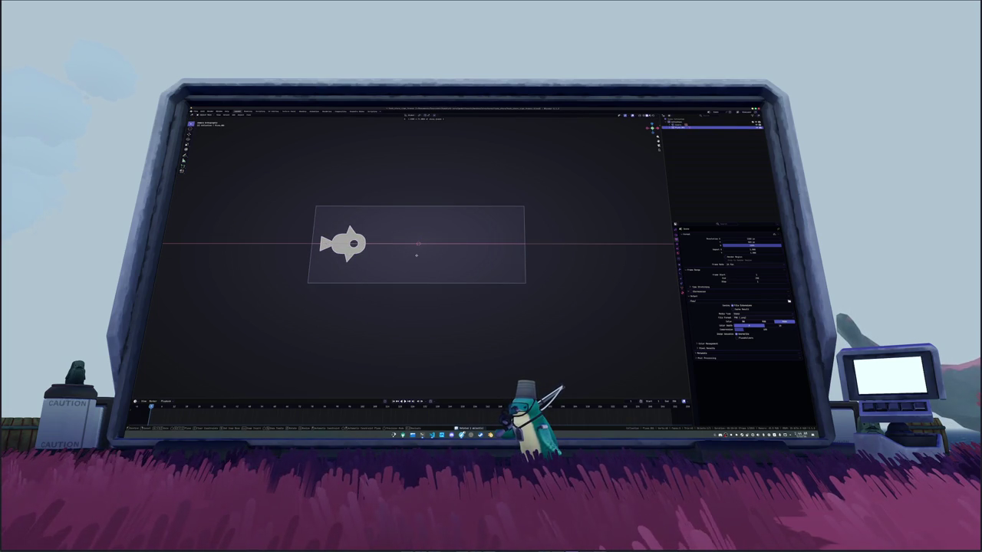
Step: Place the fish at the left of the frame and add a Mirror modifier to it
left_click(418, 255)
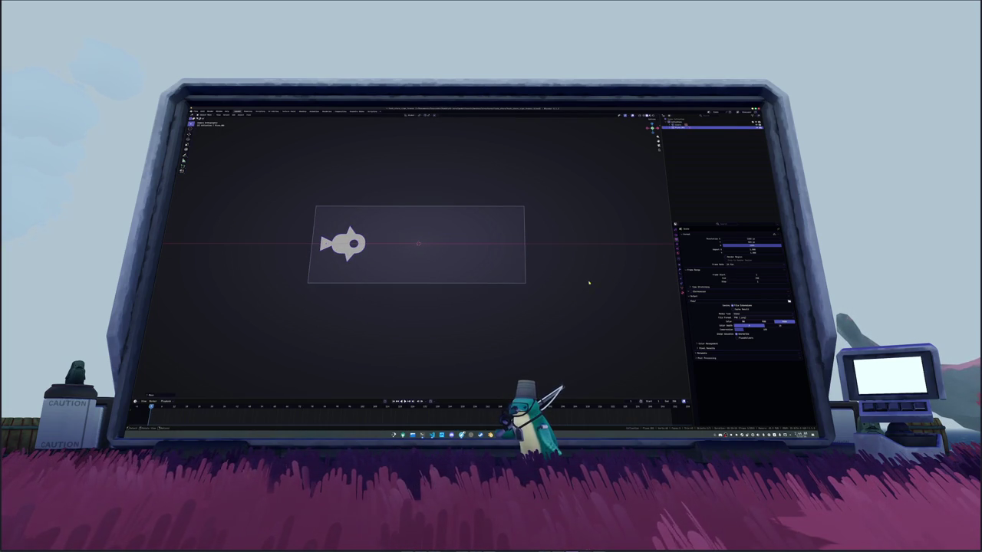
left_click(681, 266)
left_click(724, 234)
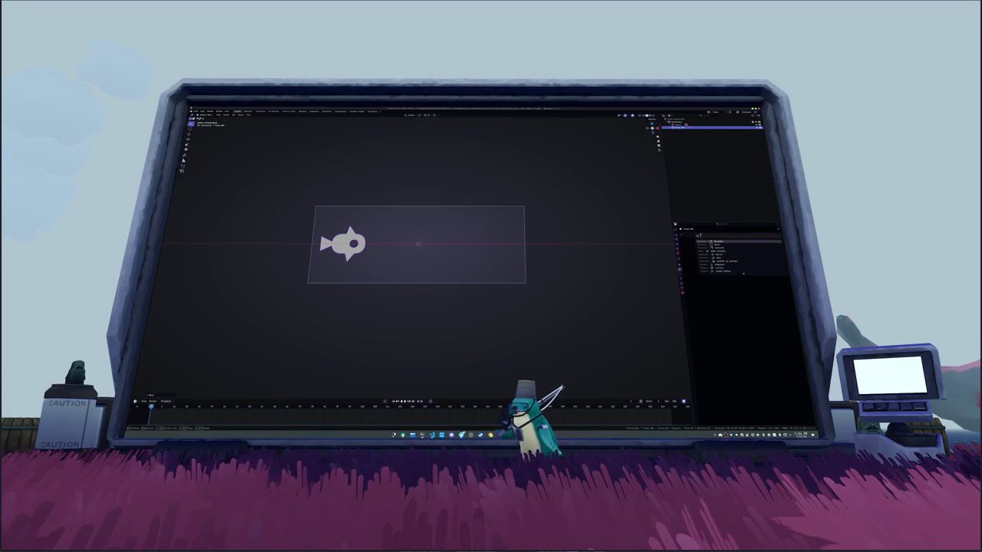
left_click(713, 250)
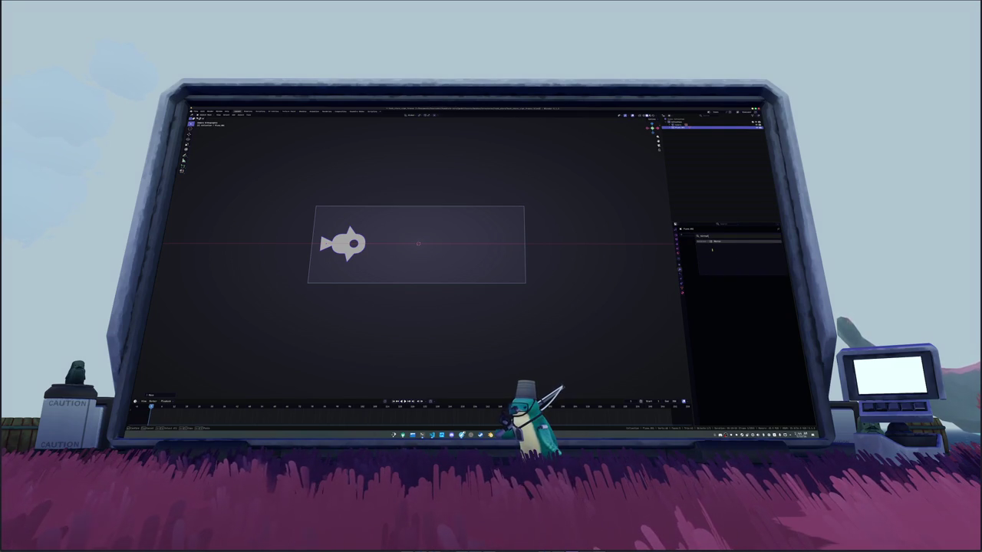
key("Return")
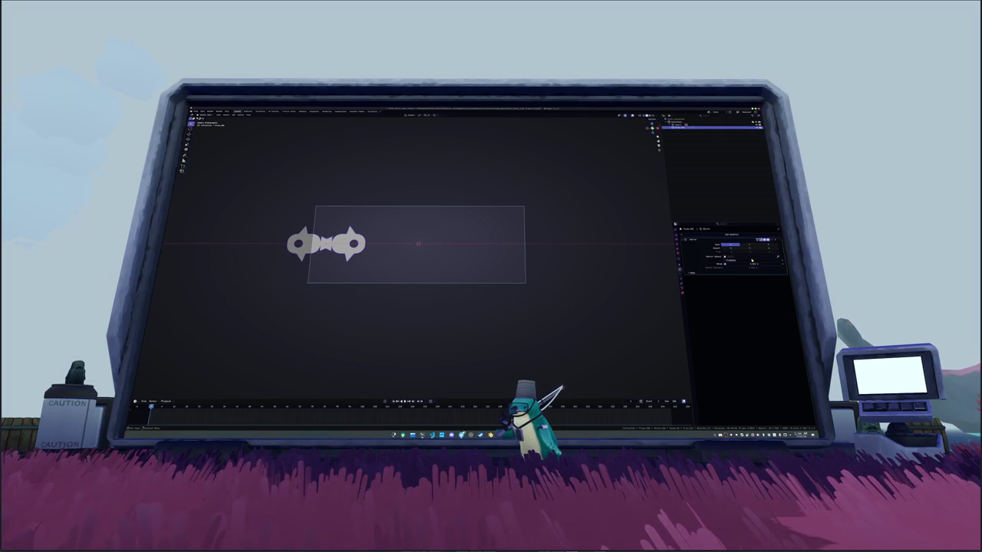
Step: Apply the fish's transforms and remove the Mirror modifier
key("ctrl+a")
left_click(560, 260)
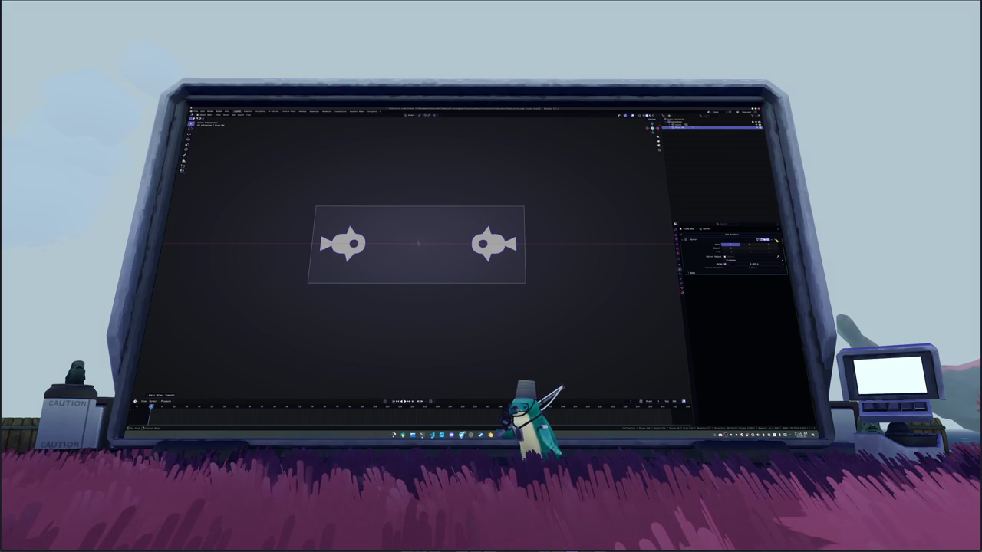
left_click(776, 239)
key("shift+d")
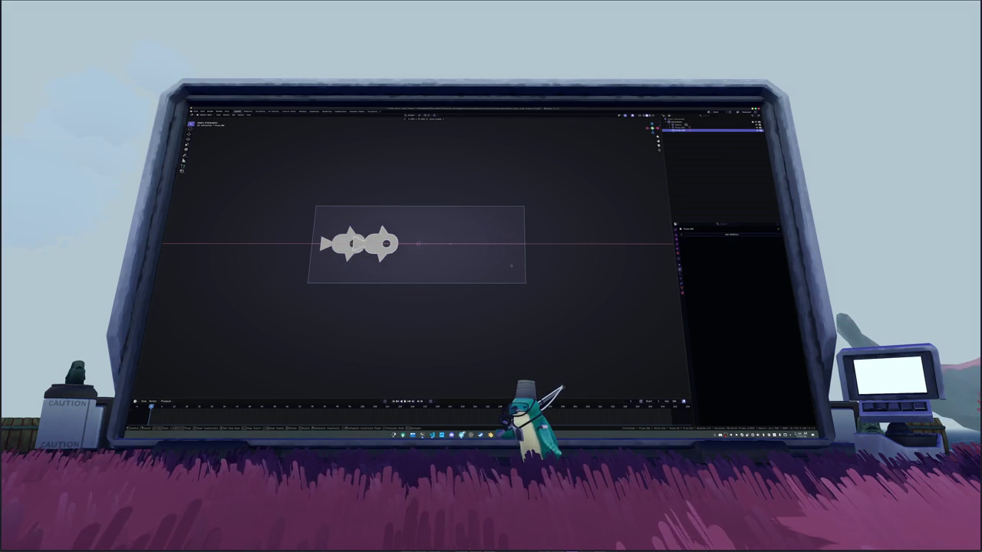
Step: Duplicate the fish into an evenly spaced row of three, deleting stray copies
left_click(611, 262)
key("shift+d")
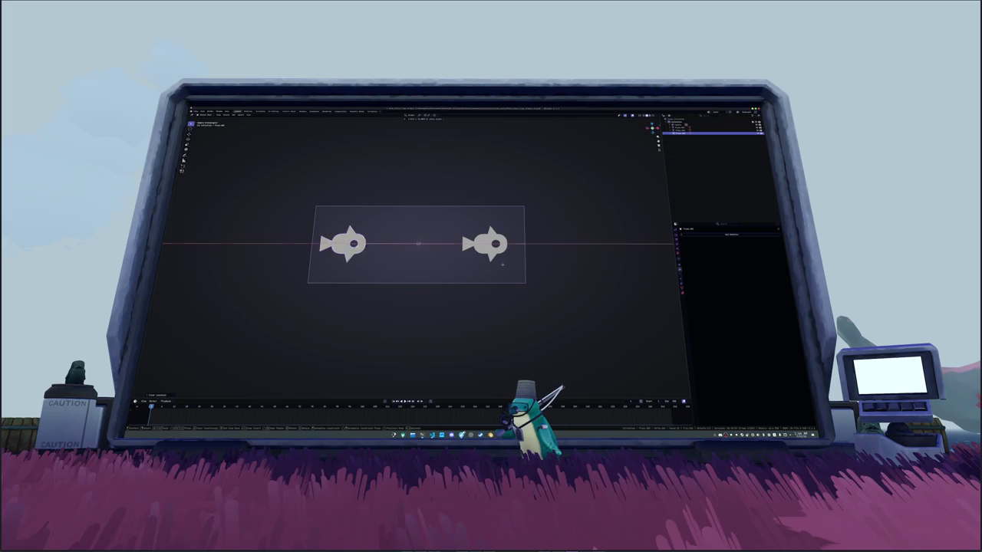
left_click(575, 264)
key("ctrl+a")
left_click(486, 266)
left_click(488, 253)
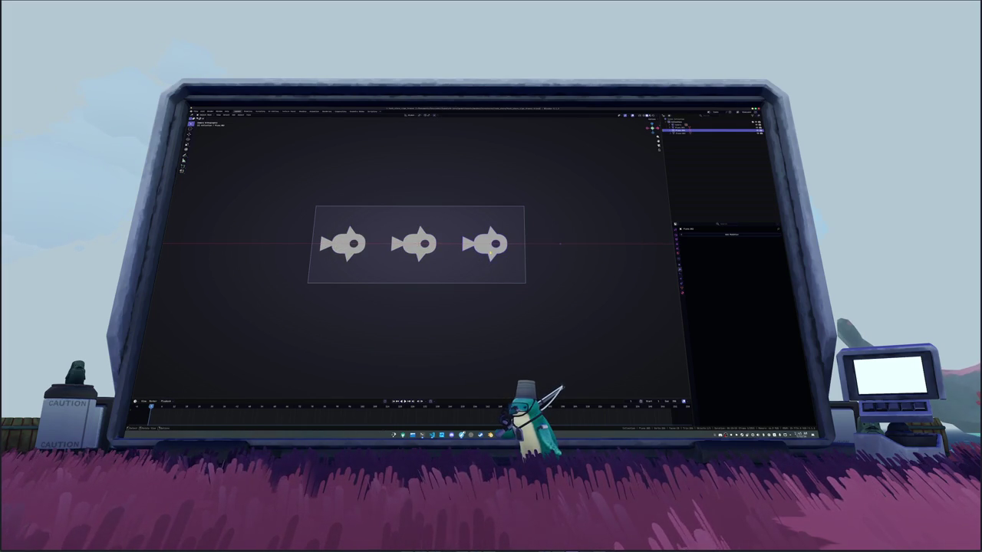
key("x")
left_click(470, 253)
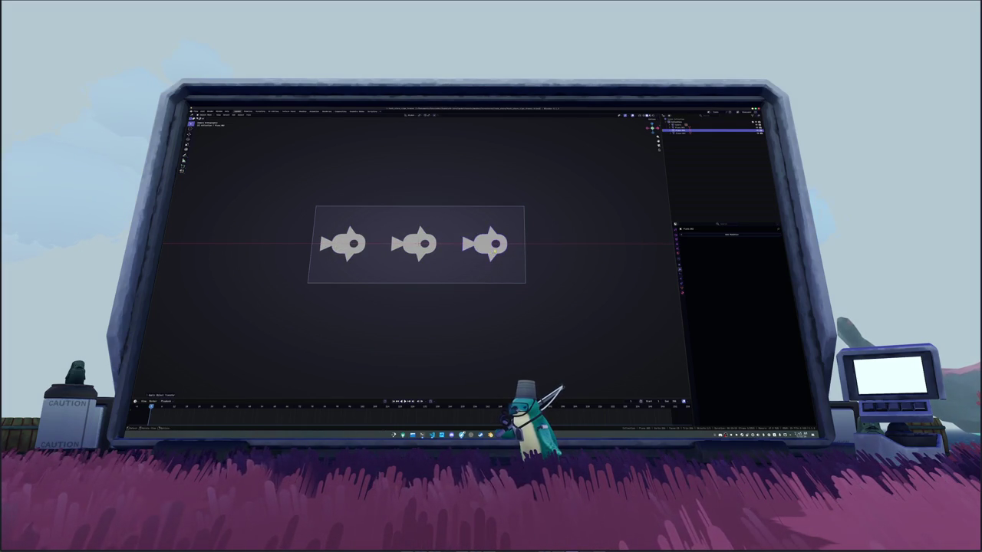
left_click(340, 247)
key("Delete")
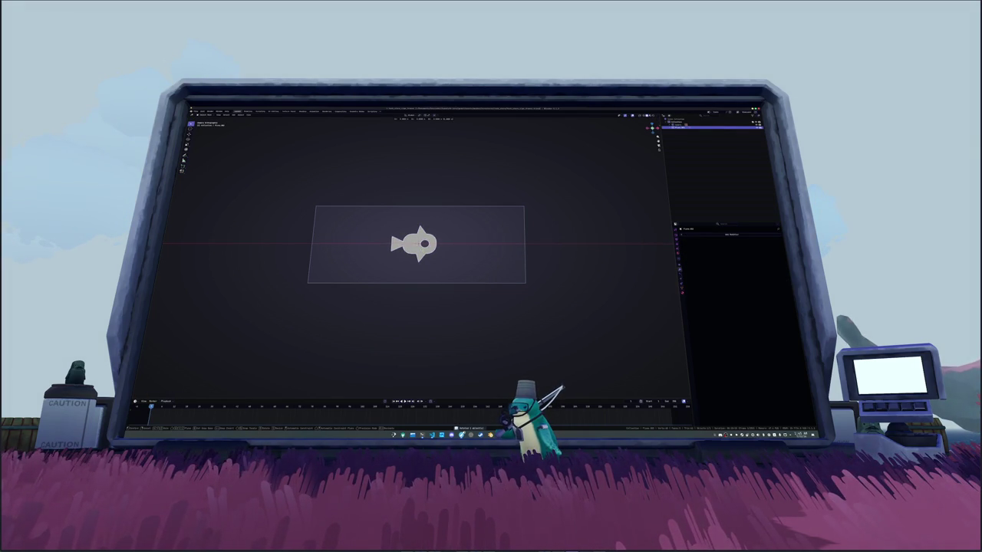
key("shift+d")
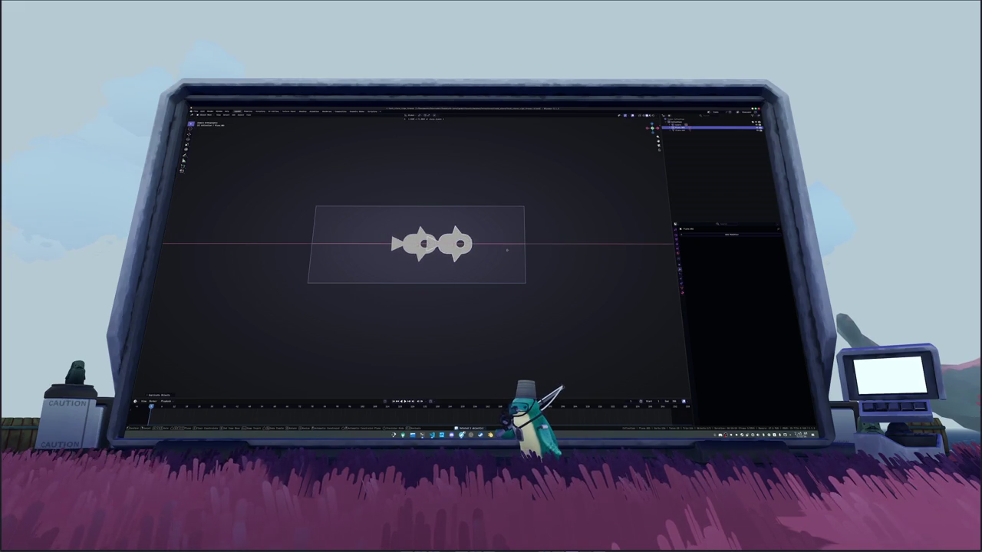
left_click(511, 251)
key("shift+d")
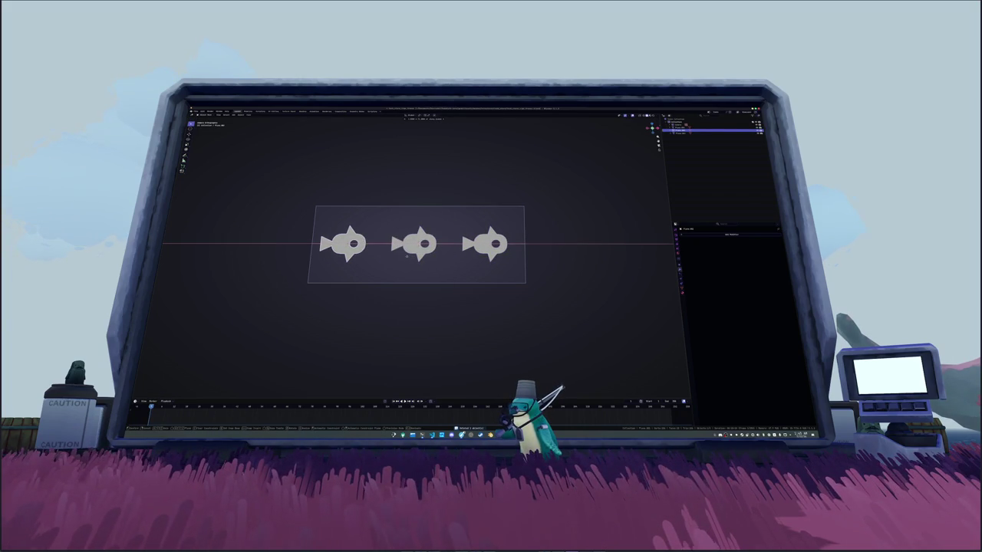
Step: Tilt the left, middle and right fish each to a different angle
key("r")
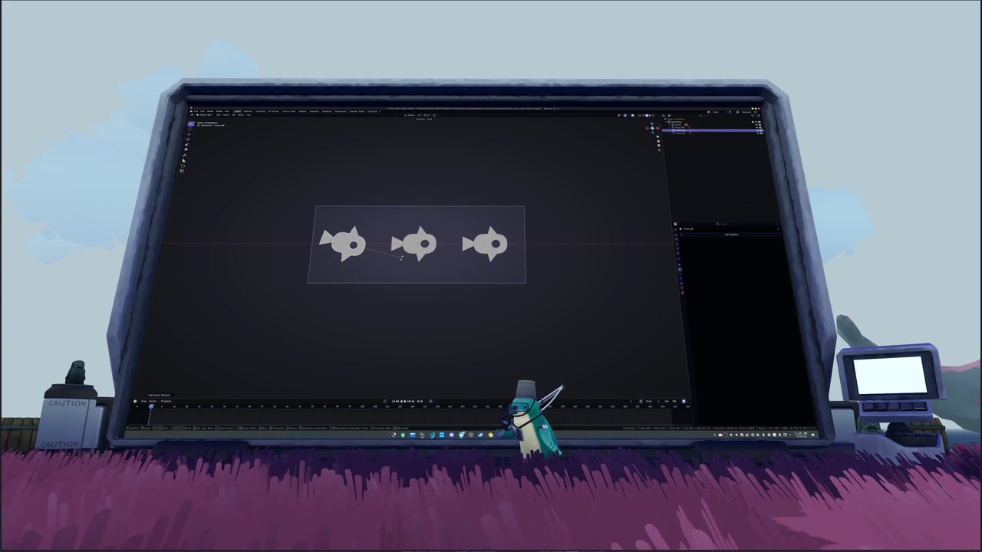
left_click(398, 264)
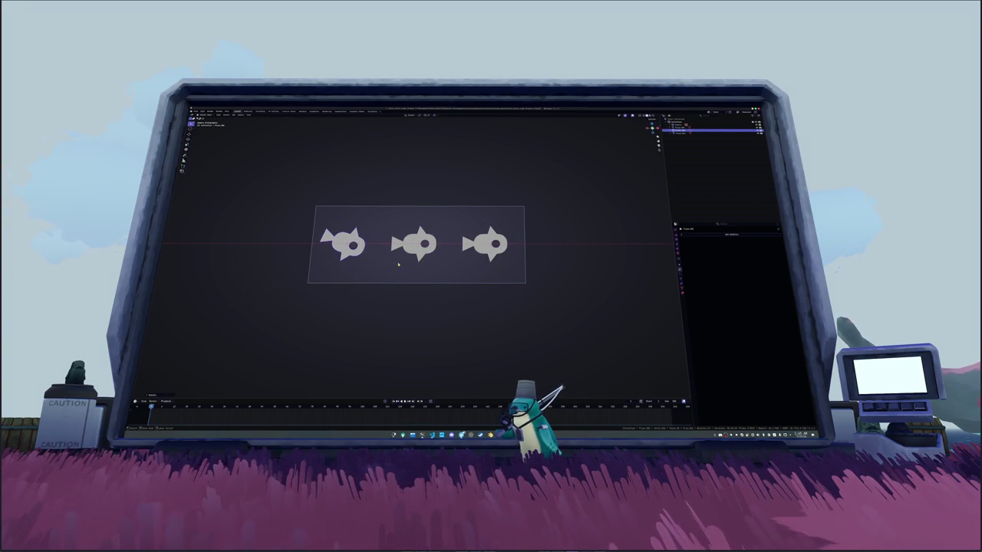
left_click(424, 250)
key("r")
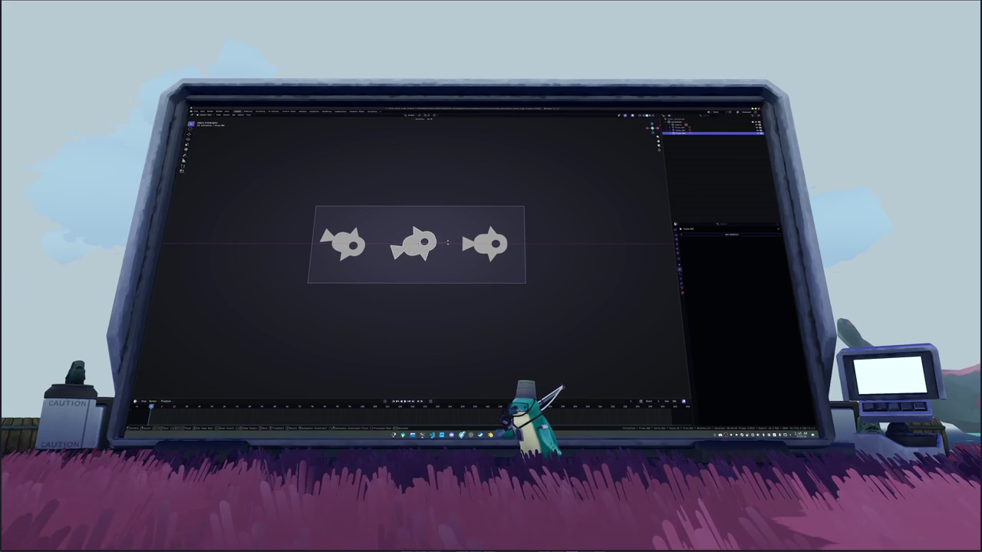
left_click(447, 243)
left_click(491, 244)
key("r")
left_click(515, 255)
left_click(566, 253)
Step: Save the scene, switch to the Shading workspace, and set the viewport to solid shading
key("KP_0")
key("ctrl+s")
left_click(298, 112)
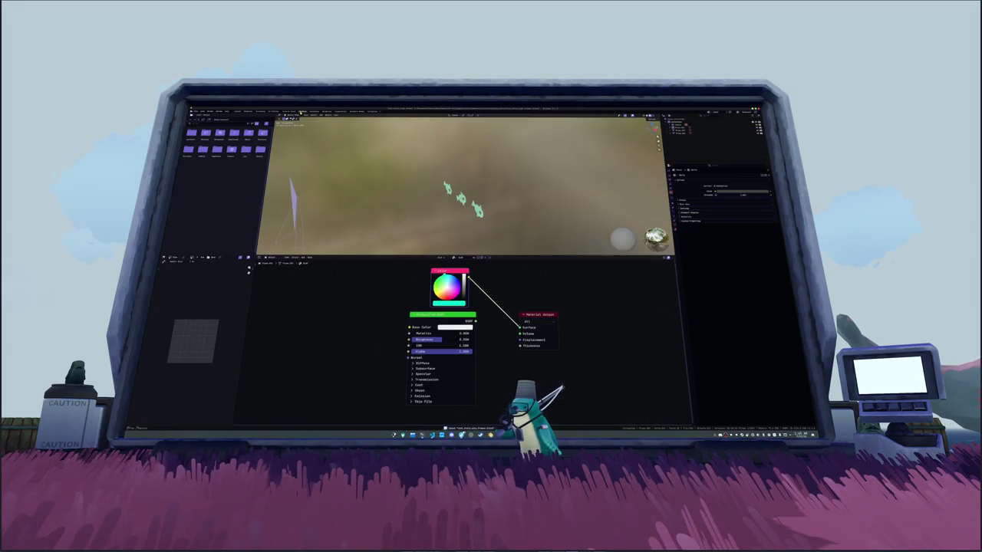
left_click(441, 196)
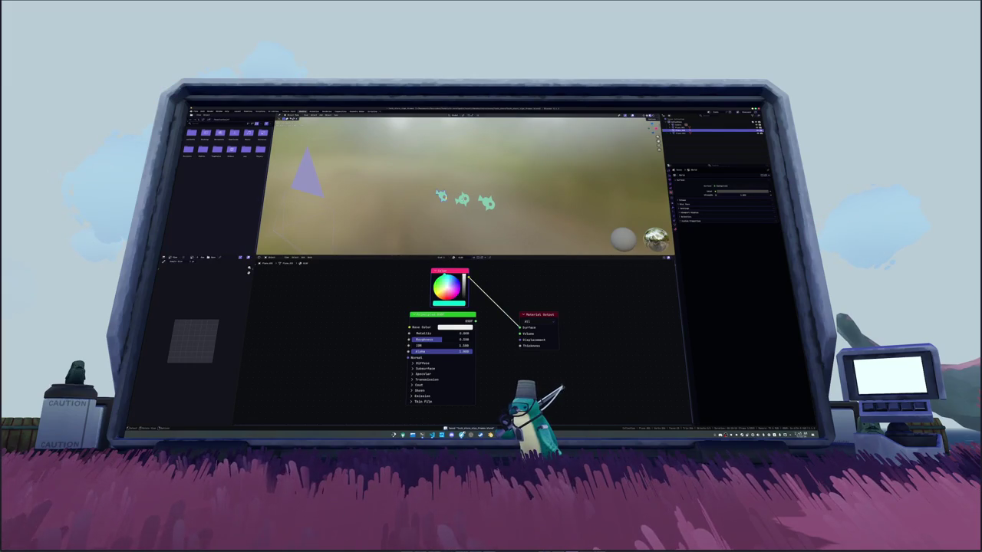
left_click(462, 200)
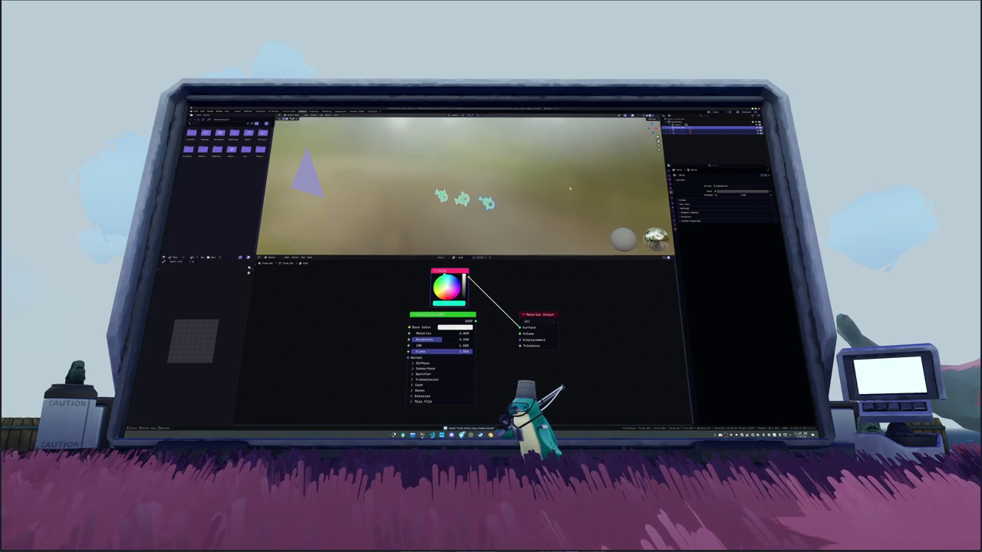
key("z")
key("6")
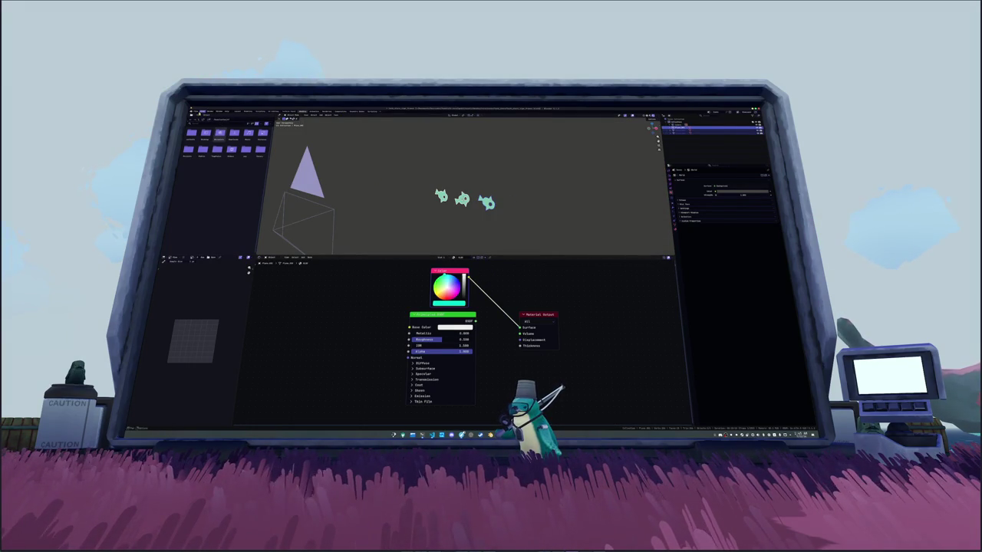
Step: Append items from another .blend file through File > Append, browsing into its folders
left_click(199, 112)
left_click(198, 147)
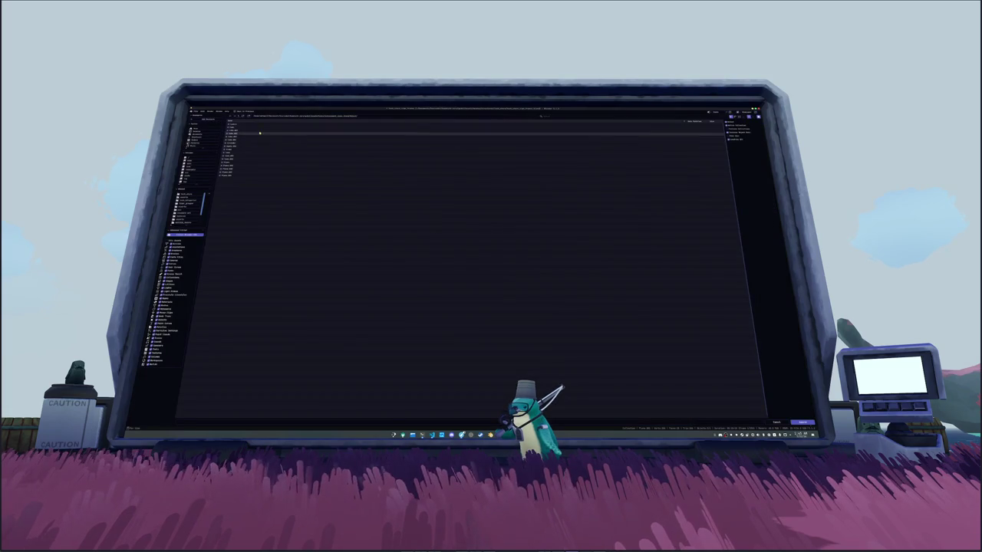
double_click(239, 135)
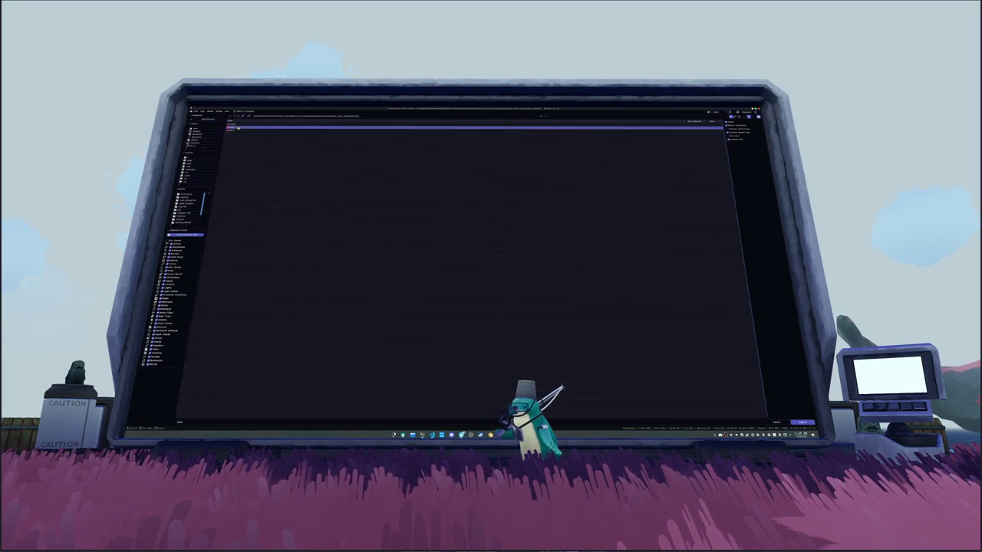
double_click(231, 127)
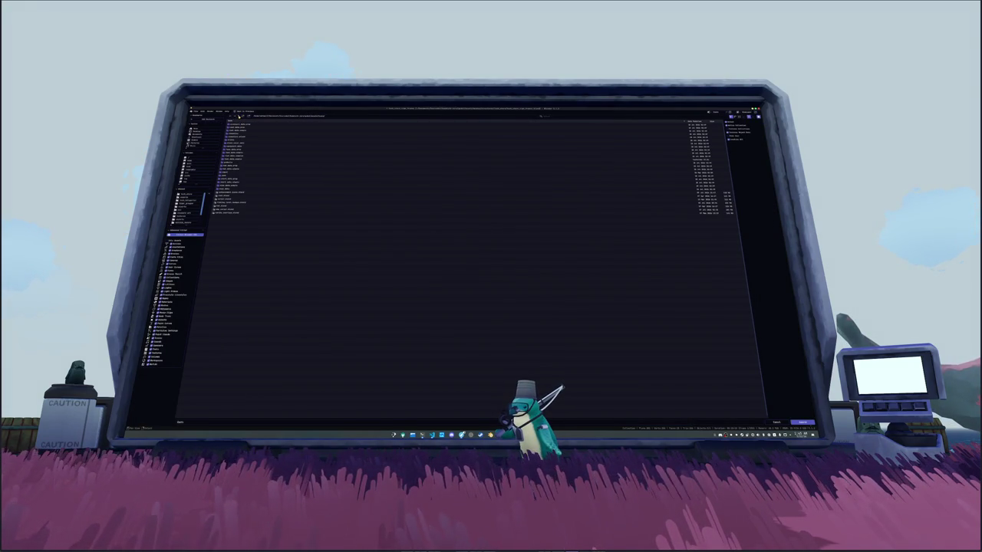
double_click(234, 125)
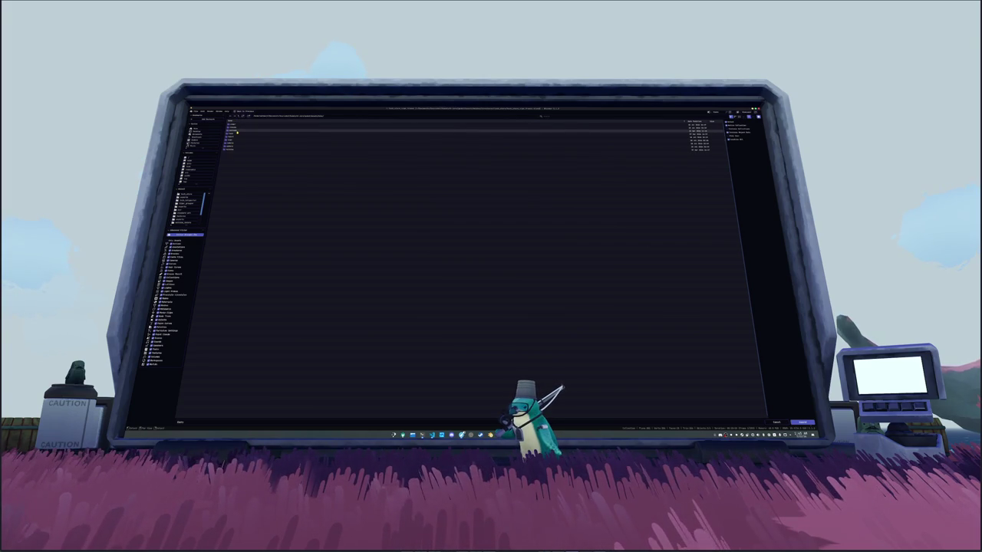
double_click(236, 133)
double_click(235, 128)
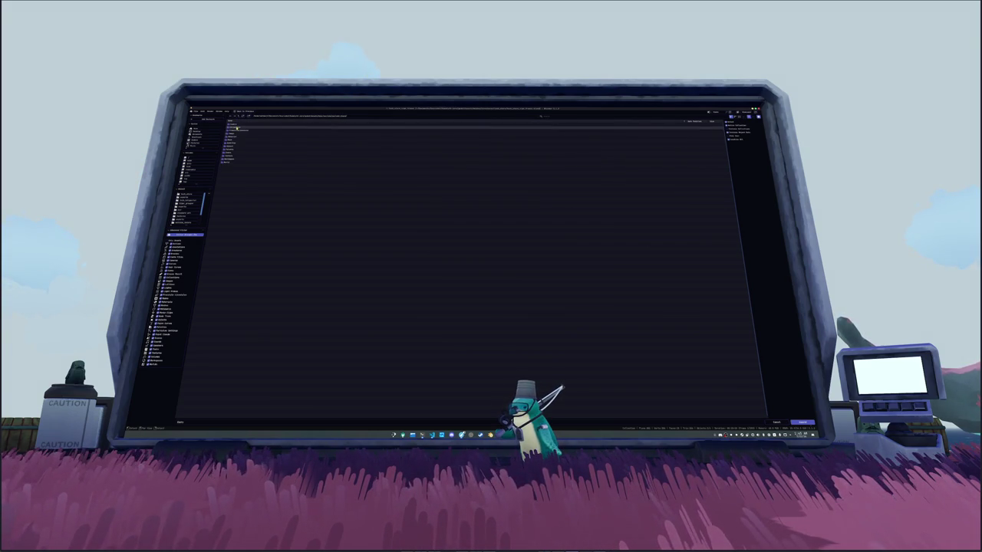
double_click(234, 136)
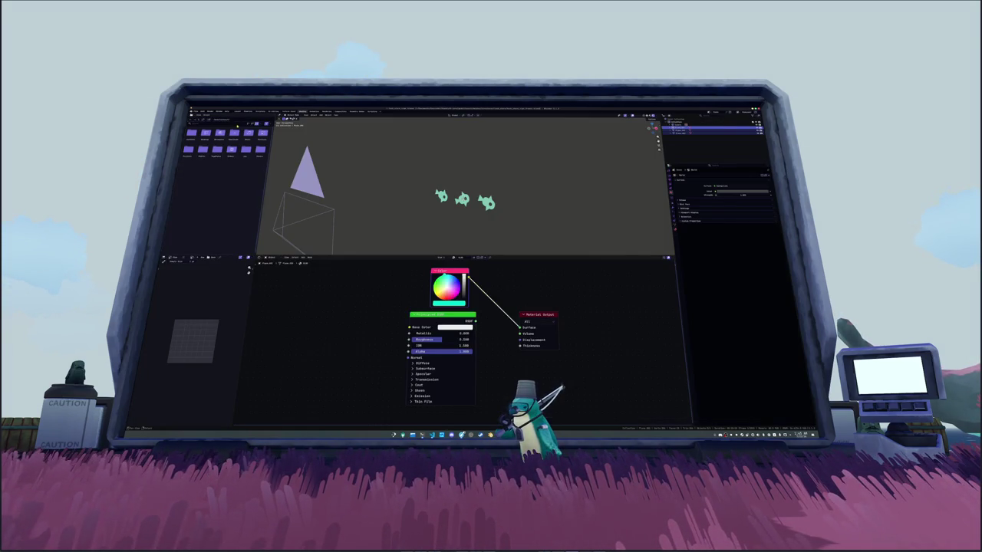
left_click(194, 111)
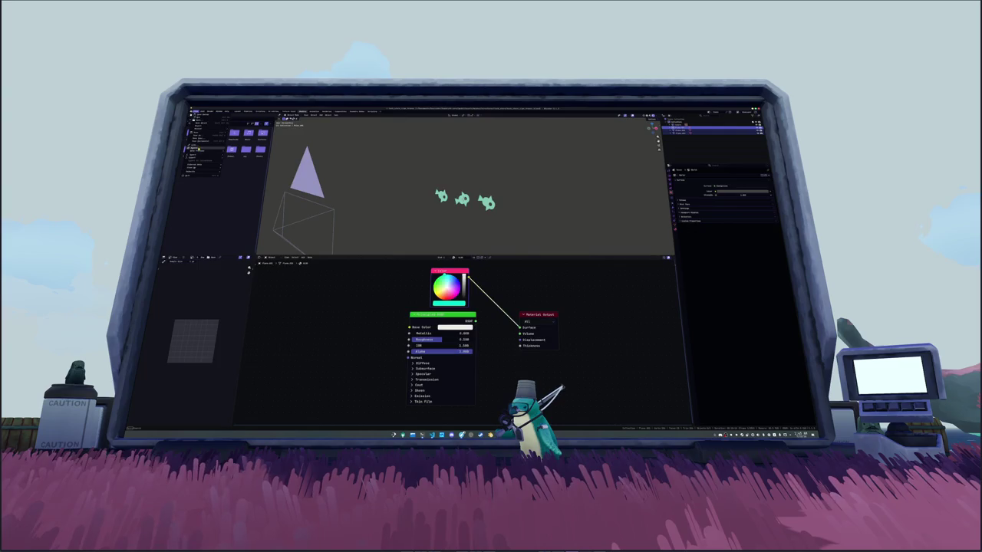
left_click(207, 147)
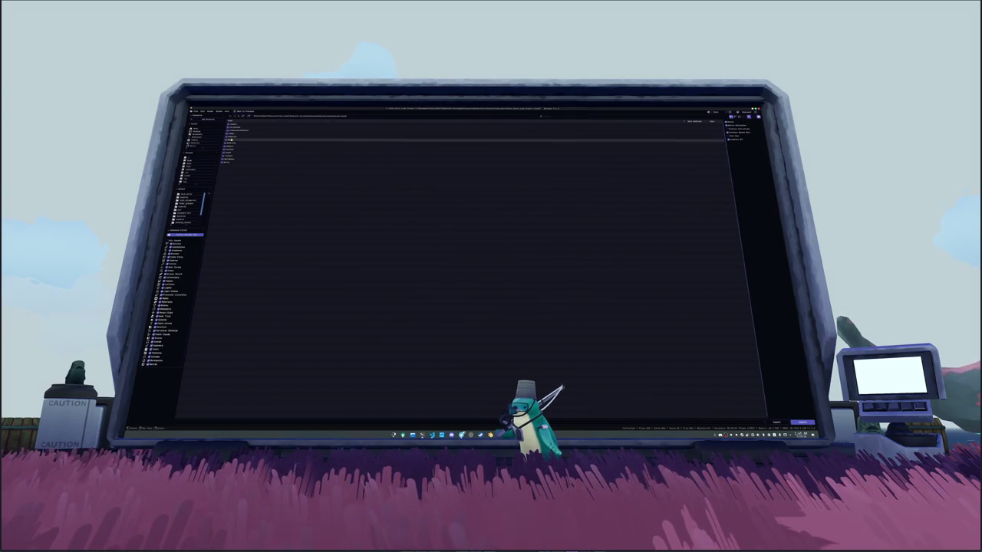
double_click(235, 125)
double_click(235, 125)
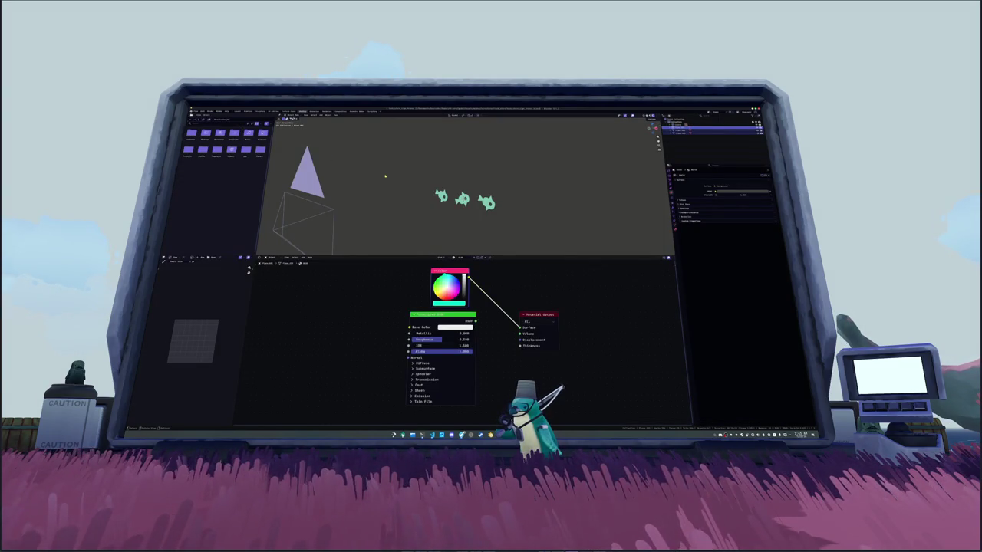
Step: Assign the Separate XYZ / Color Ramp gradient material to the fish and zoom in on them
left_click(561, 212)
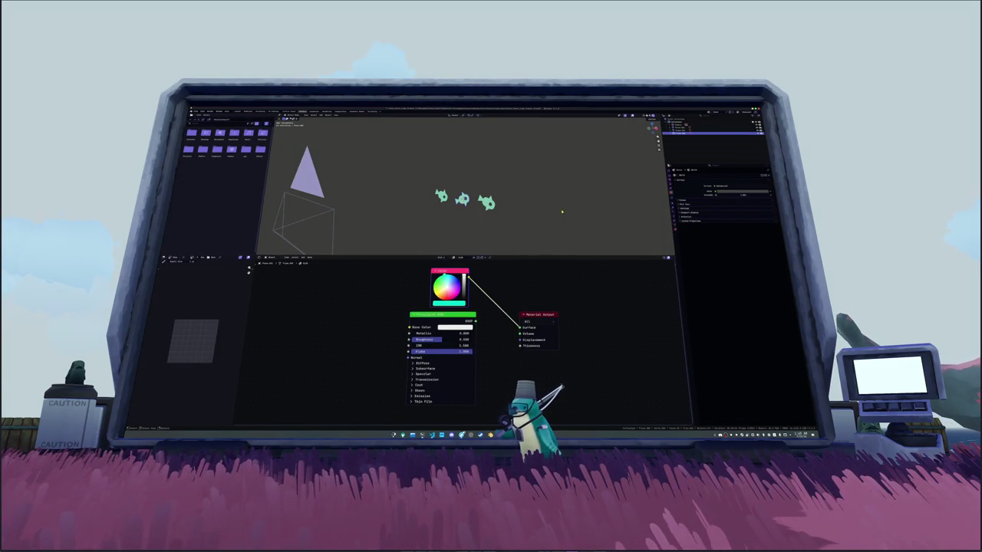
left_click(677, 227)
left_click(679, 188)
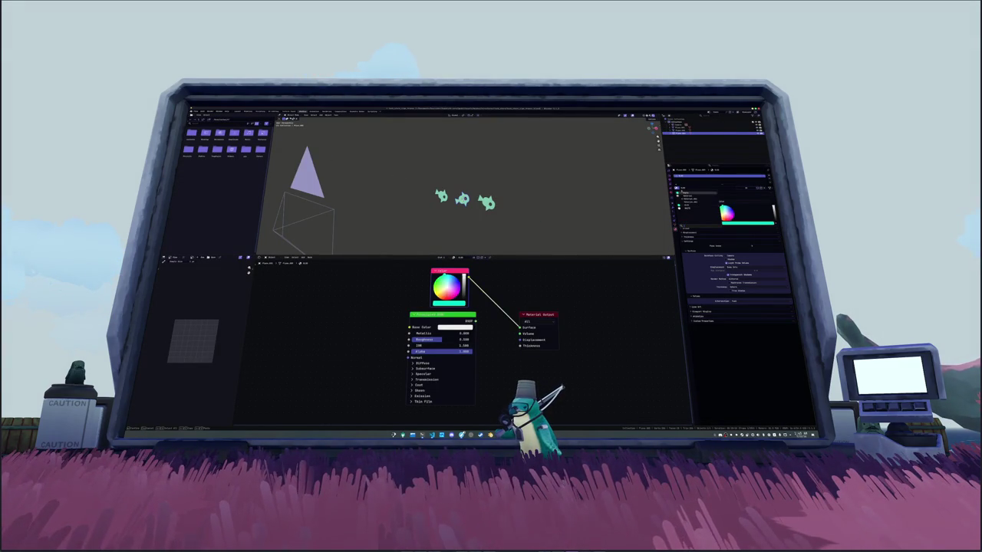
left_click(461, 199)
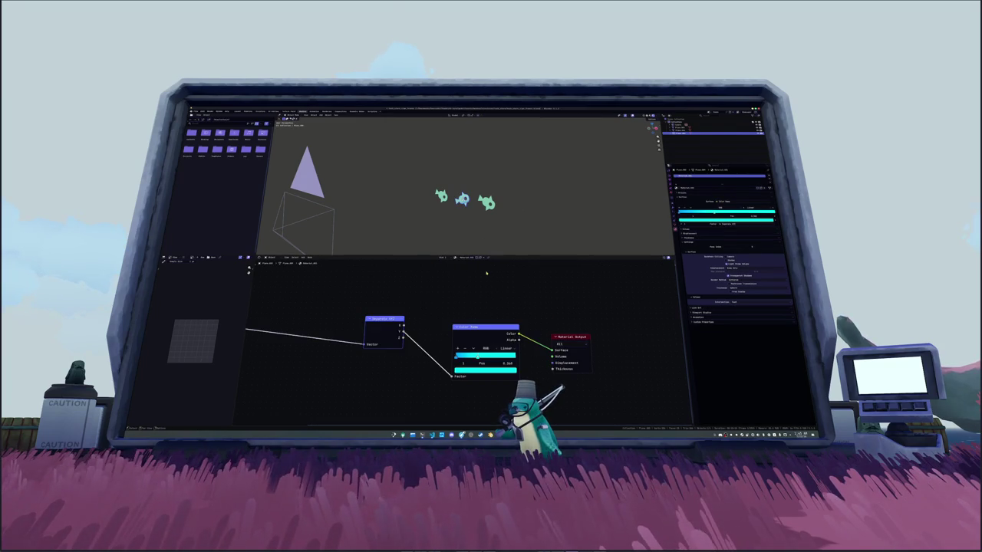
left_click(495, 204)
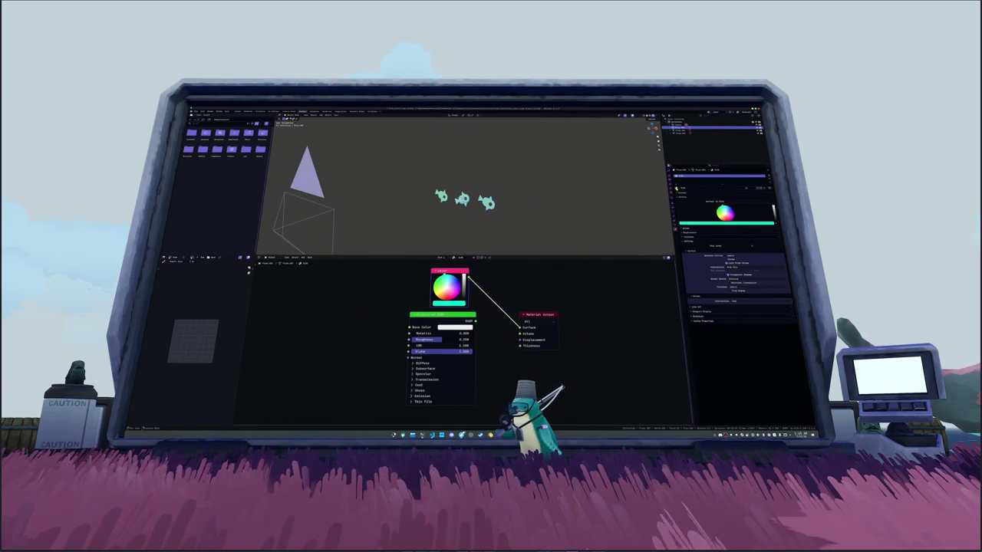
left_click(676, 189)
left_click(691, 197)
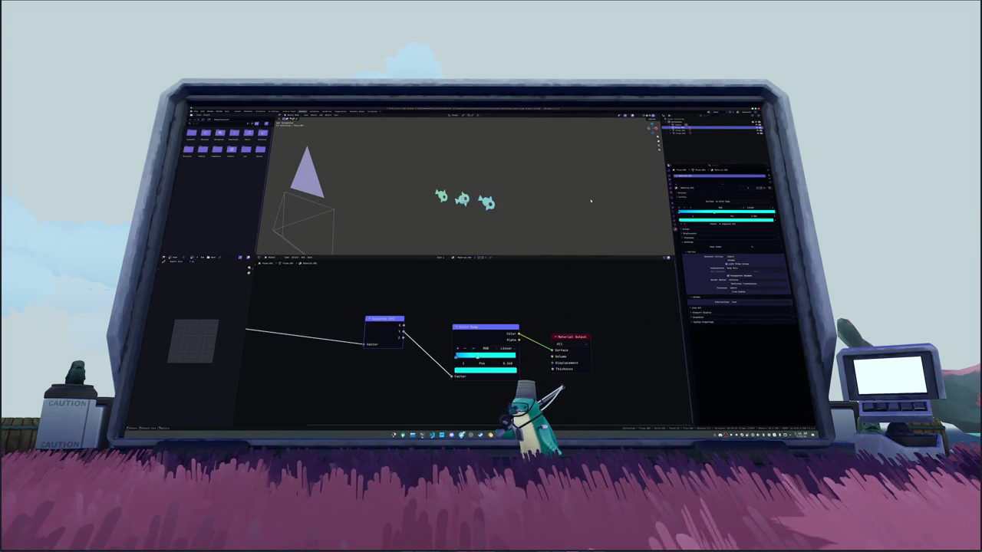
key("ctrl+z")
scroll(468, 207, "up", 5)
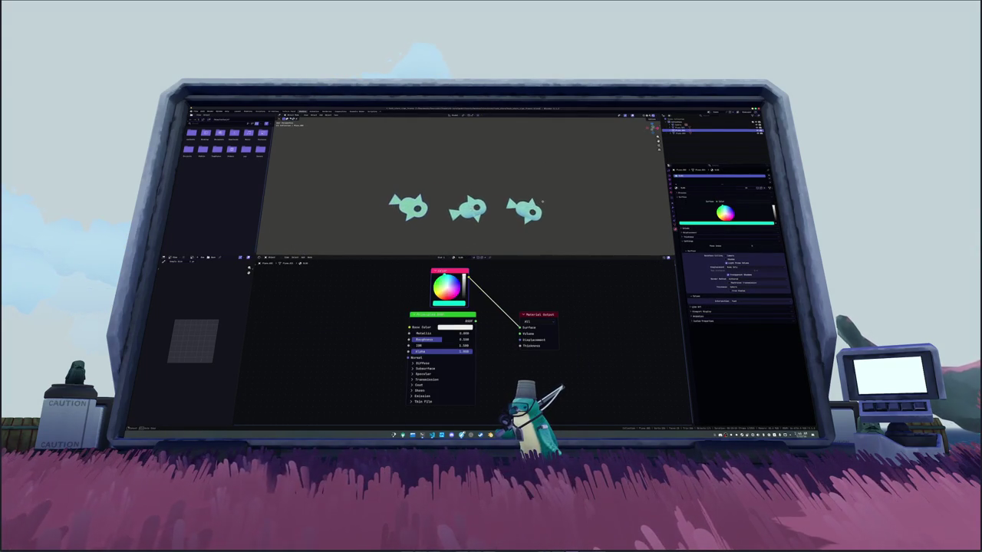
left_click(675, 189)
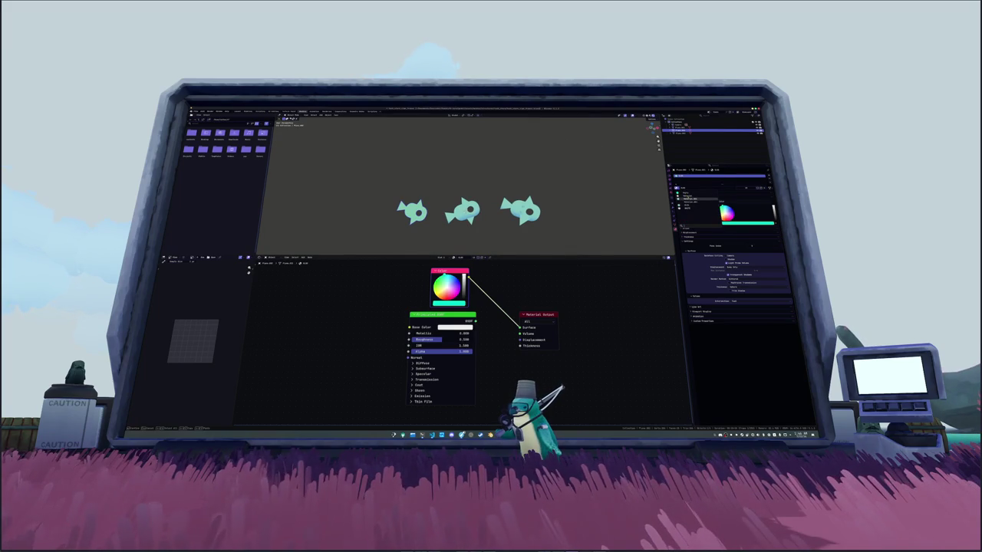
left_click(693, 206)
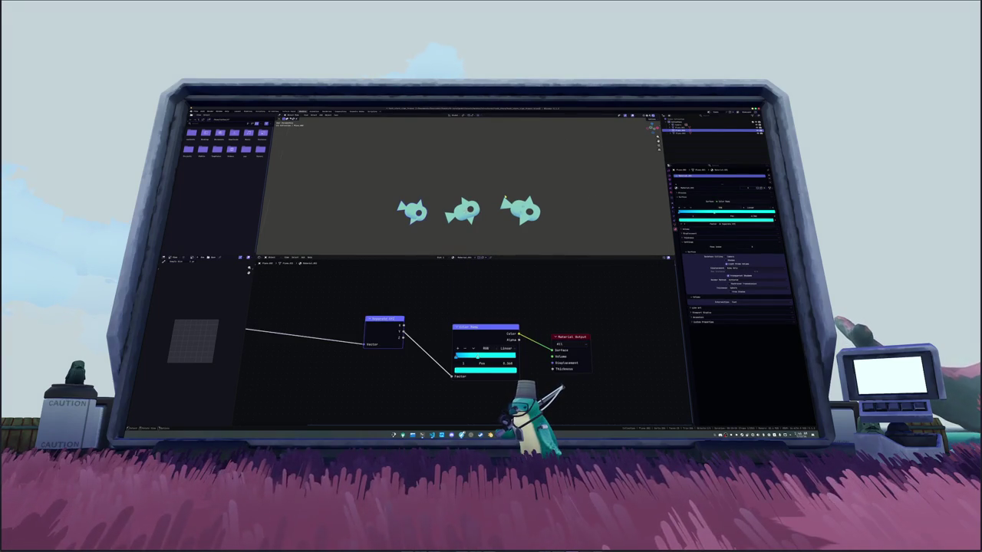
scroll(475, 192, "up", 5)
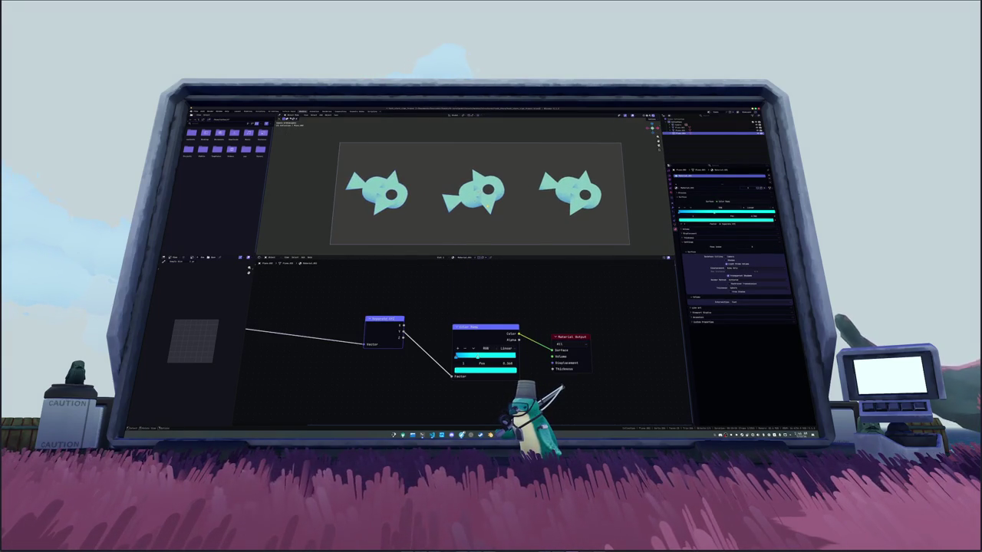
scroll(476, 191, "up", 3)
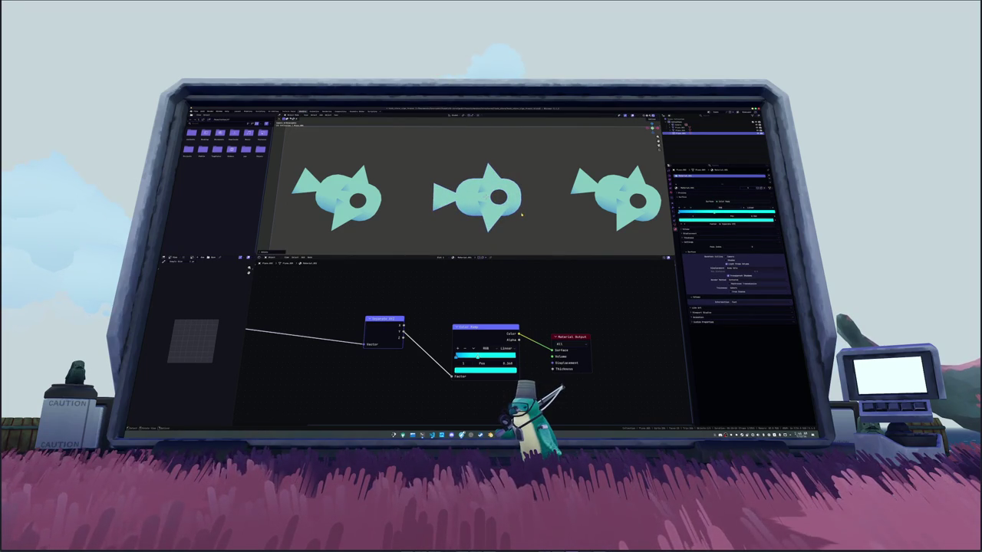
Step: Feed Texture Coordinate Generated into Separate XYZ and relink the Color Ramp factor to another axis
scroll(423, 268, "down", 3)
scroll(368, 306, "left", 3)
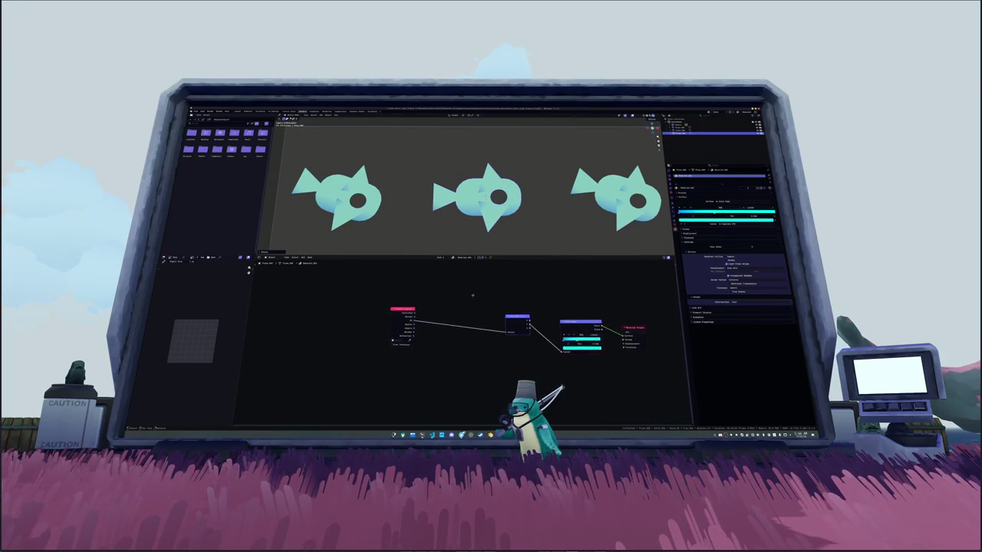
scroll(417, 319, "up", 3)
scroll(412, 309, "right", 2)
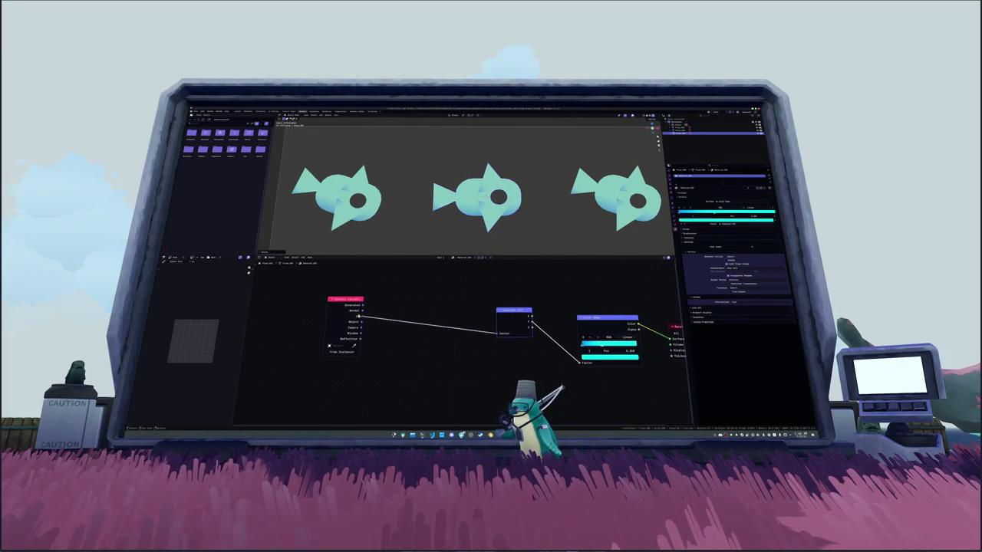
left_click_drag(363, 305, 497, 334)
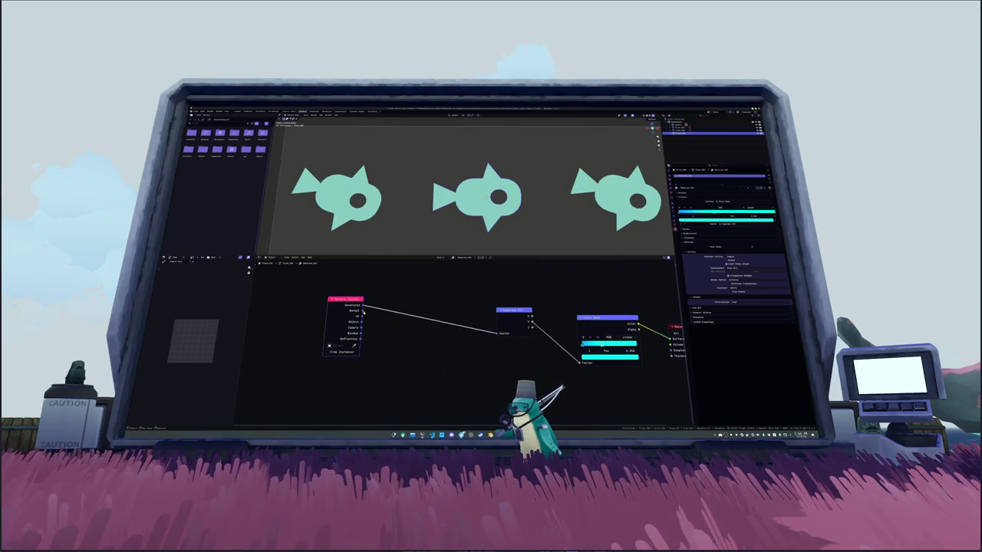
left_click_drag(363, 305, 399, 293)
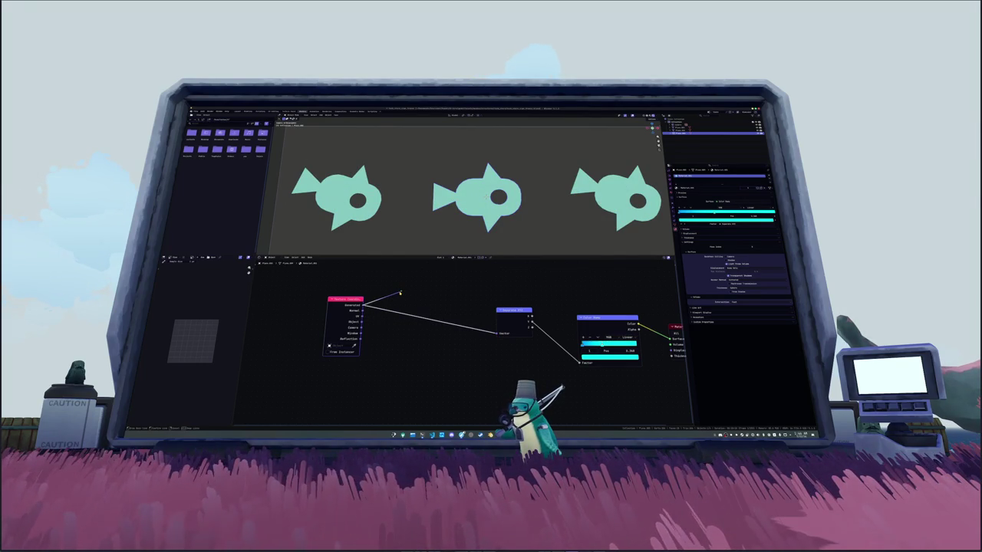
right_click(399, 292)
left_click_drag(531, 328, 579, 360)
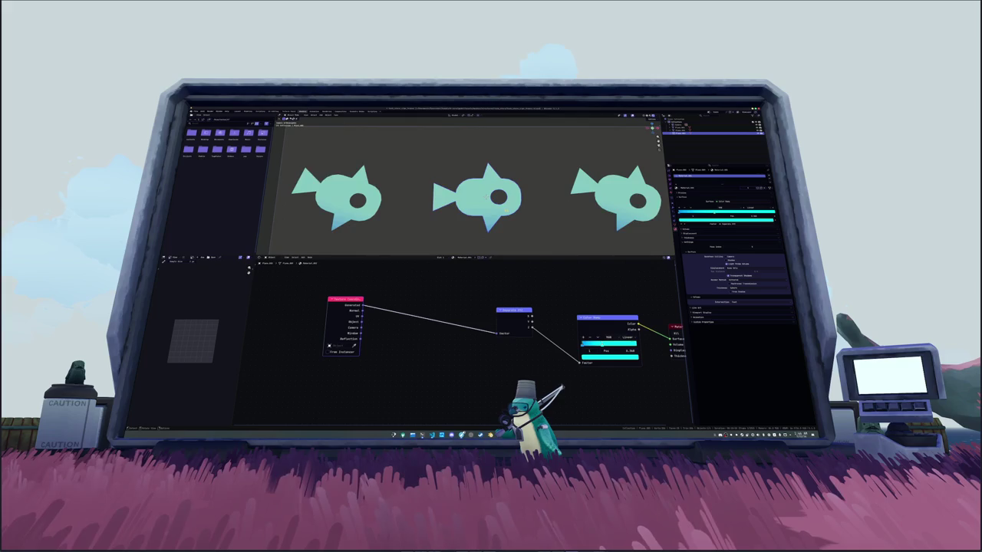
Step: Rotate the middle fish, then all three fish around Z, and open the Compositing workspace
key("KP_0")
key("r")
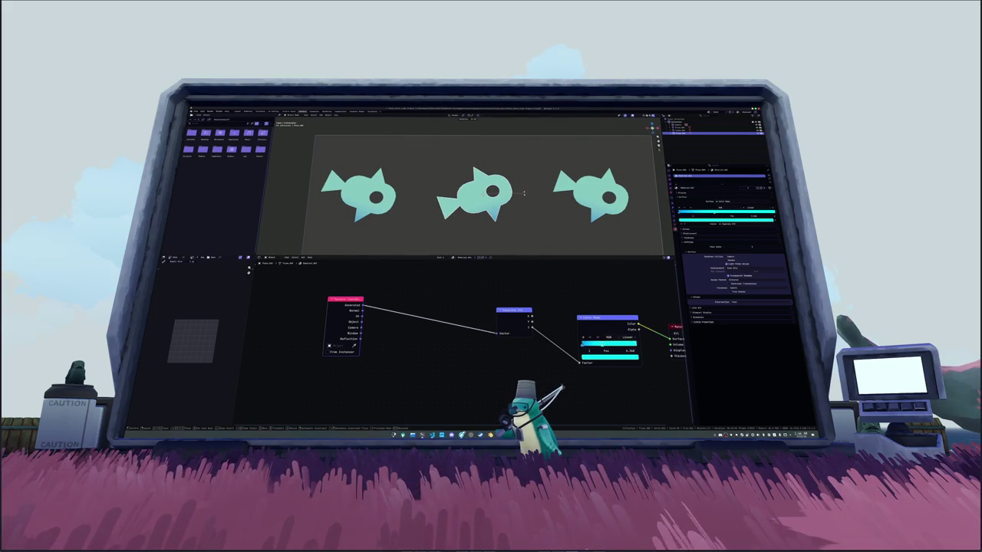
left_click(523, 201)
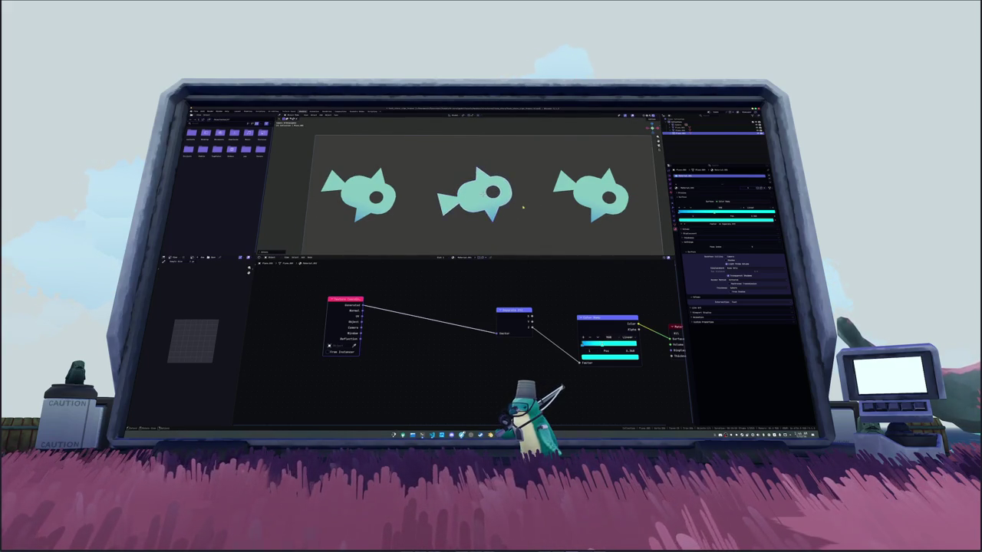
scroll(519, 218, "down", 2)
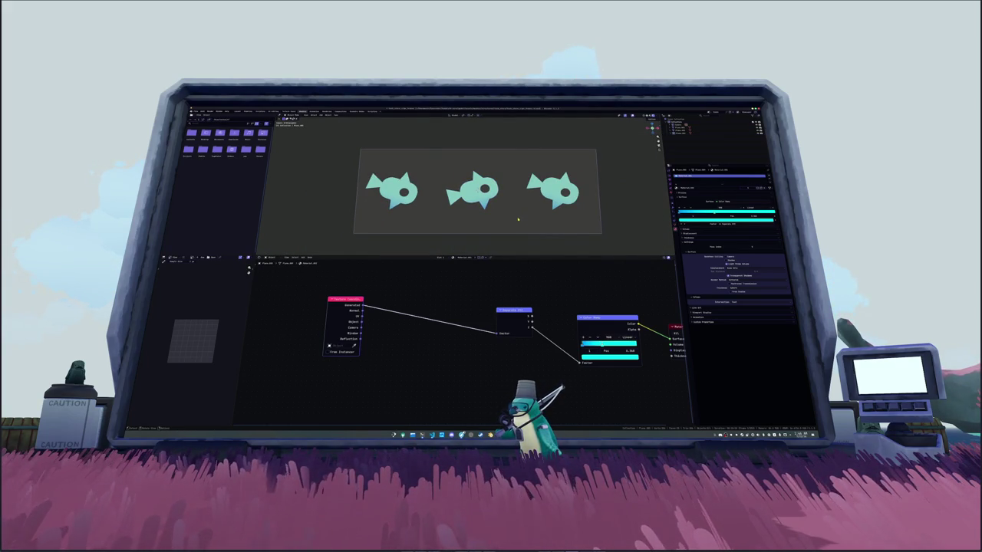
key("a")
key("r")
key("z")
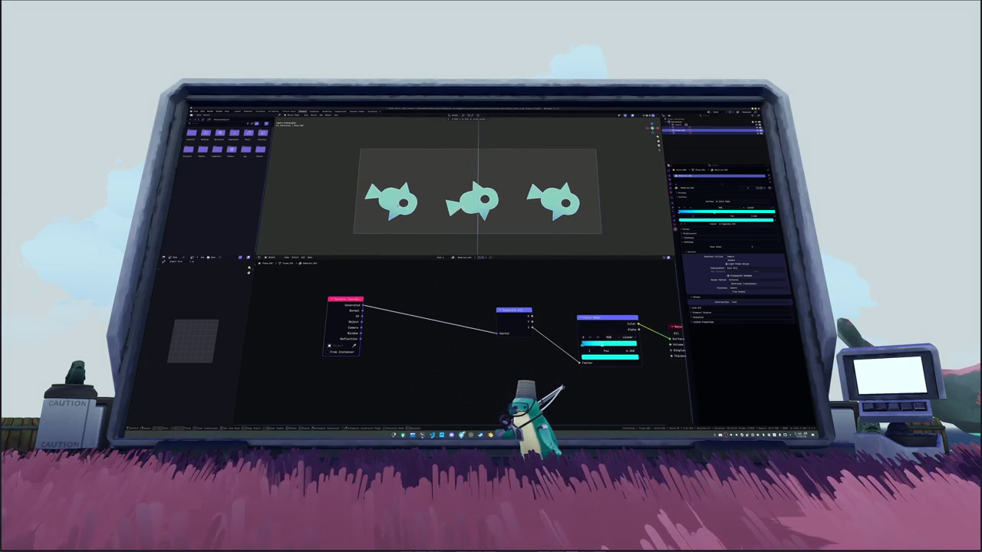
left_click(455, 219)
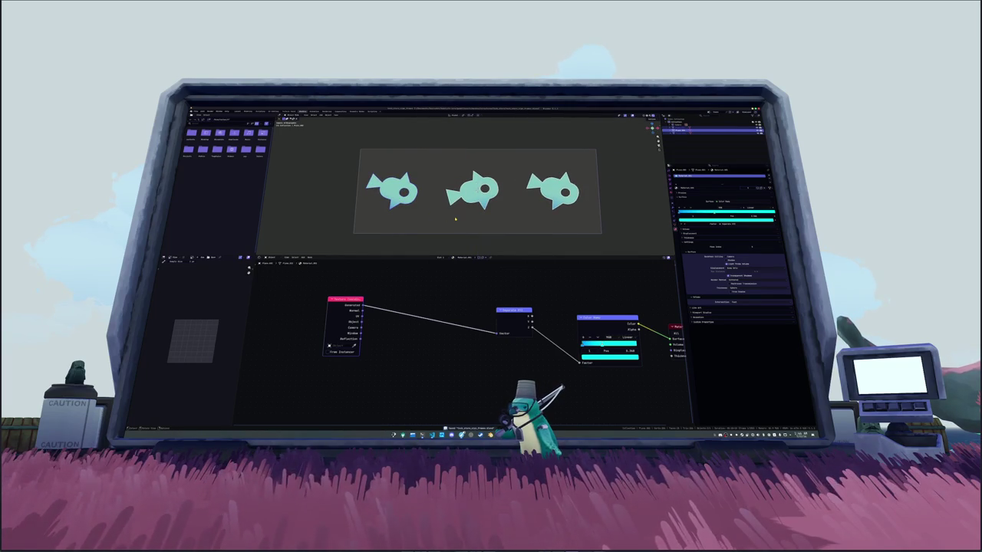
left_click(656, 116)
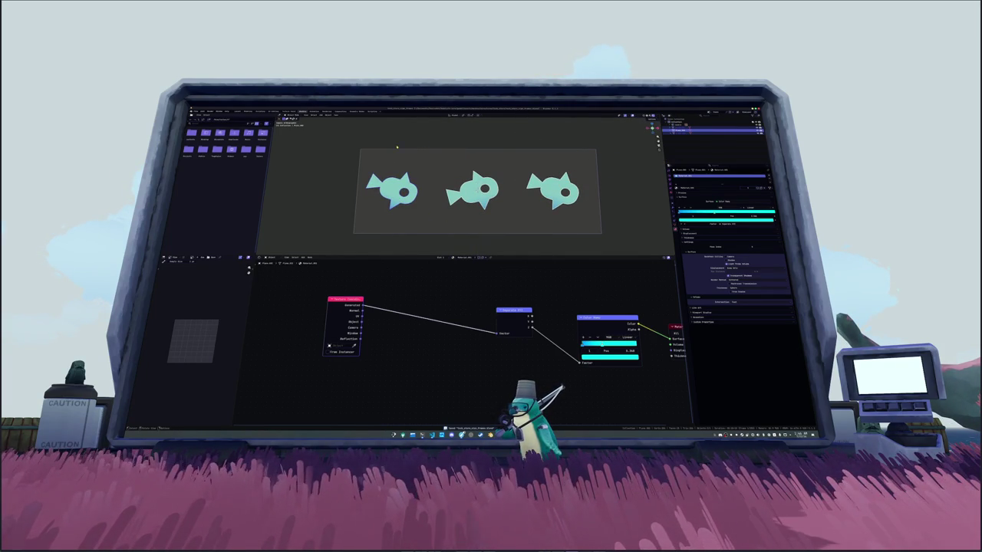
left_click(348, 112)
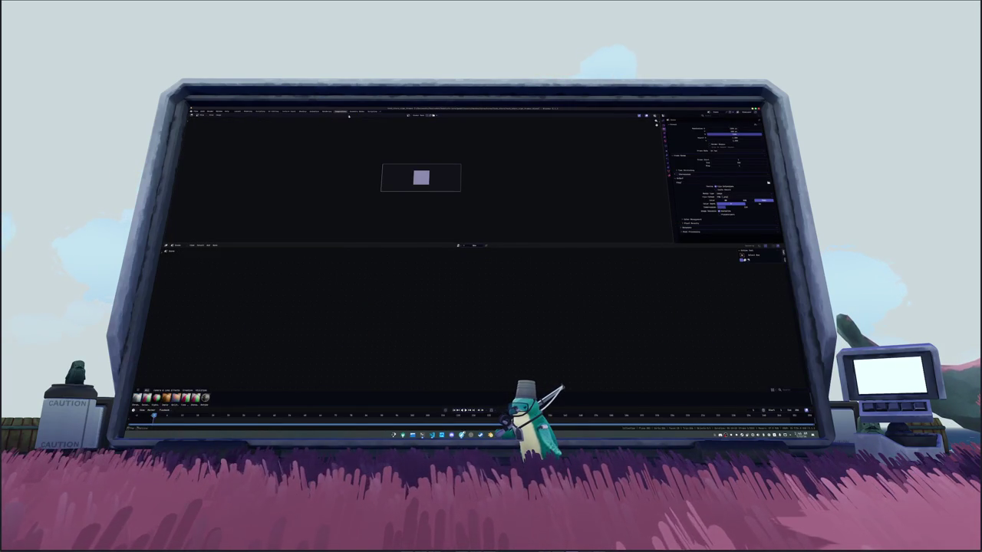
Step: Enable the compositing node tree and switch the viewport to wireframe display
left_click(458, 246)
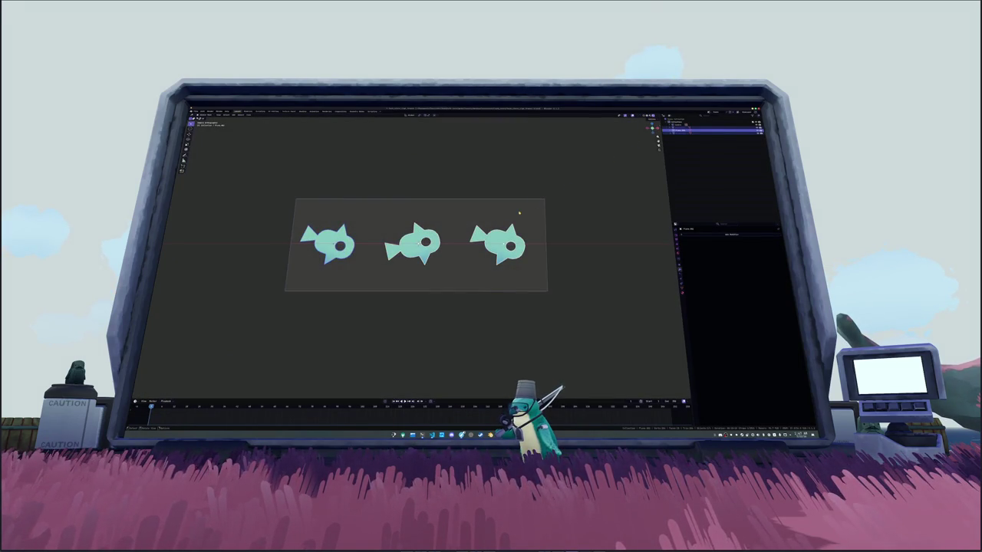
scroll(534, 150, "up", 2)
left_click(657, 115)
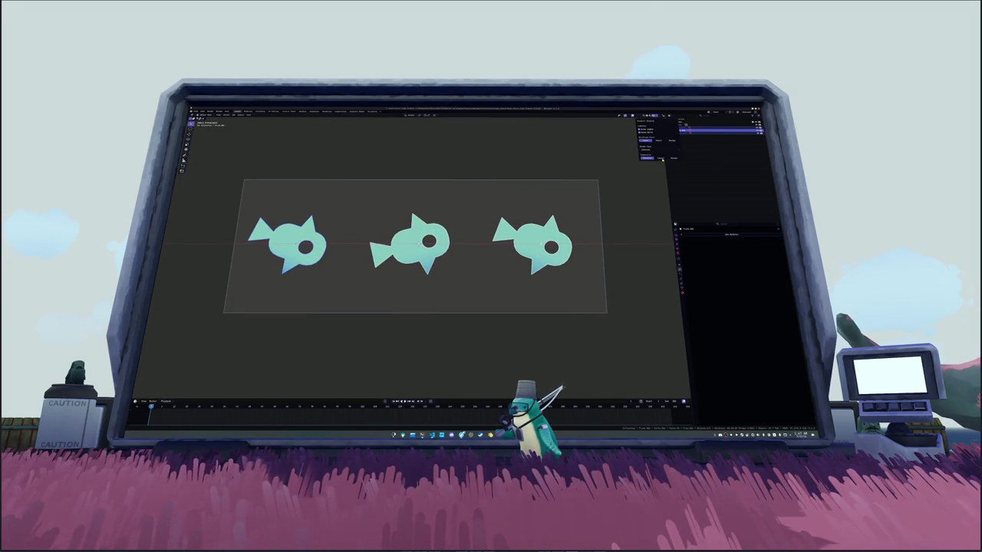
key("shift+z")
Step: Pick a different view transform under Color Management in the render settings
left_click(677, 238)
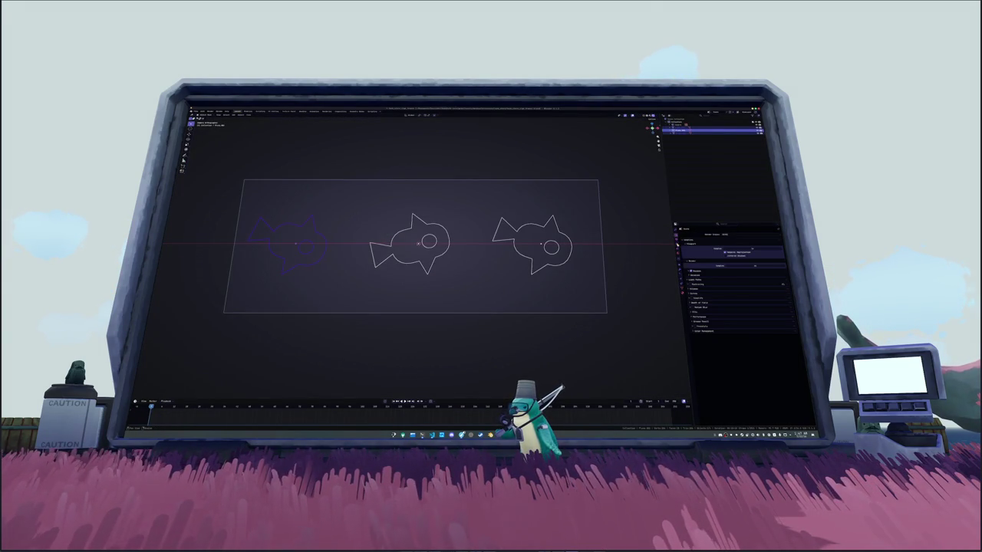
left_click(697, 329)
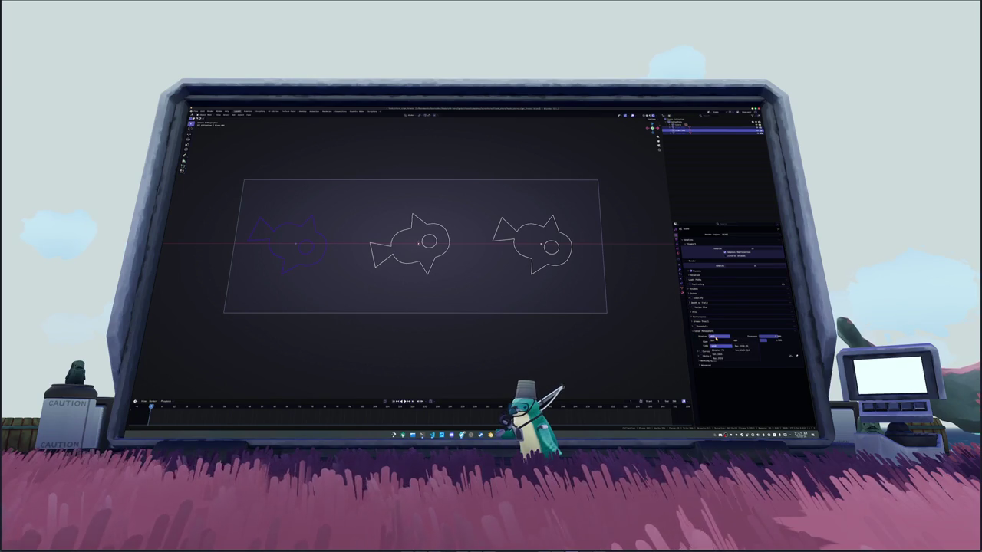
left_click(713, 345)
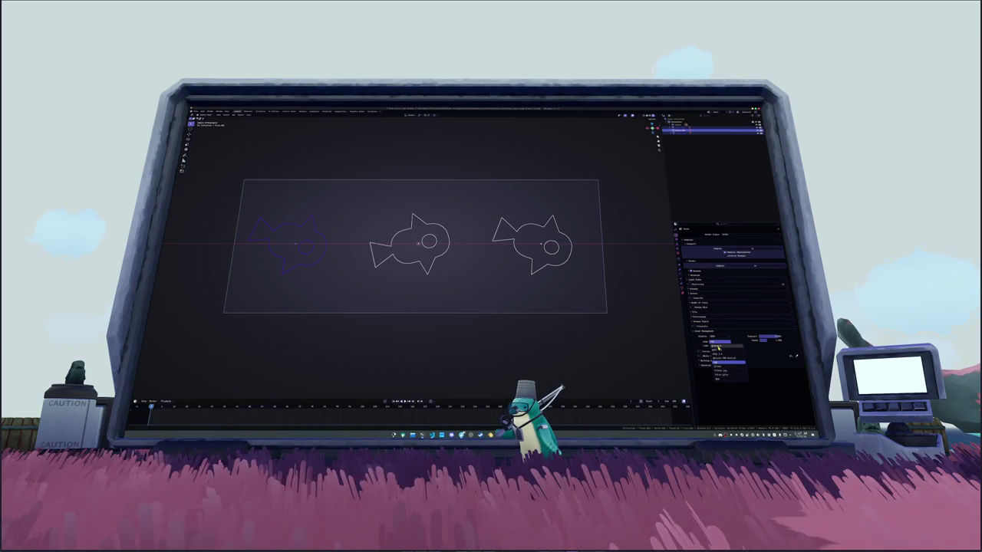
left_click(718, 347)
Step: Delete the selected object and return the viewport to solid shading
key("Delete")
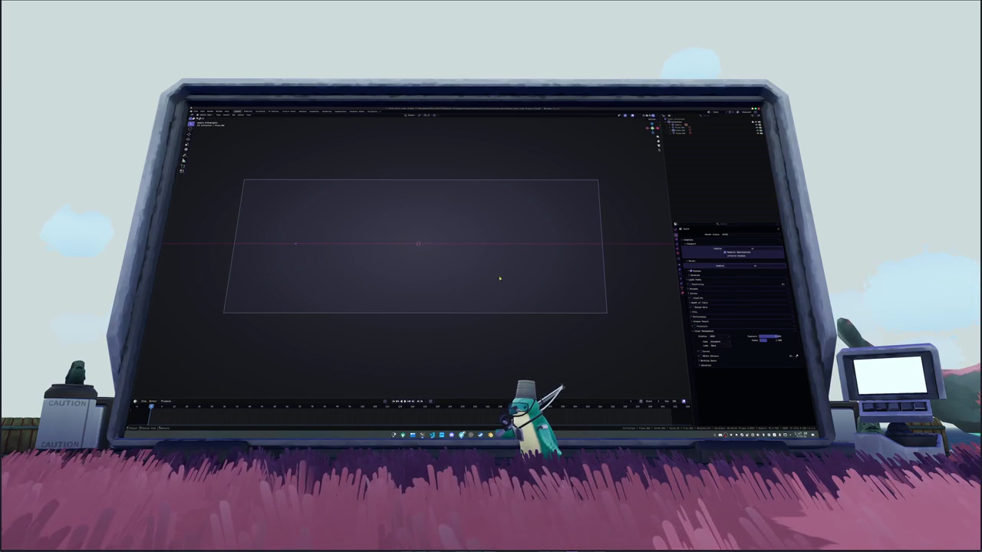
left_click(657, 115)
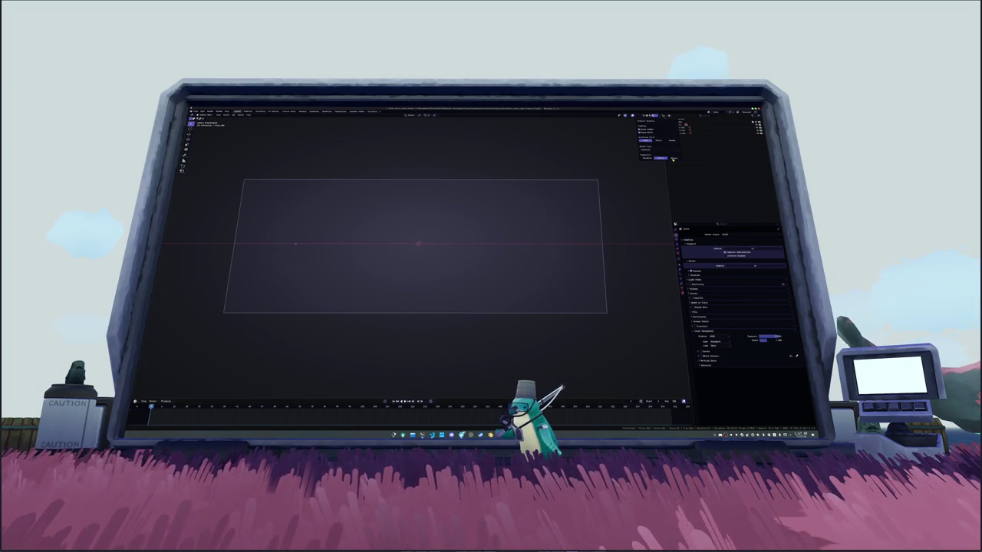
left_click(647, 158)
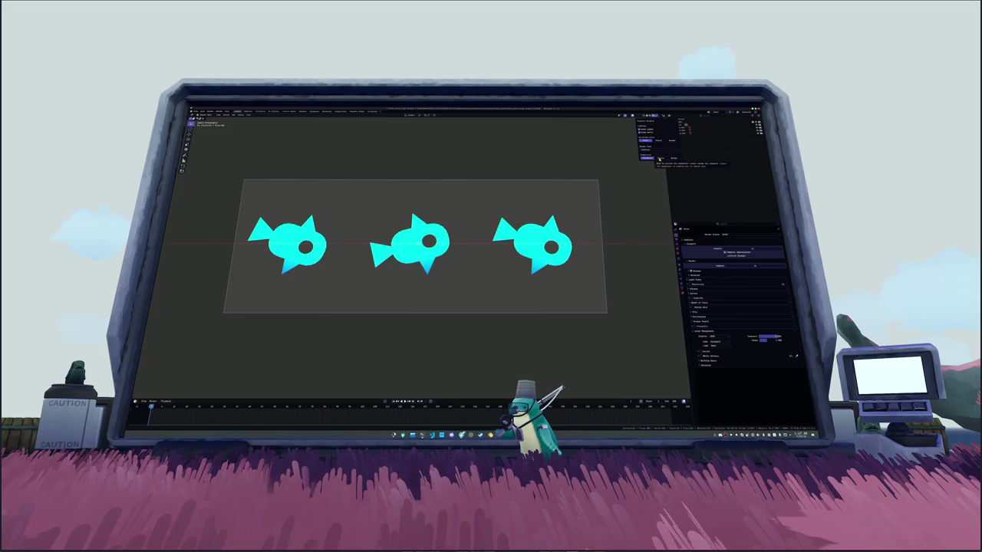
left_click(659, 158)
left_click(648, 158)
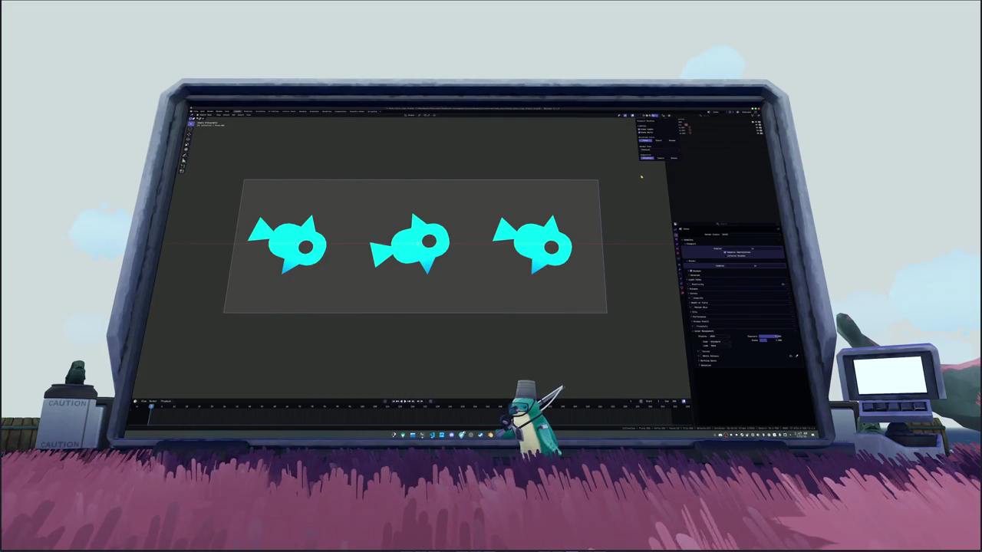
Step: Make the render background transparent in the Film settings
left_click(695, 312)
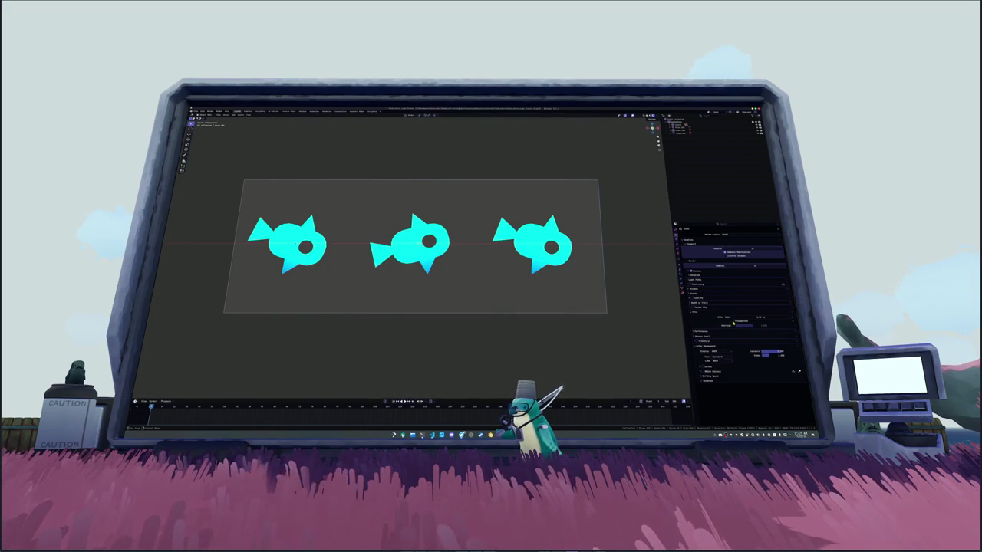
left_click(733, 320)
left_click(677, 245)
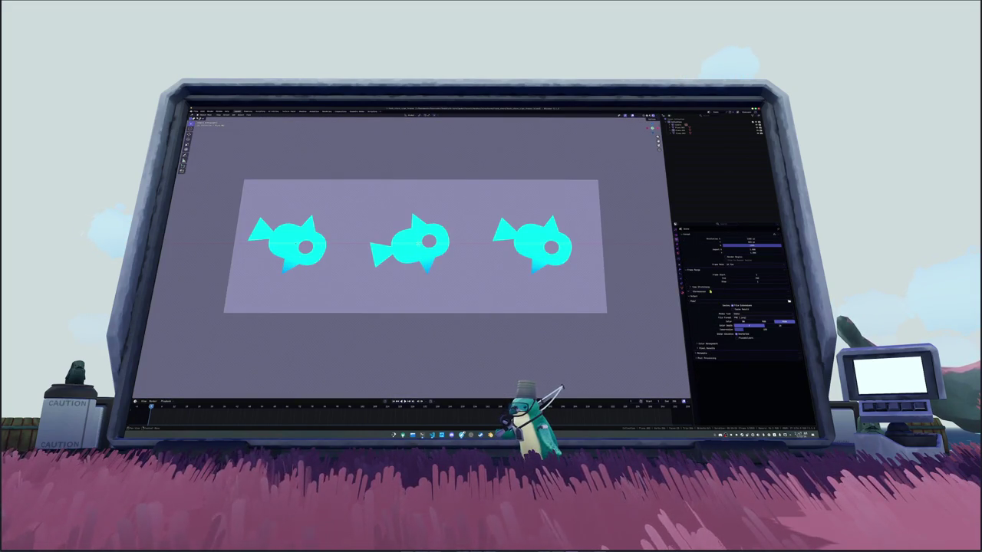
left_click(678, 252)
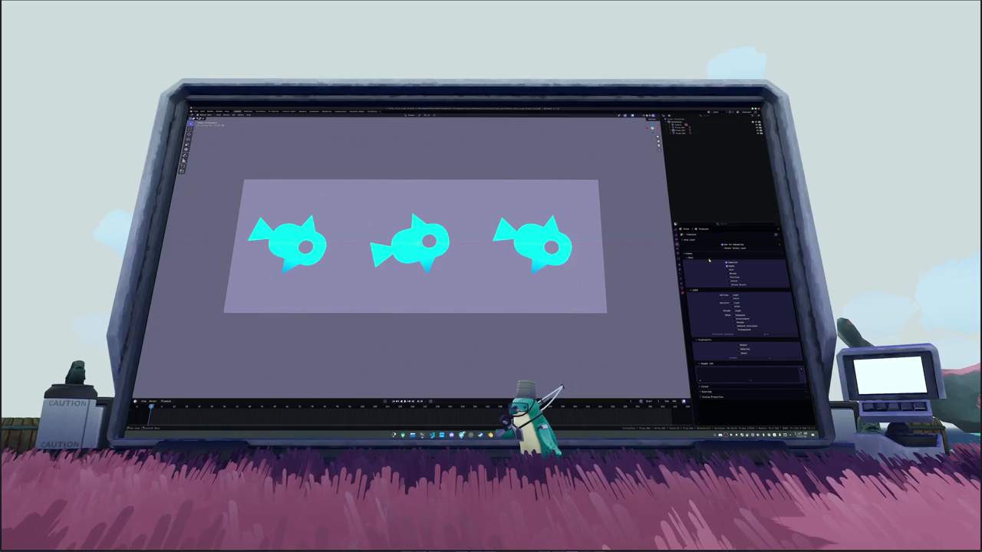
left_click(677, 239)
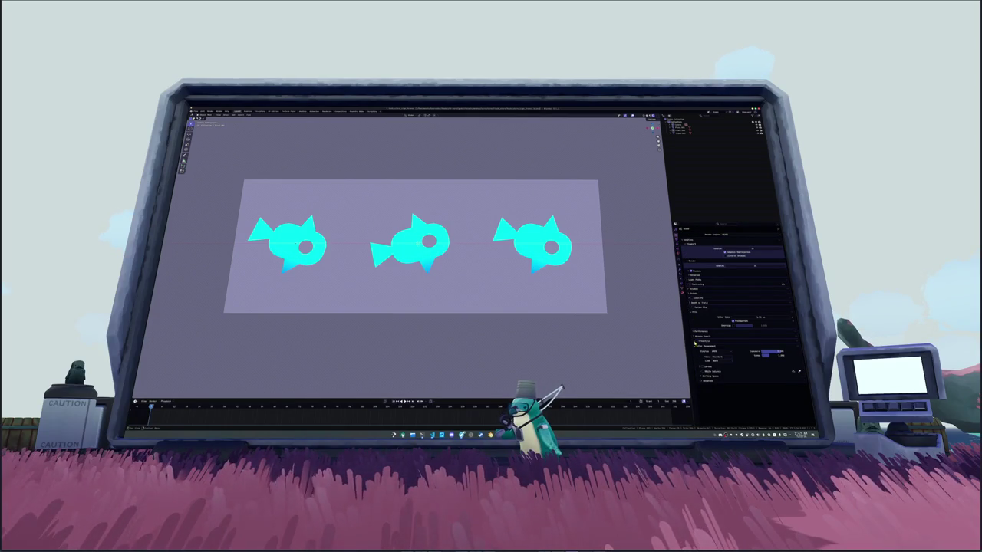
Step: Turn off mesh visibility in the viewport and switch to the Compositing workspace
left_click(653, 116)
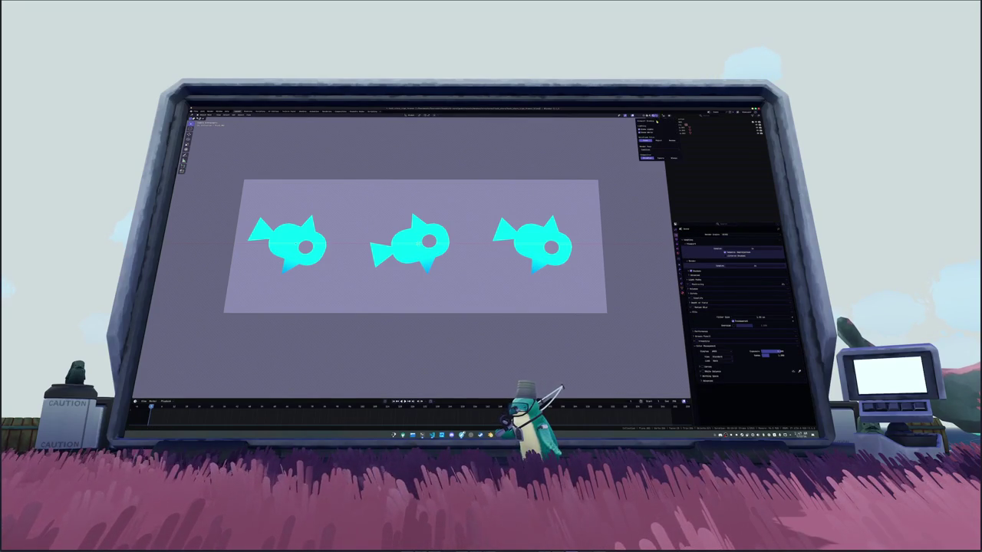
left_click(672, 157)
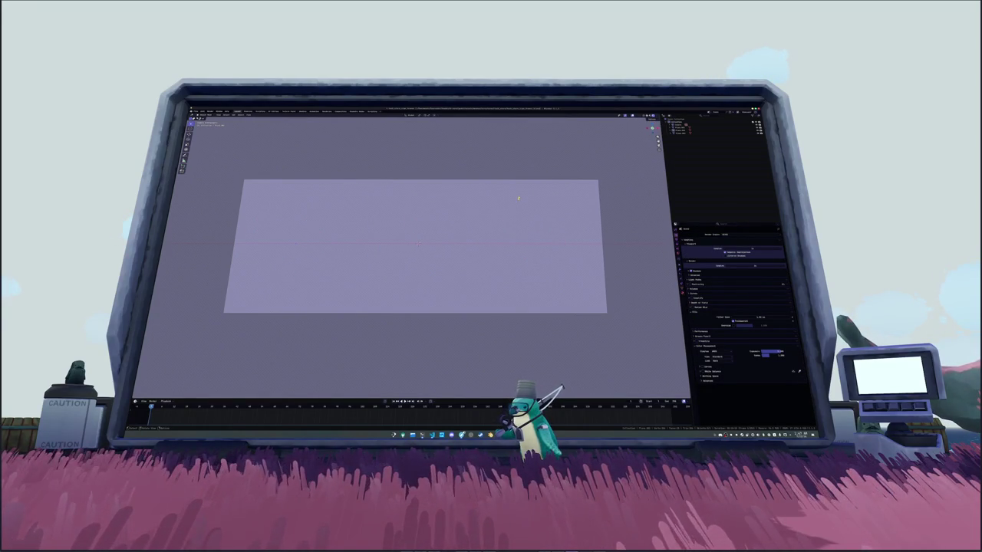
left_click(341, 111)
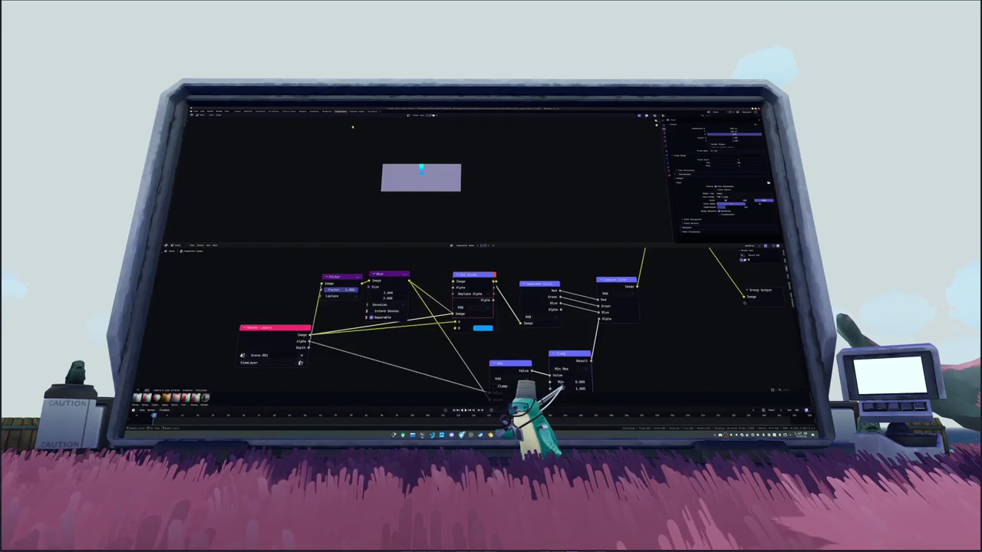
Step: Unlink the purple node, connect Denoise Image to Group Output Image, then return to Layout
scroll(412, 263, "down", 1)
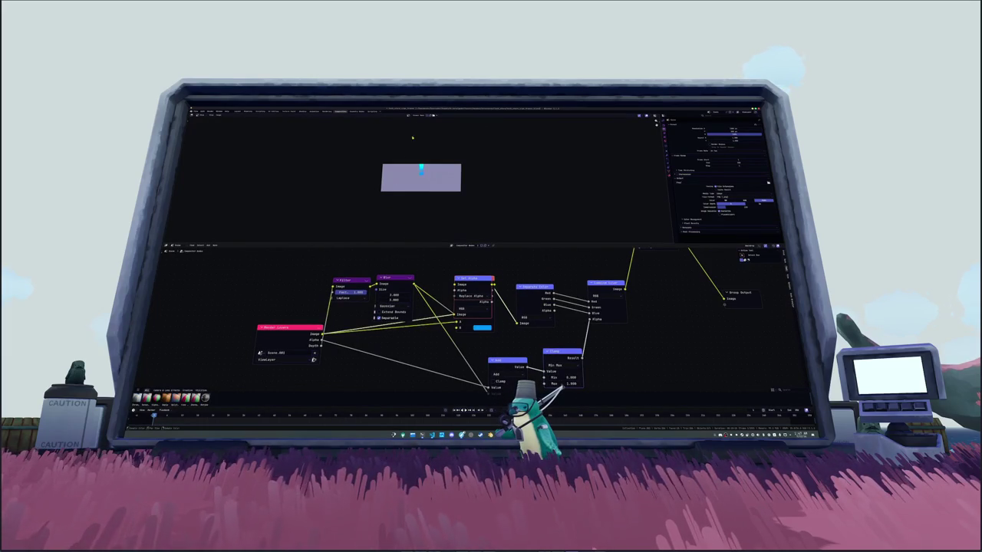
scroll(548, 287, "down", 2)
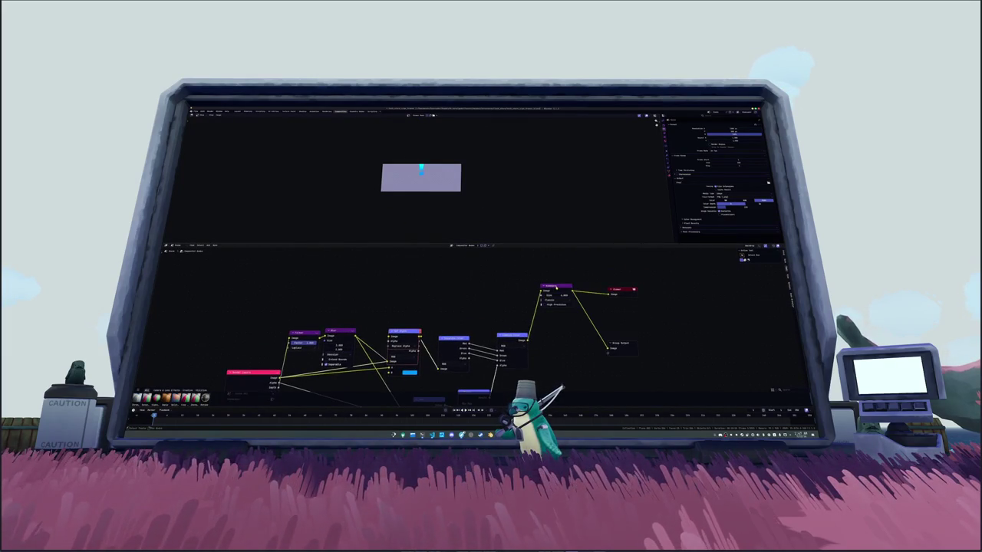
left_click(552, 289)
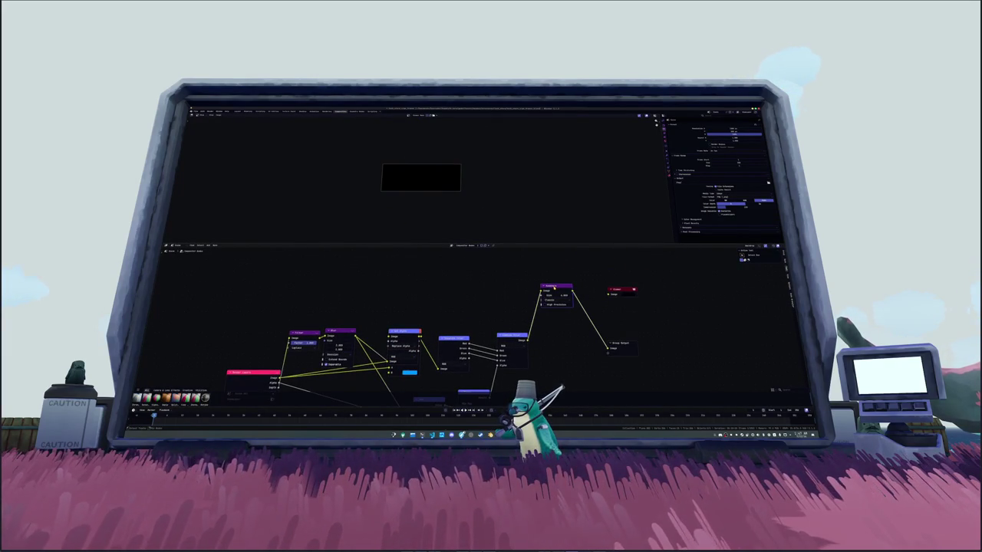
left_click_drag(608, 348, 613, 364)
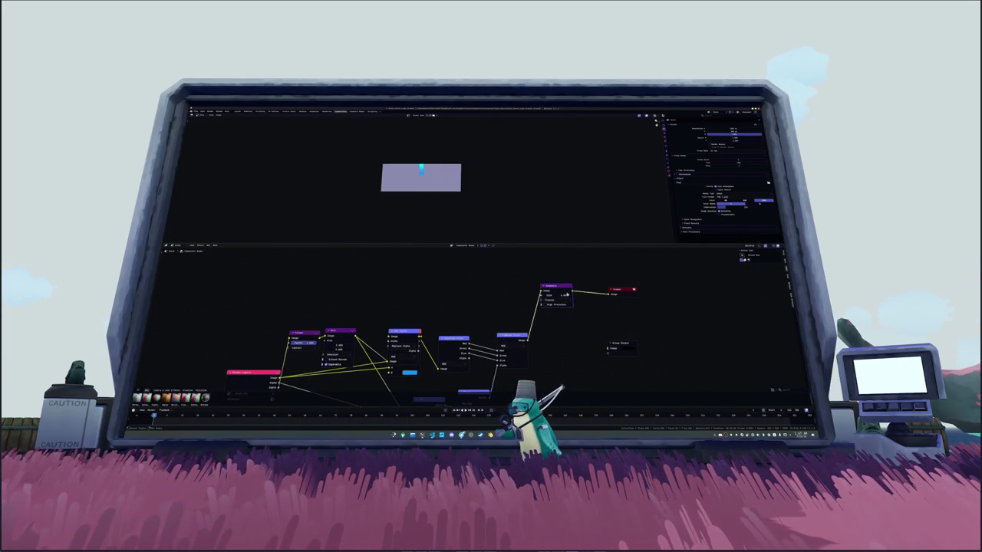
left_click_drag(284, 359, 255, 341)
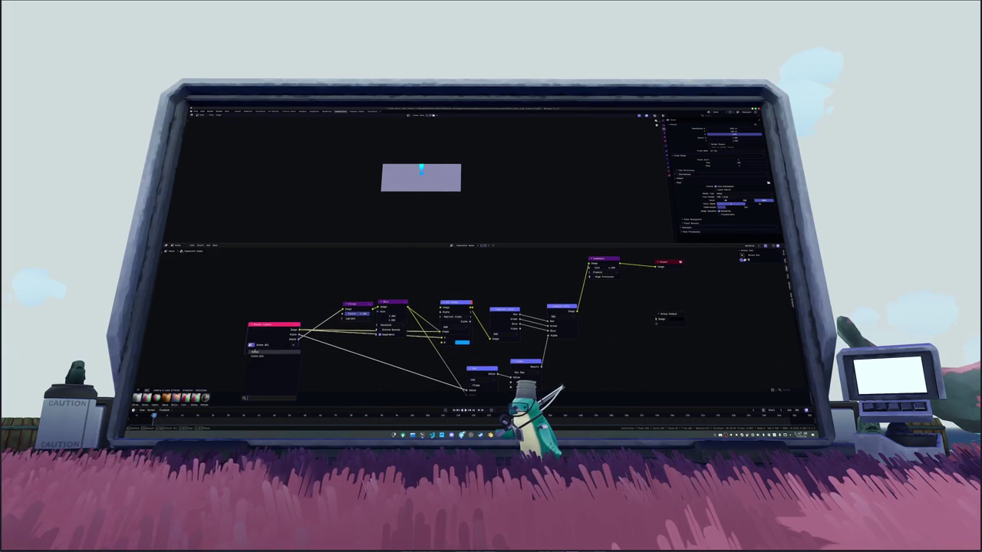
left_click_drag(564, 268, 598, 325)
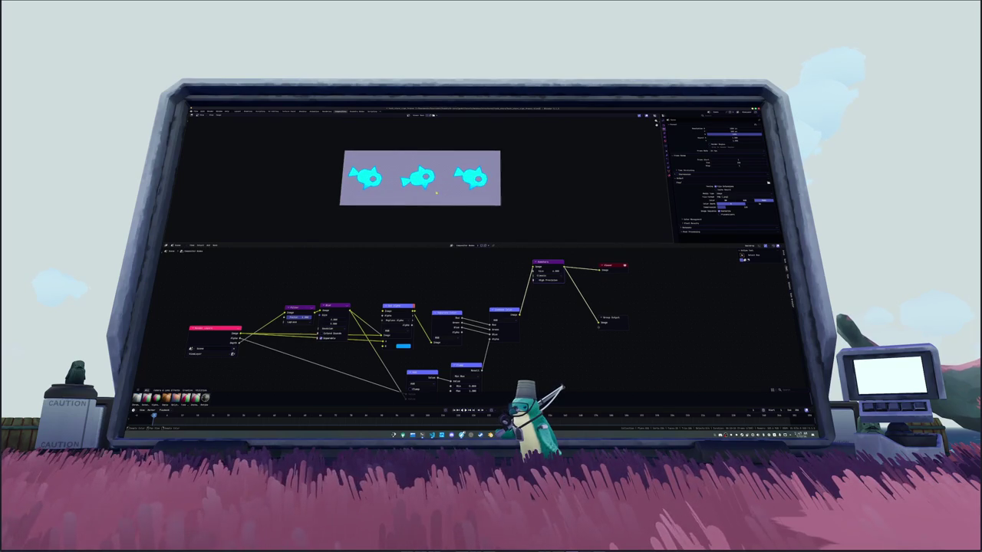
scroll(437, 194, "up", 1)
left_click_drag(369, 170, 363, 175)
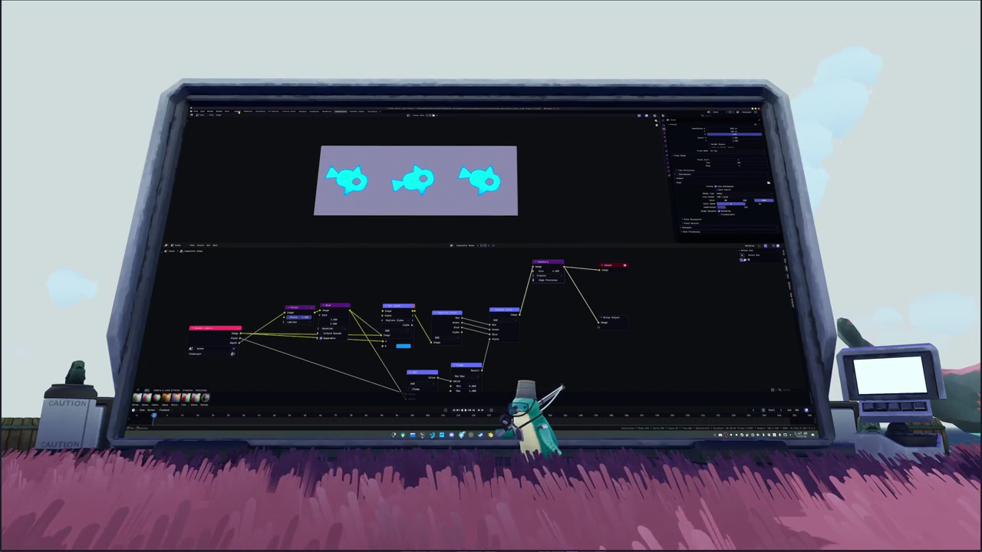
left_click(244, 112)
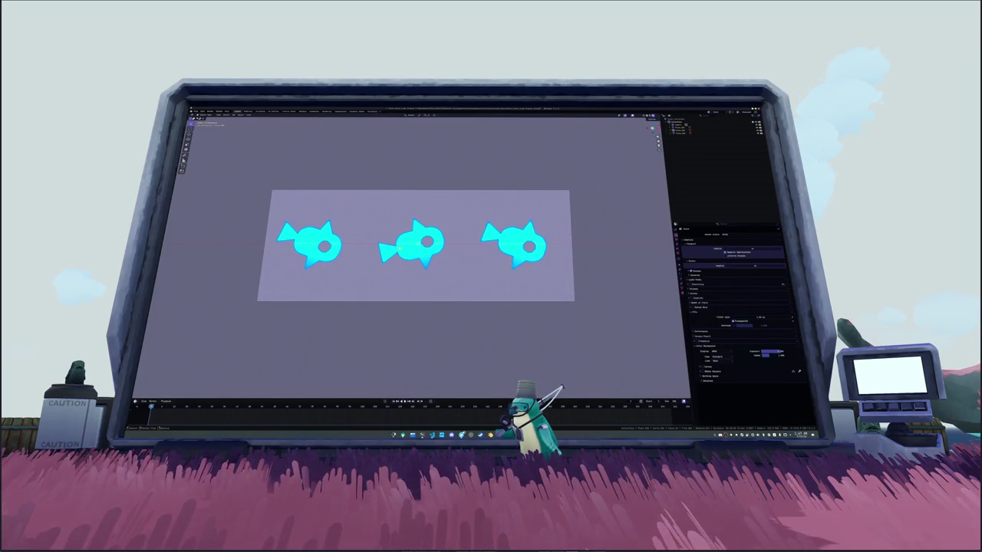
Step: Add a Displace modifier with a new texture to one of the fish
left_click(679, 132)
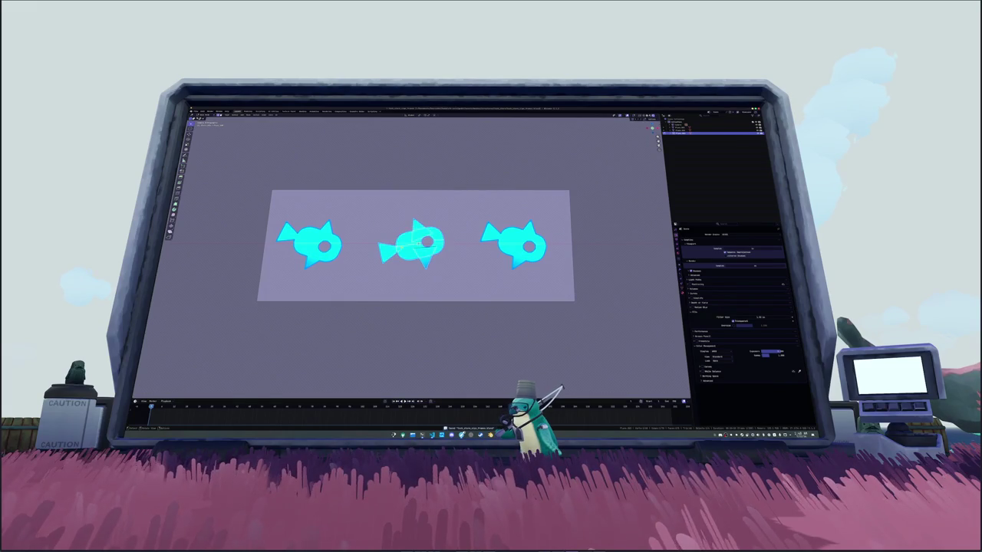
left_click(678, 129)
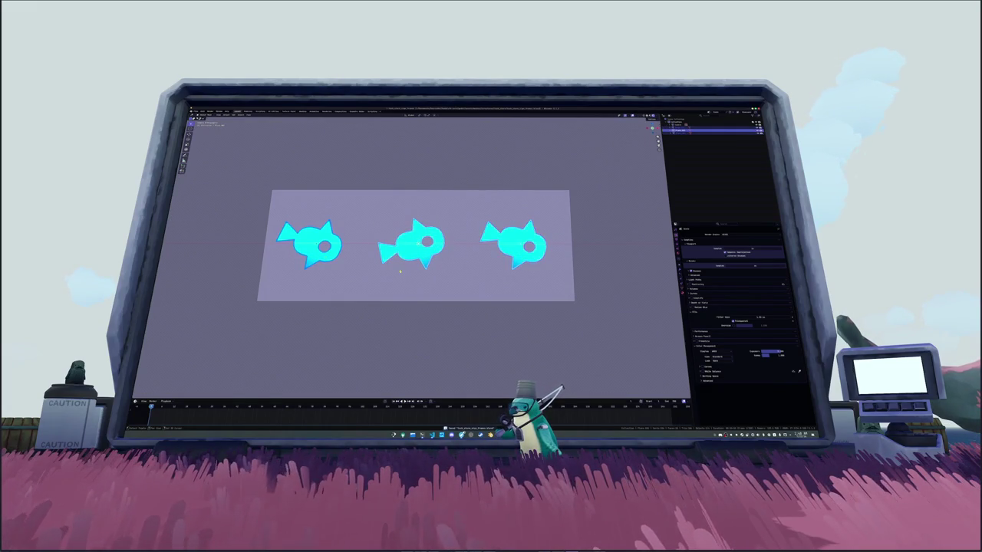
left_click(676, 285)
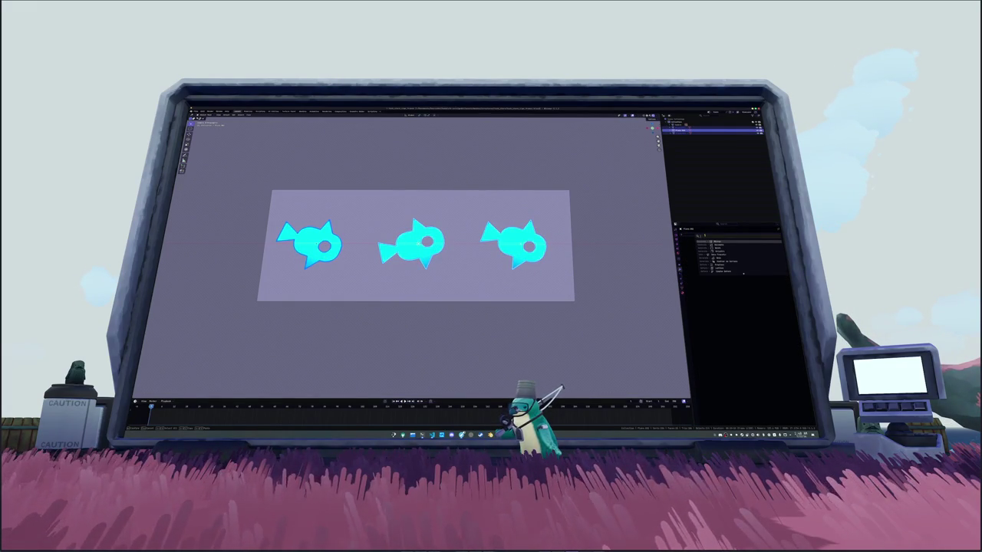
left_click(717, 242)
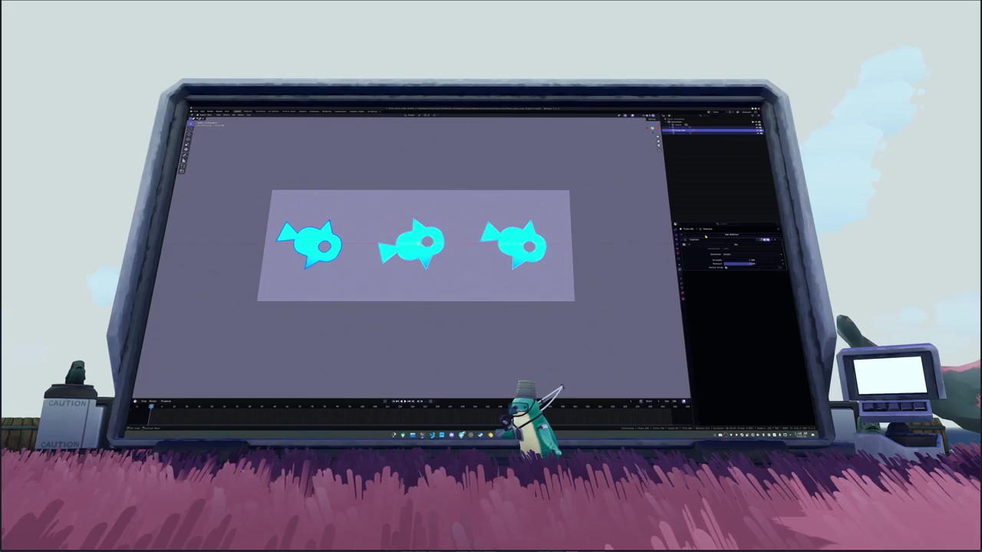
left_click(727, 250)
left_click(712, 245)
Step: Set the displacement texture's type to Clouds and commit the Strength value
left_click(681, 297)
left_click(717, 244)
left_click(717, 255)
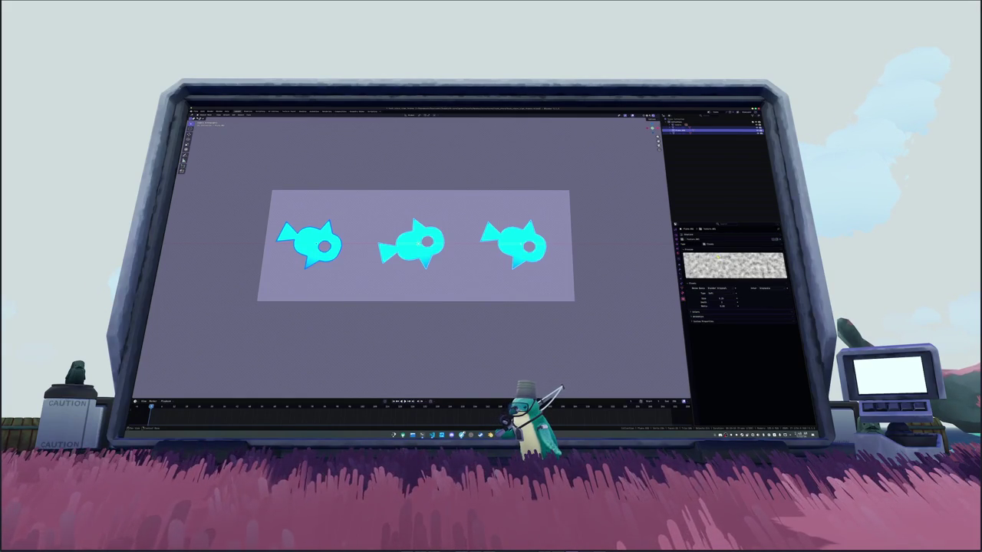
left_click(681, 270)
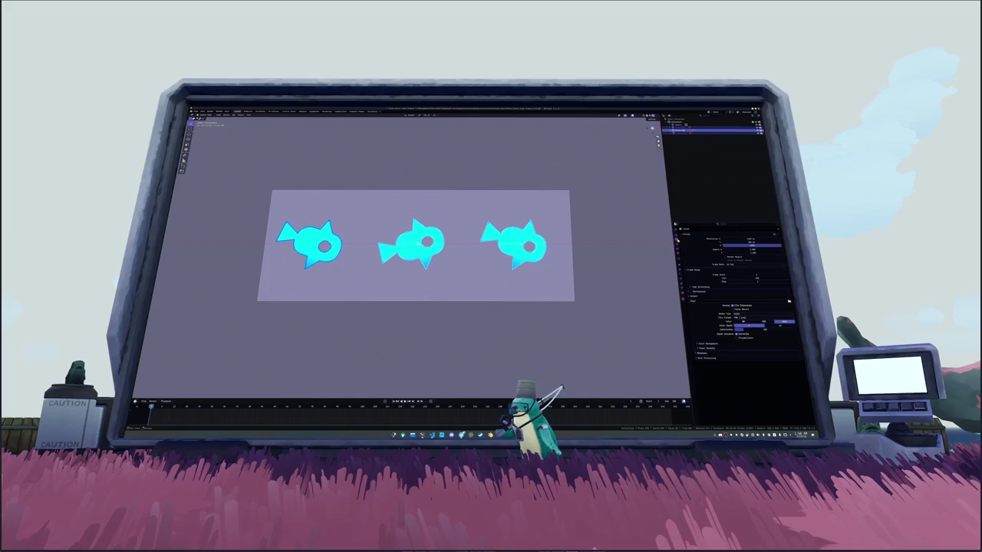
key("Return")
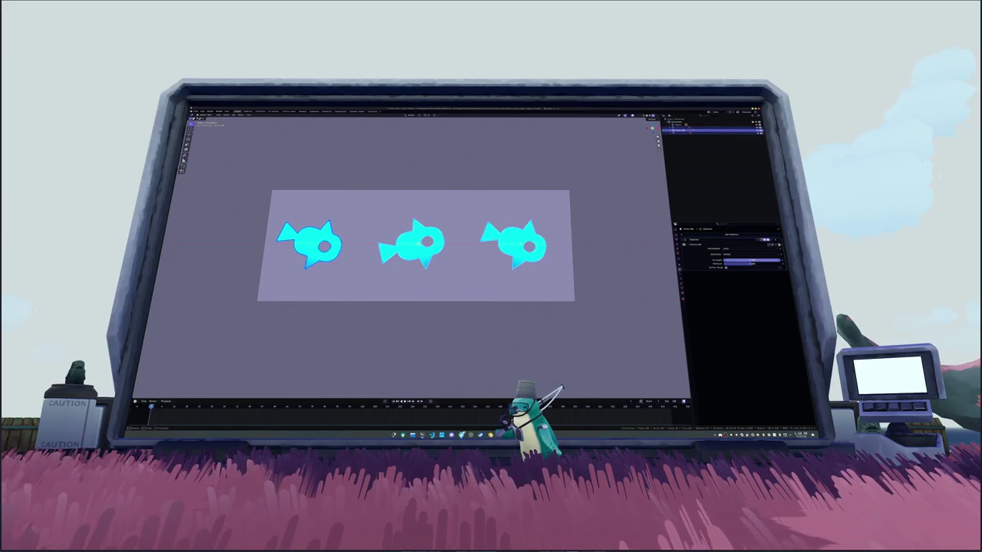
Step: Change the displacement coordinate mapping and lower the Strength to 0.1
left_click(732, 249)
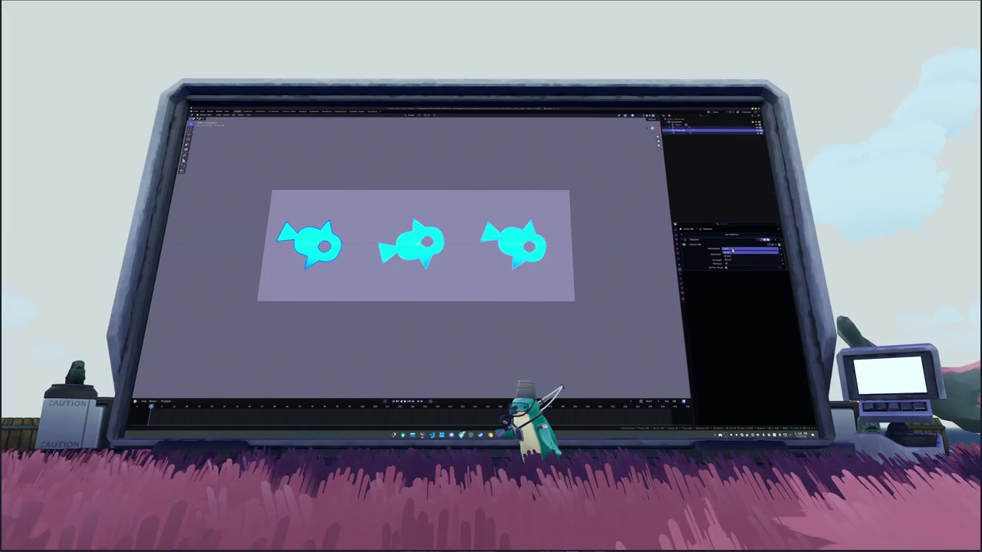
left_click(732, 255)
left_click(731, 256)
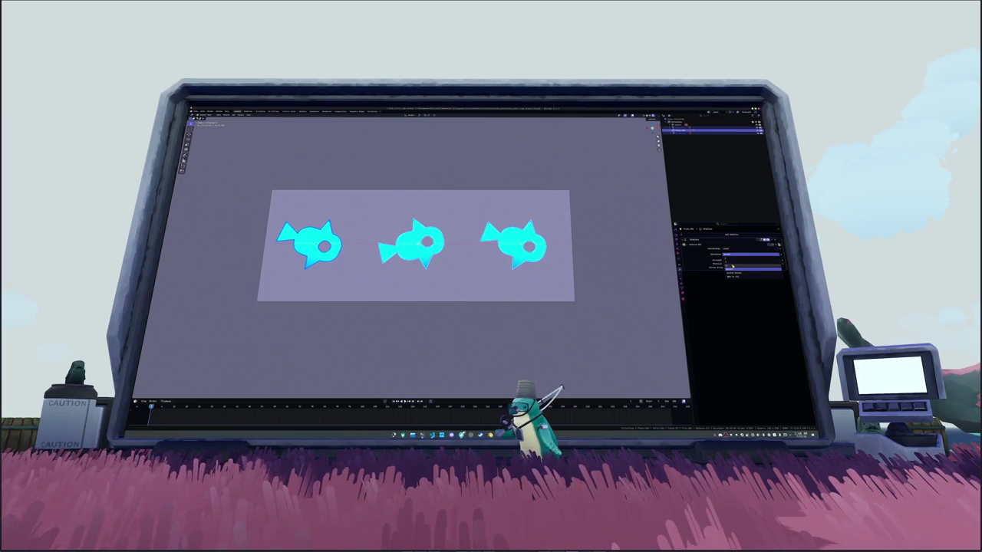
left_click(733, 265)
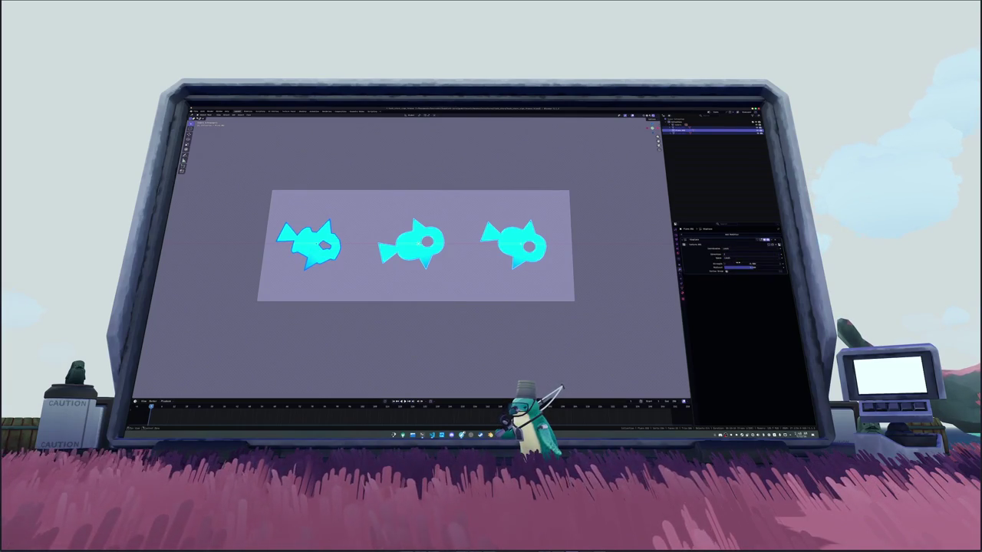
type("0.1")
key("Return")
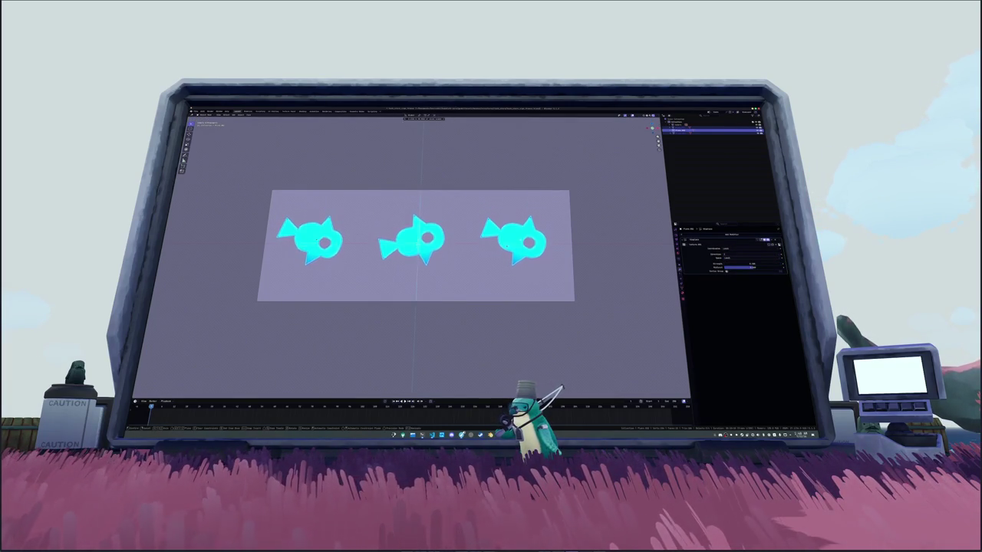
Step: Map the texture coordinates to an Object, add a helper object, then switch the mapping again
left_click(727, 250)
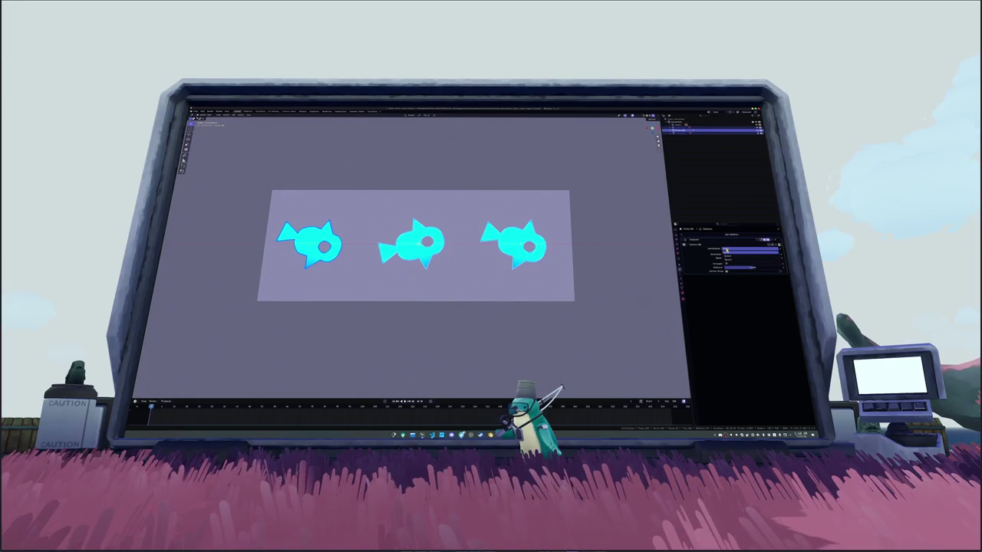
left_click(726, 260)
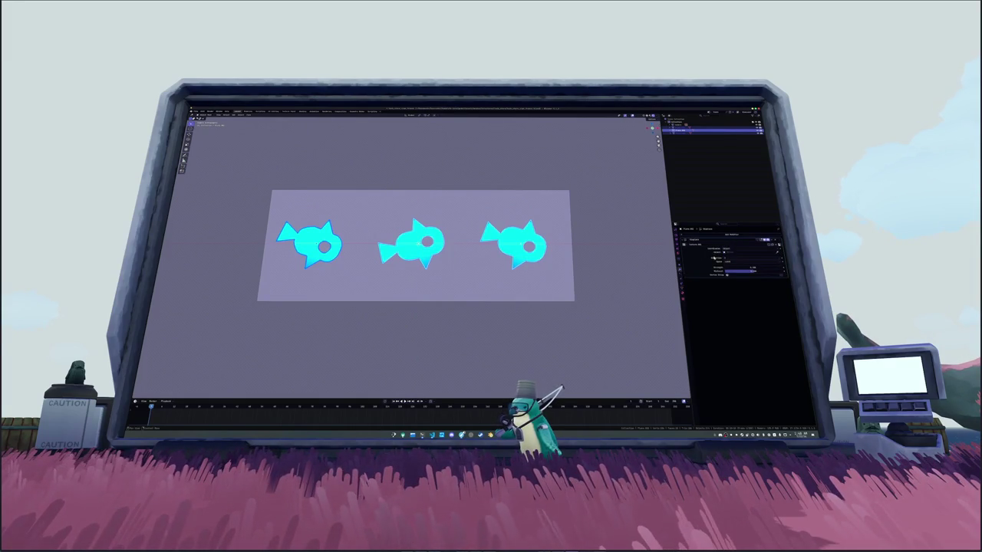
key("shift+a")
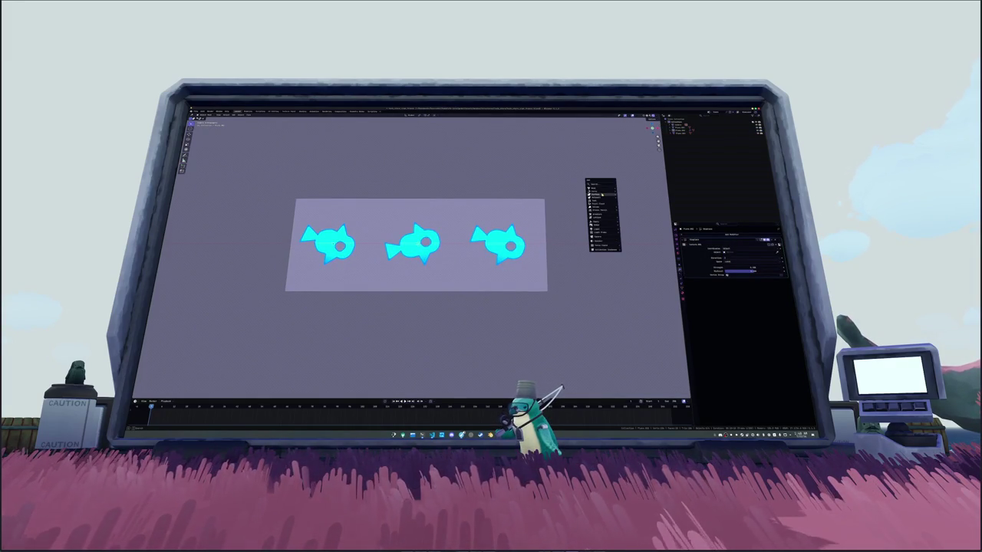
left_click(602, 206)
left_click(733, 249)
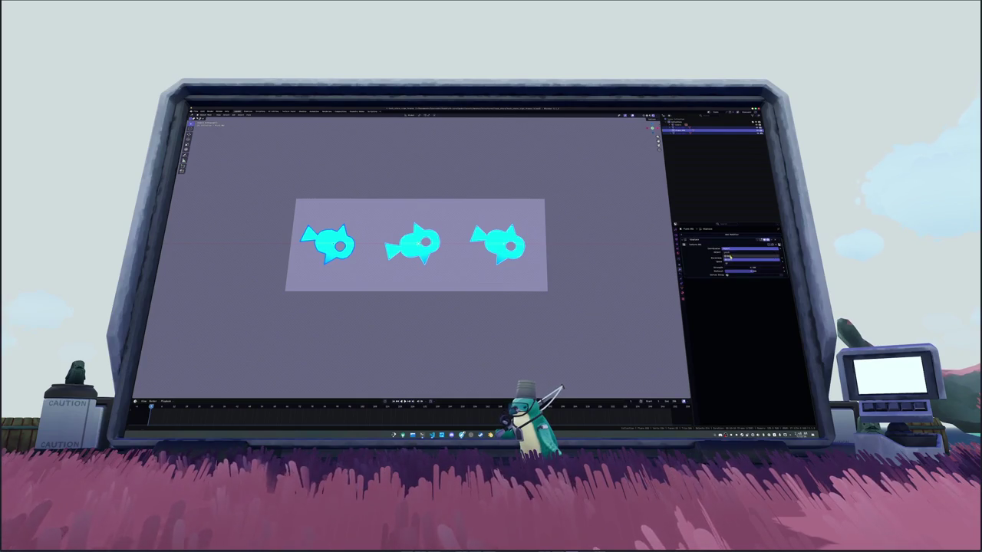
left_click(732, 259)
Step: Copy the Displace modifier to the other fish, rotate the middle fish, and raise the effect's value
left_click(772, 239)
left_click(756, 258)
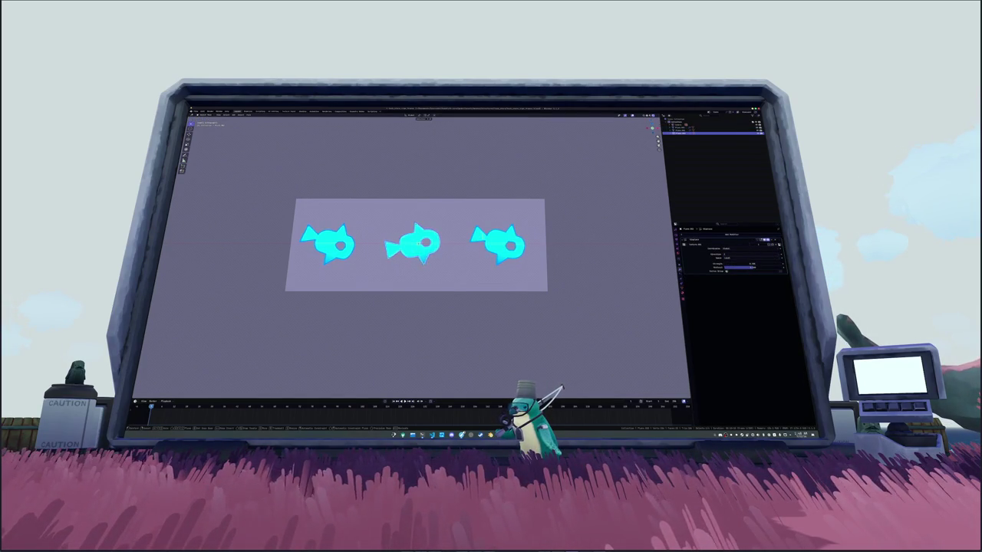
key("r")
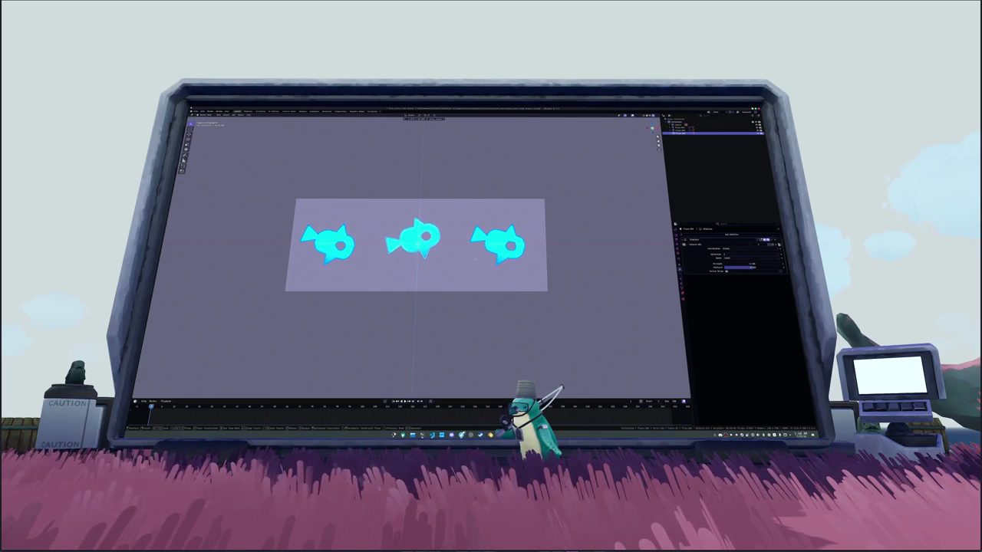
left_click(465, 271)
left_click(498, 249)
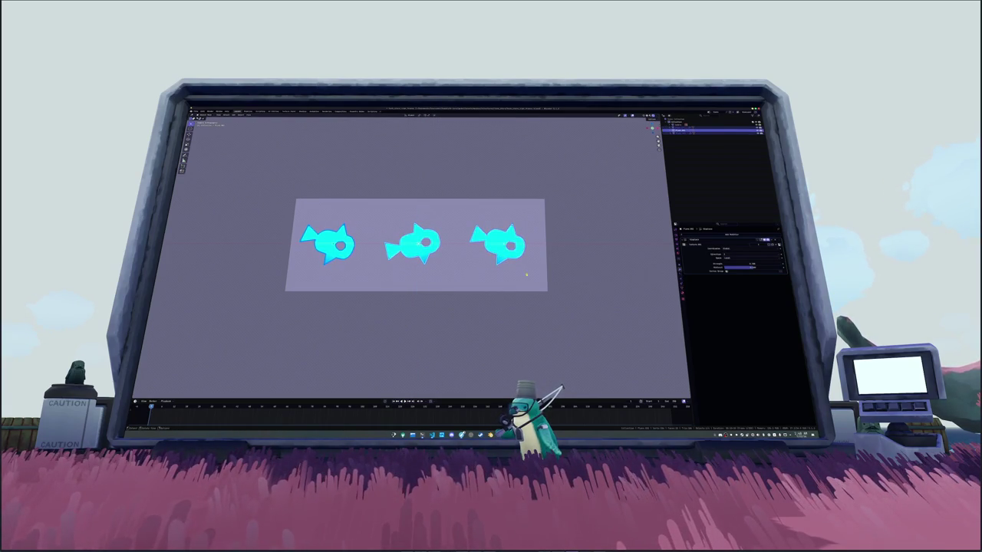
mouse_move(740, 264)
left_mouse_down()
mouse_move(776, 265)
mouse_move(755, 264)
left_mouse_up()
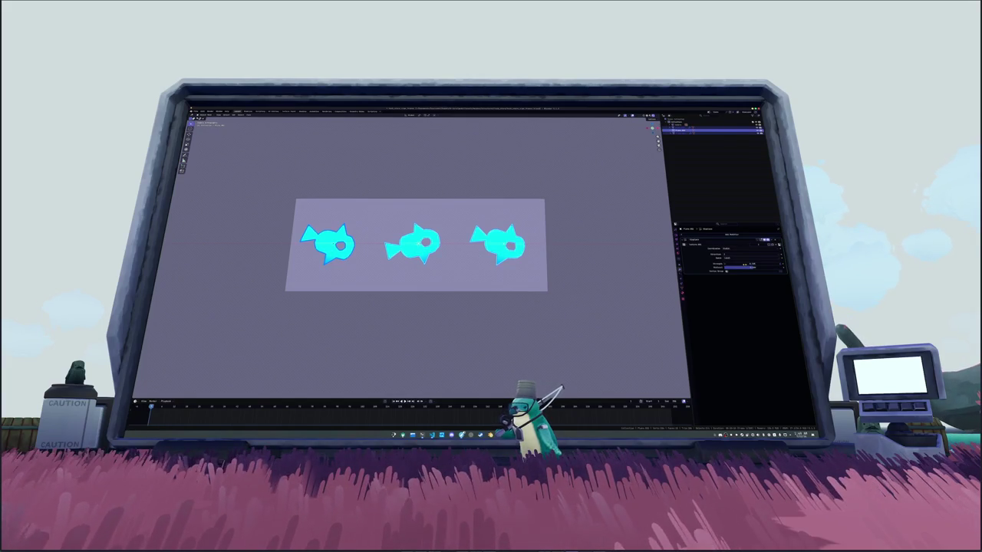
Step: Select the left and right fish, make the middle one active, and link object data with Ctrl+L
left_click(594, 225)
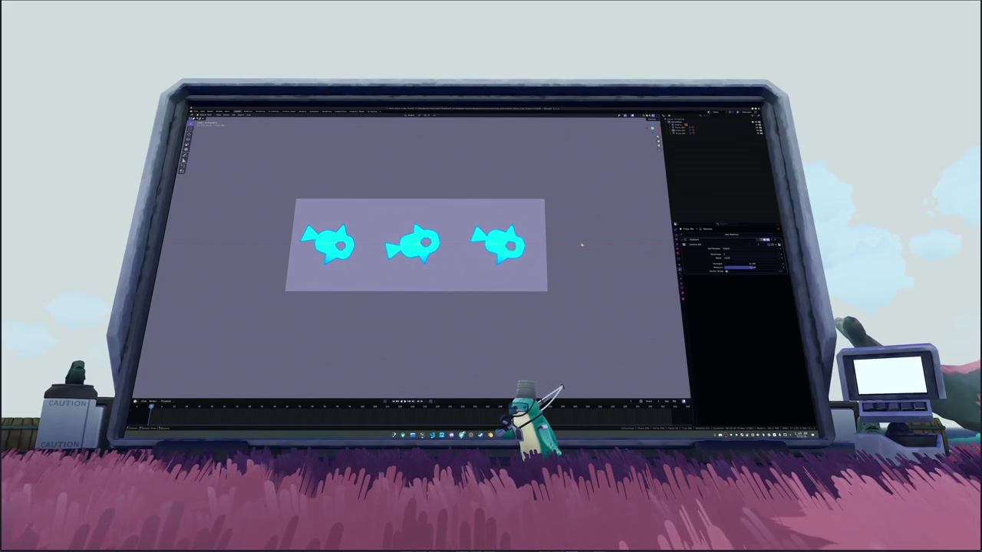
left_click(499, 244)
left_click(326, 244)
key("s")
right_click(397, 260)
left_click(435, 253)
left_click(413, 244)
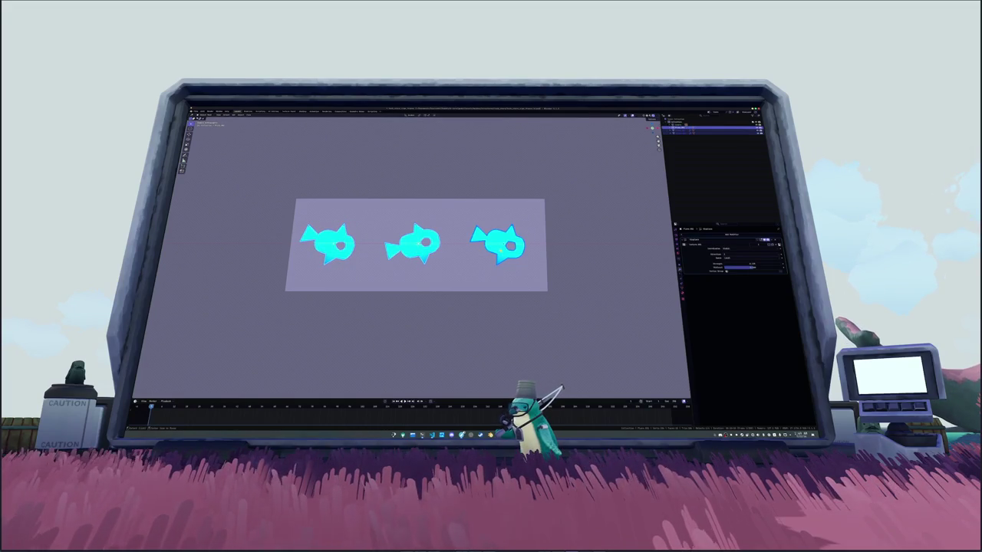
key("ctrl+l")
scroll(467, 263, "down", 3)
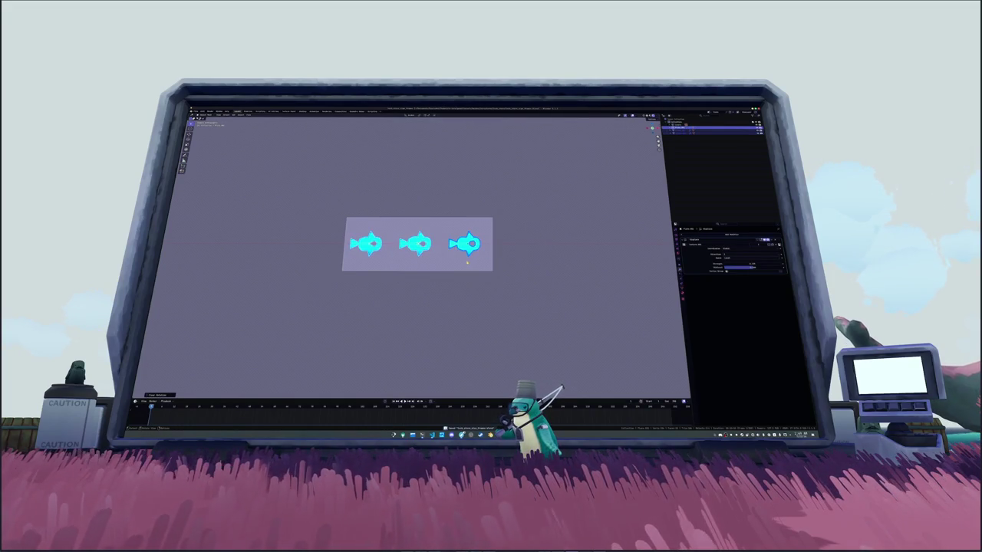
Step: Duplicate the three fish along X to the right of the plane
key("shift+d")
key("x")
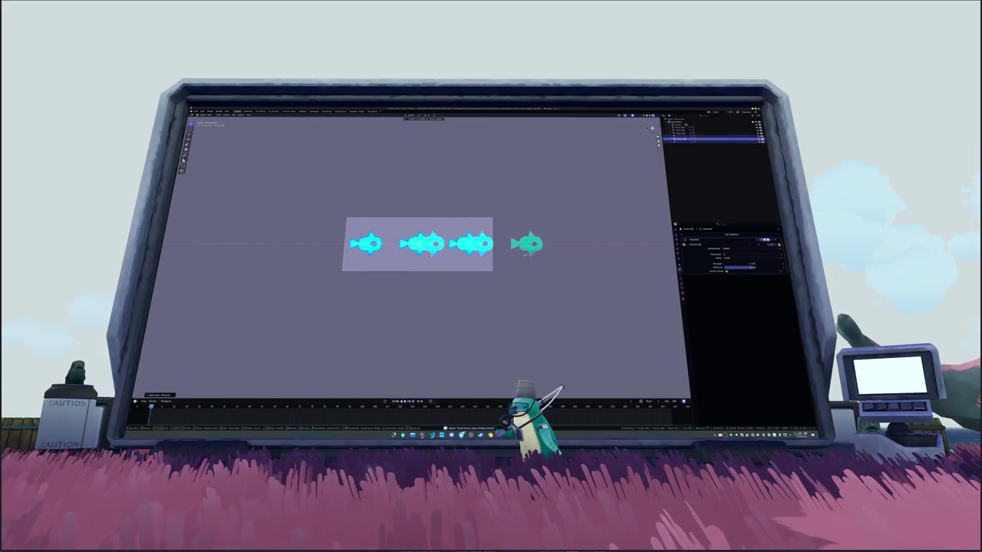
key("Return")
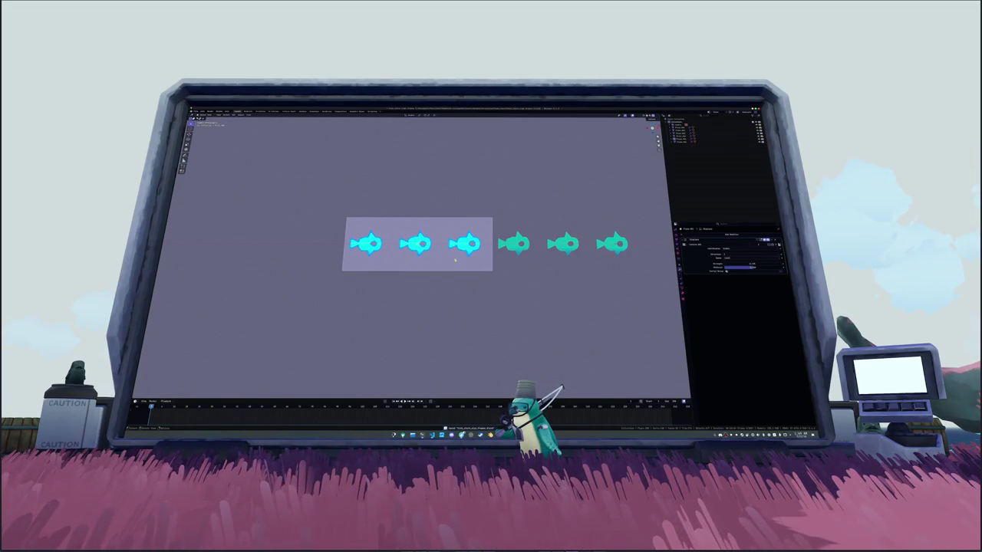
key("KP_Decimal")
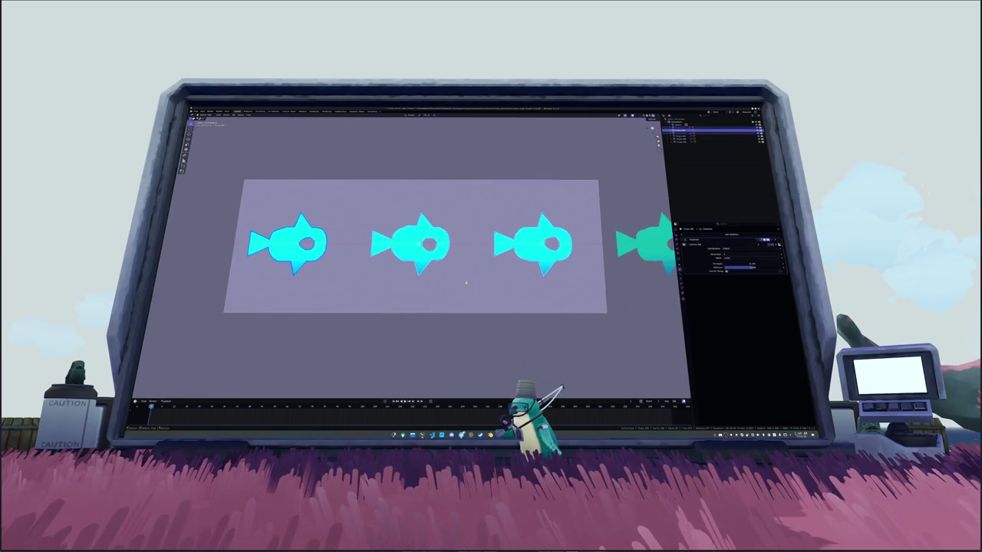
Step: Tilt the left, middle and right fish on the plane to new angles
key("r")
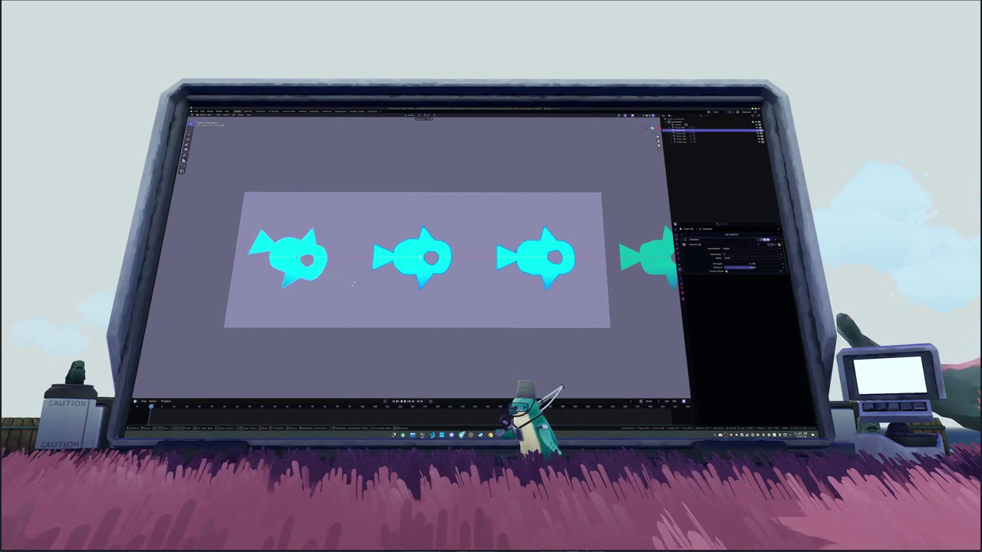
left_click(353, 284)
left_click(429, 261)
key("r")
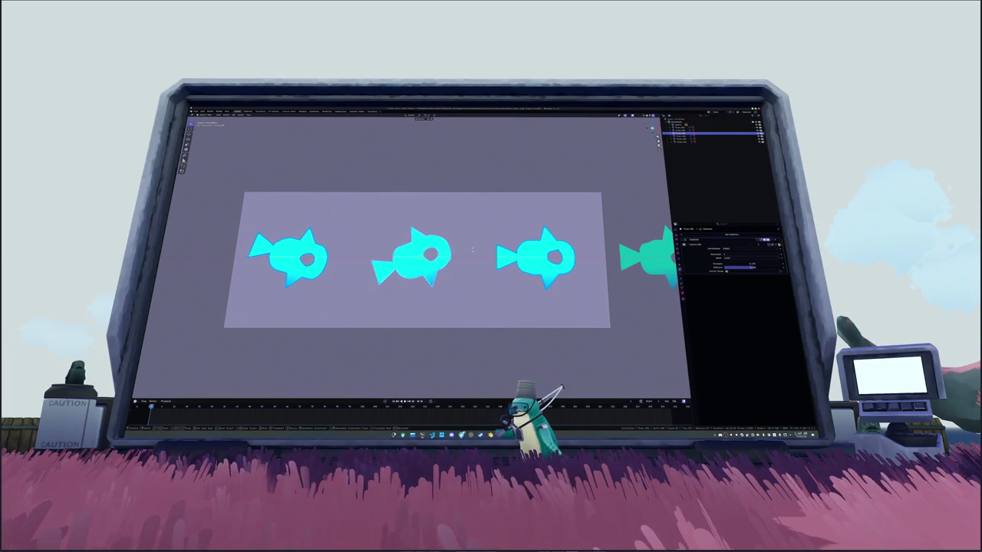
left_click(473, 255)
left_click(537, 261)
key("r")
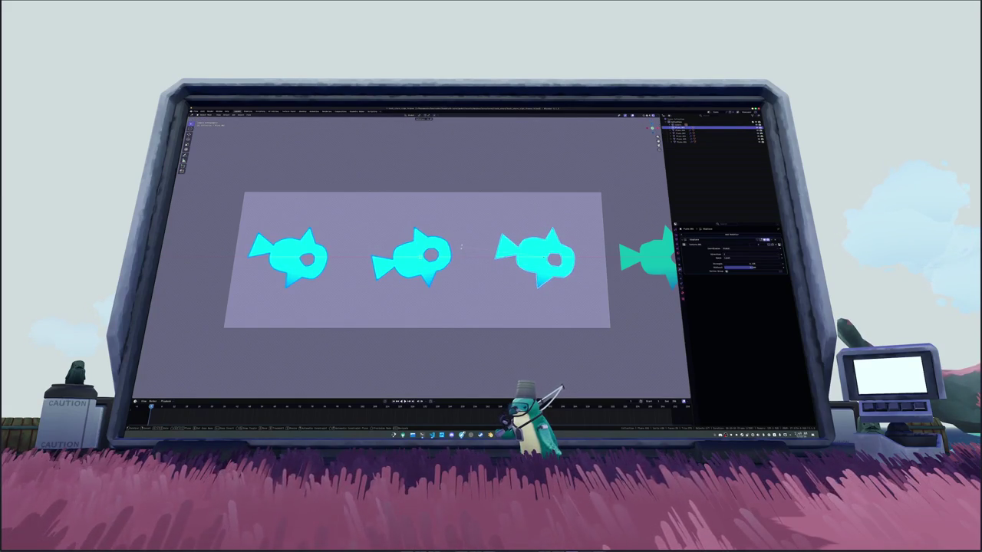
scroll(473, 280, "down", 2)
left_click(497, 261)
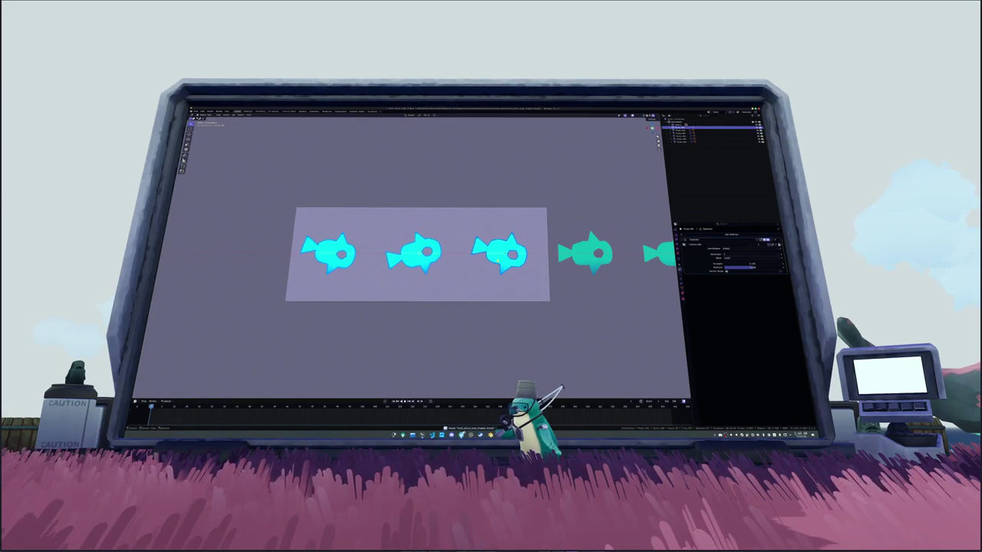
Step: Enlarge the middle fish and resize the right fish, using the Ctrl+A menu after each
left_click(418, 254)
key("s")
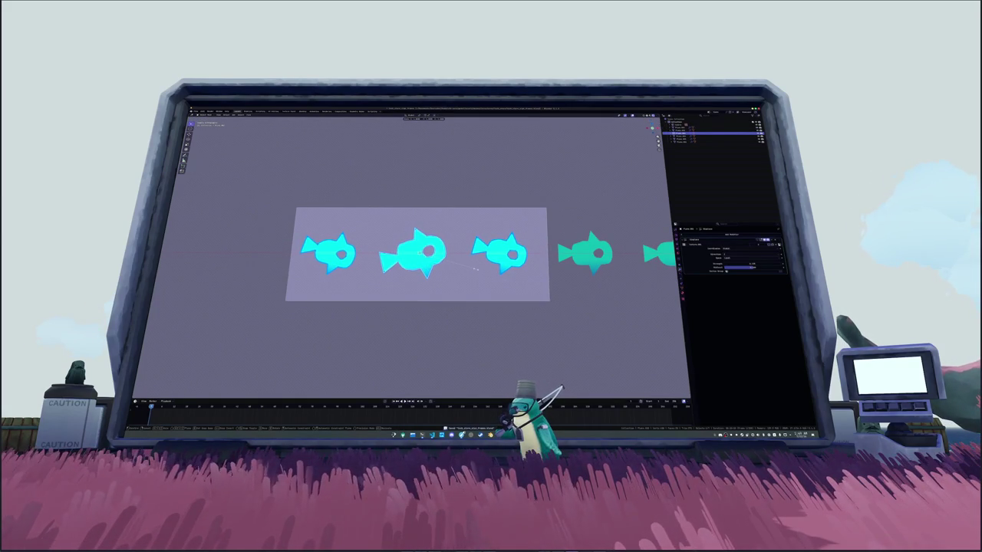
left_click(474, 269)
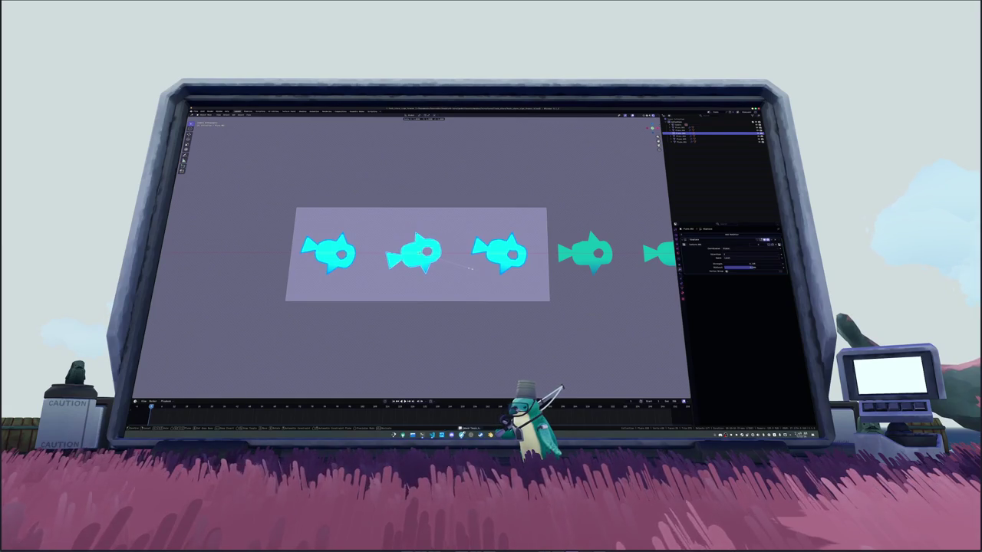
key("ctrl+a")
left_click(471, 266)
left_click(508, 251)
key("s")
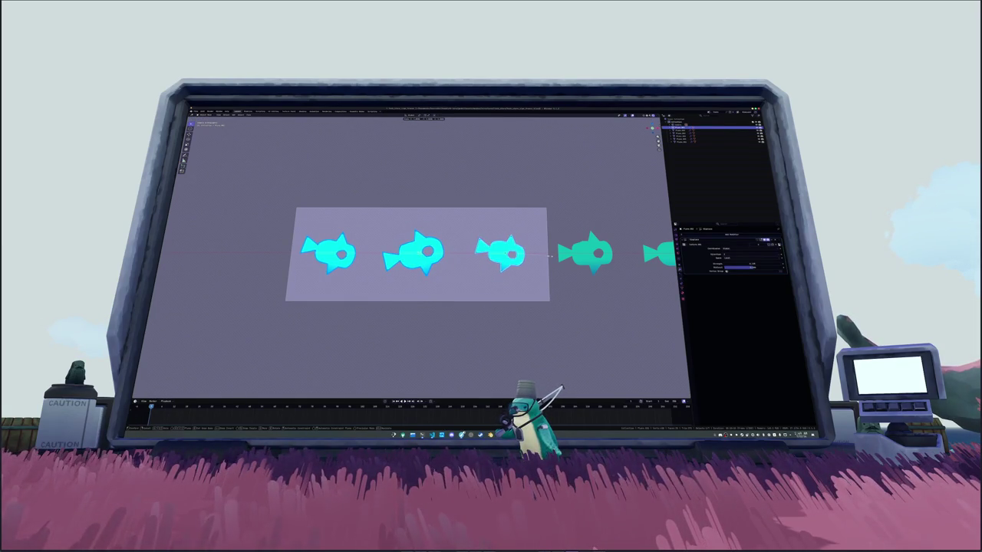
left_click(548, 258)
key("ctrl+a")
left_click(551, 260)
scroll(551, 260, "down", 2)
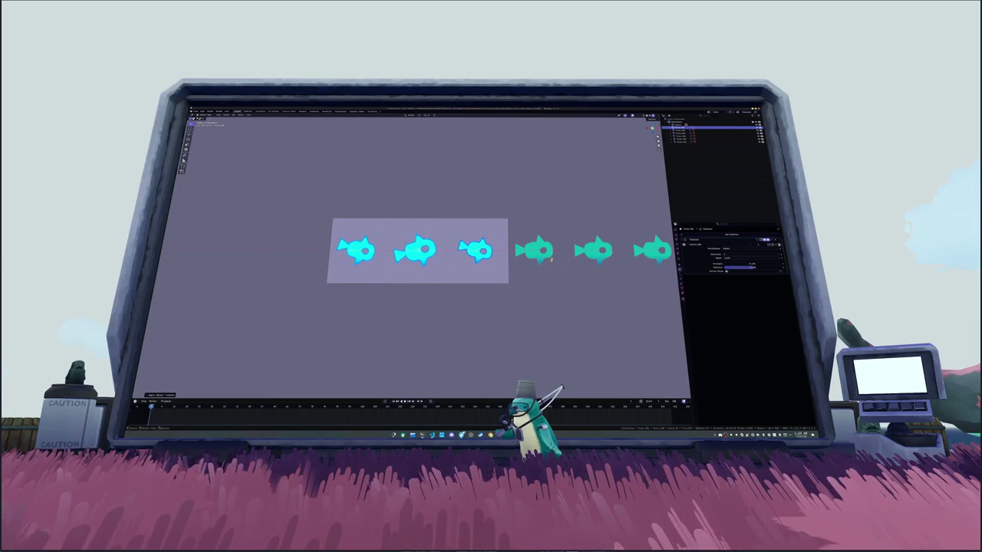
Step: Adjust the output Resolution X and Y values until the camera frame fits the three-fish plane
left_click(326, 111)
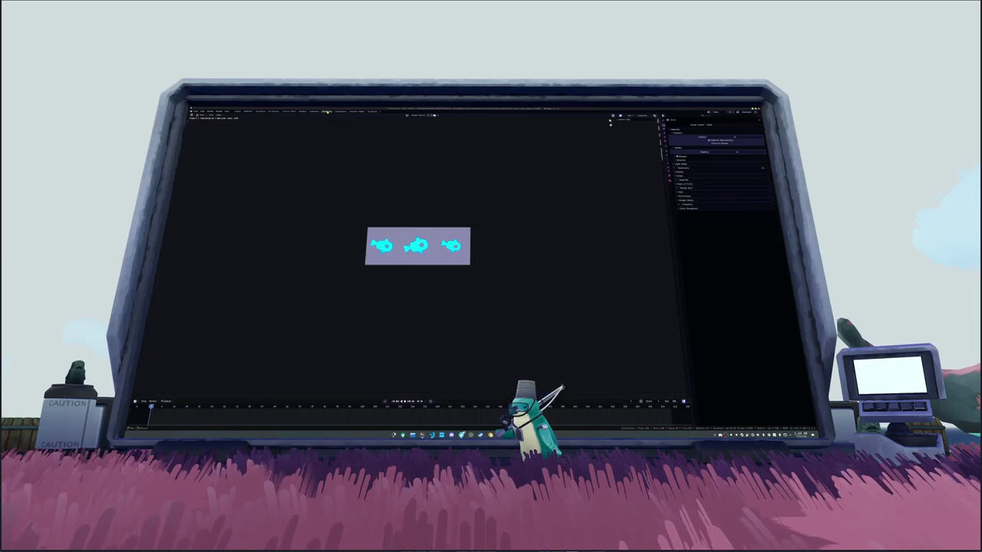
left_click(341, 112)
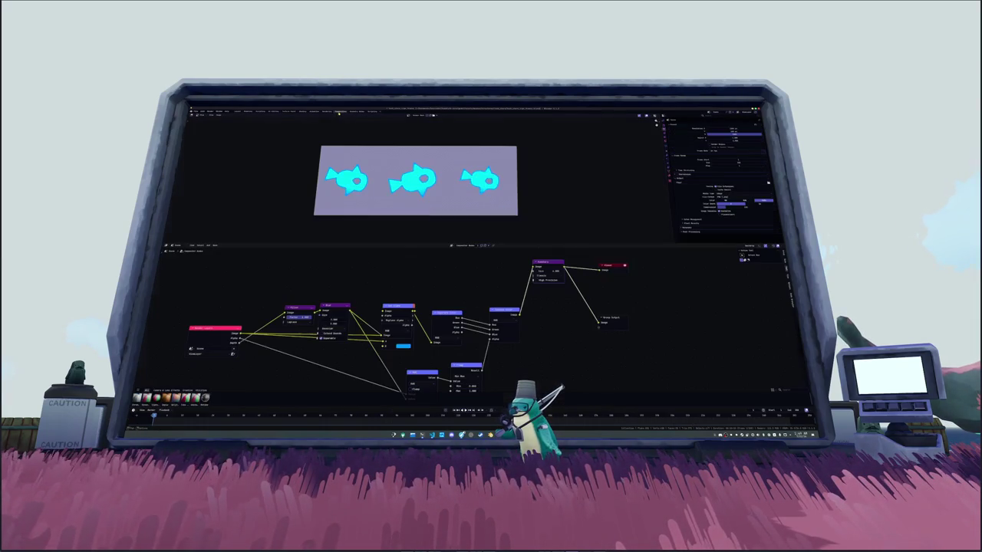
scroll(588, 184, "down", 2)
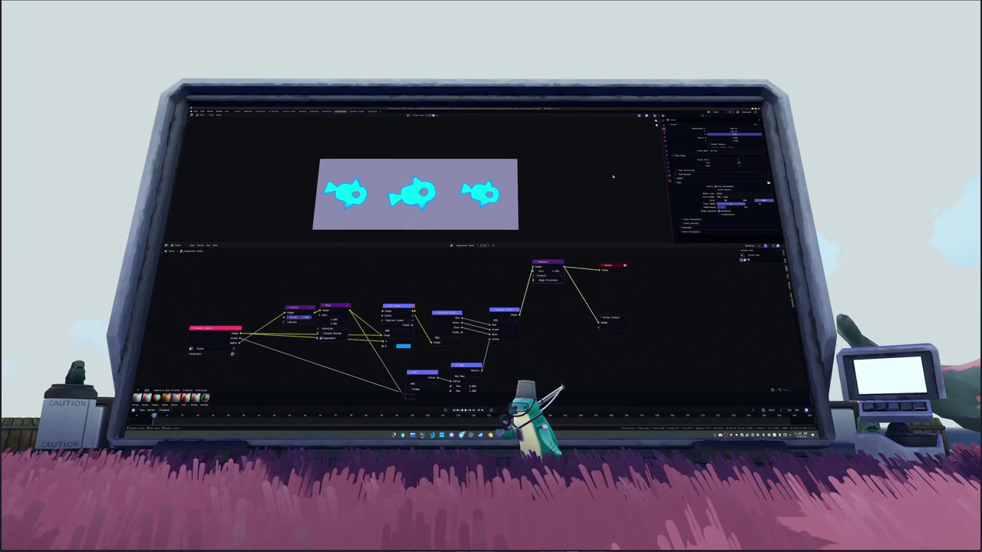
key("Return")
left_click_drag(734, 131, 754, 131)
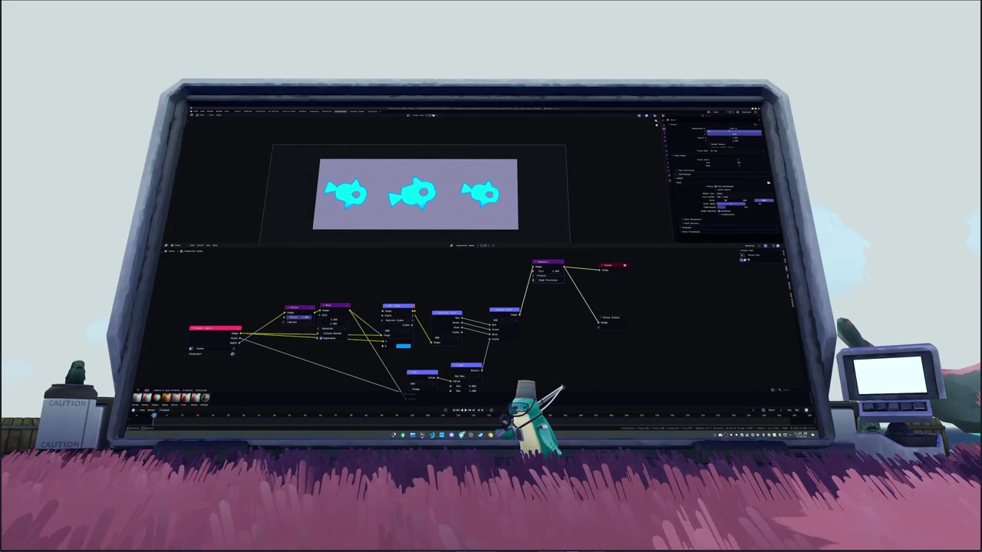
key("Return")
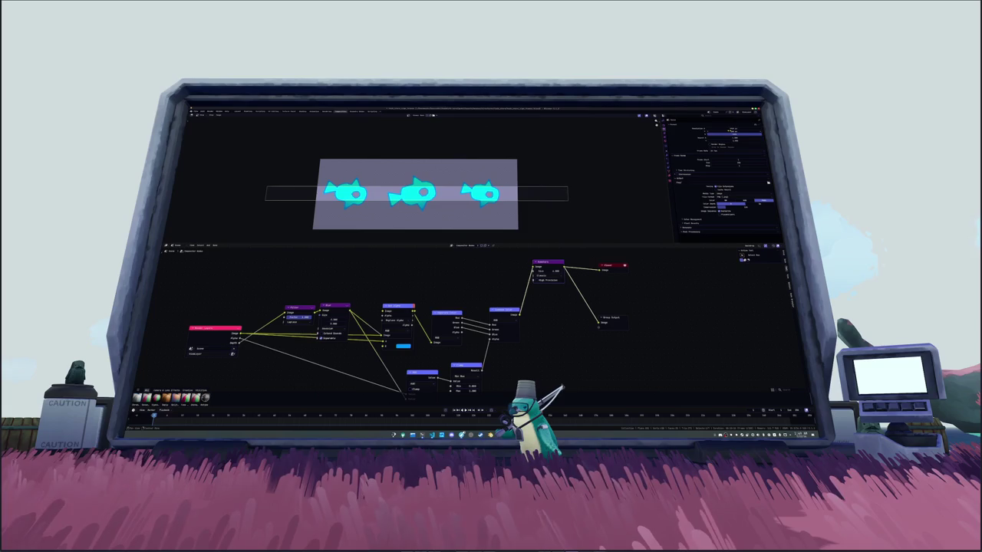
key("Return")
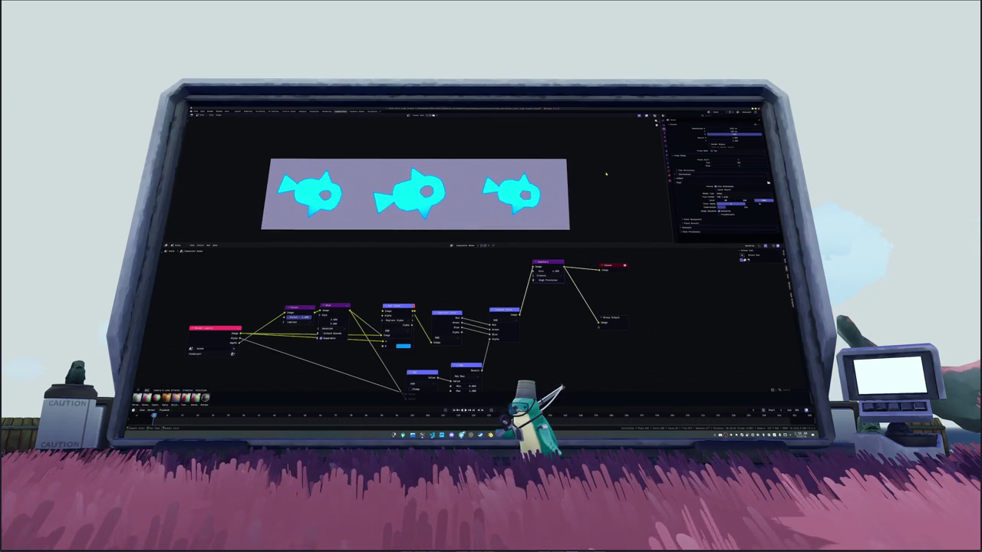
scroll(588, 180, "down", 2)
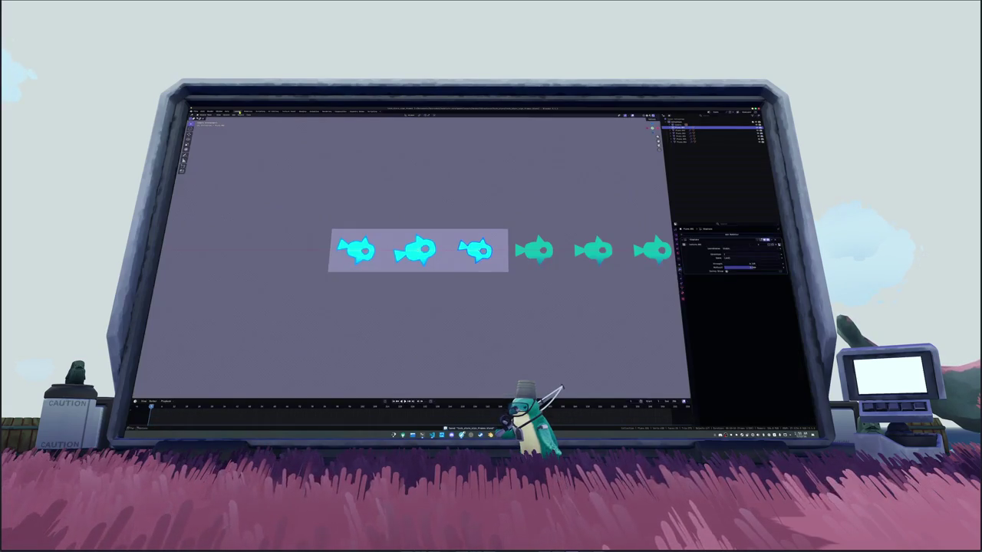
Step: In the Shading workspace, widen the Image Editor and load the rendered fish image
left_click(326, 112)
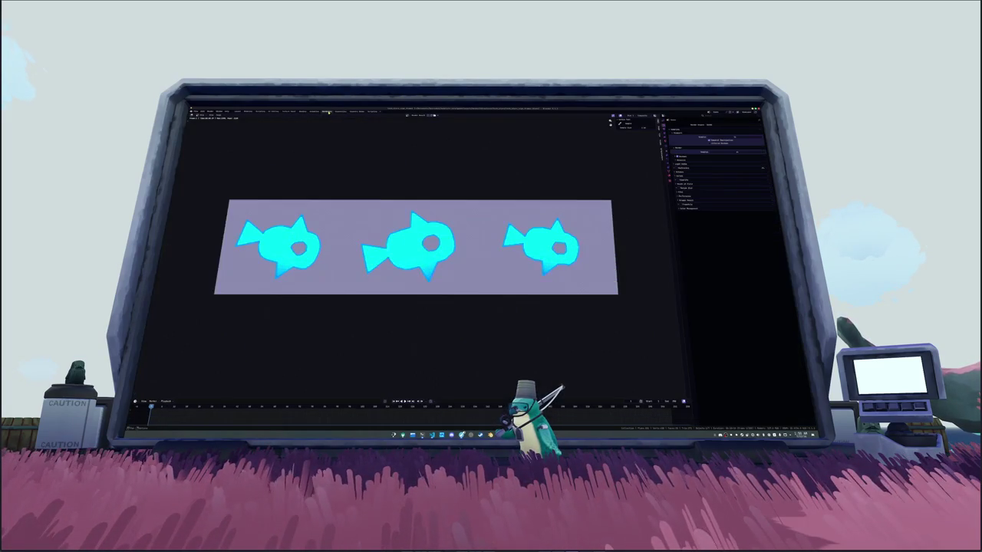
left_click(303, 112)
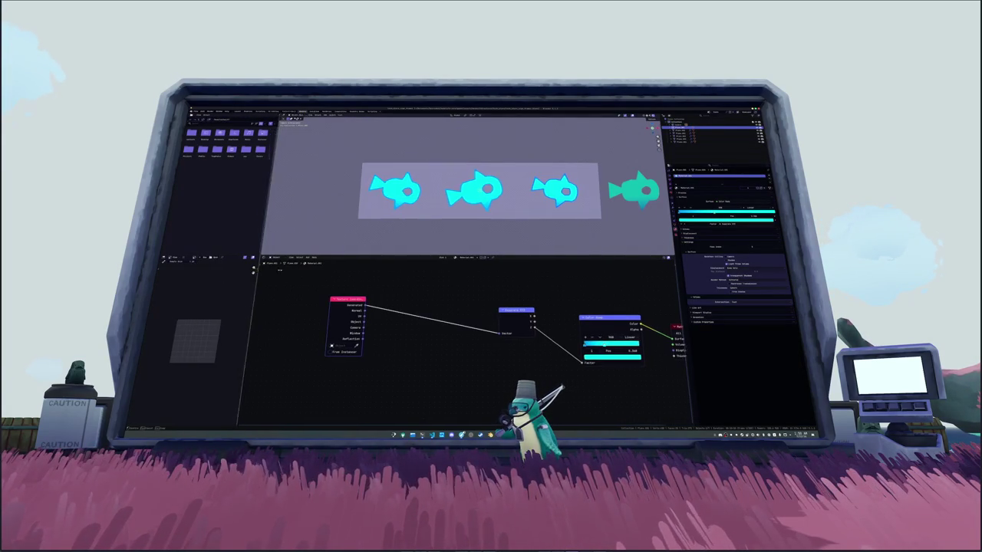
left_click_drag(257, 260, 387, 261)
left_click(255, 258)
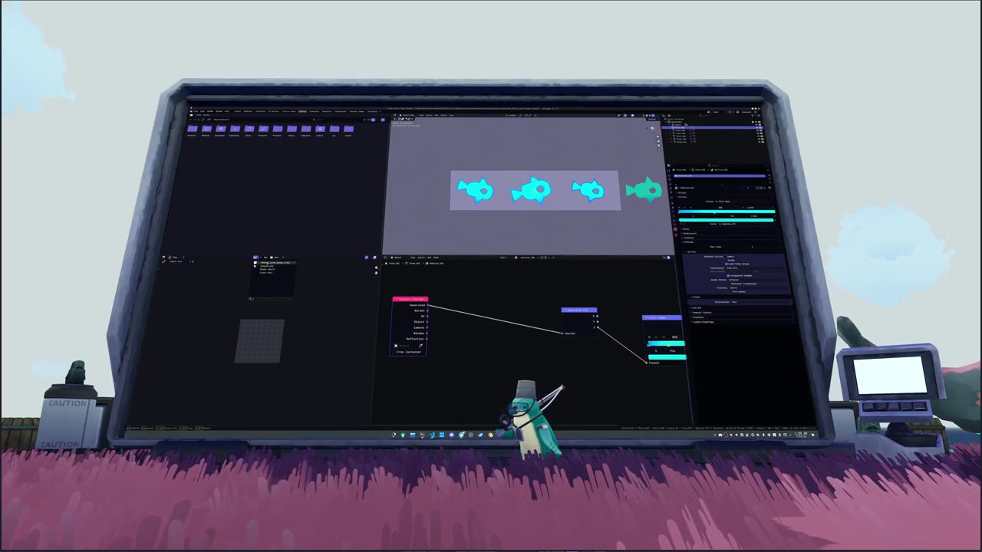
left_click(260, 269)
scroll(261, 337, "down", 2)
scroll(261, 338, "up", 1)
Step: Save the rendered image via Image > Save As under a new file name
left_click(218, 259)
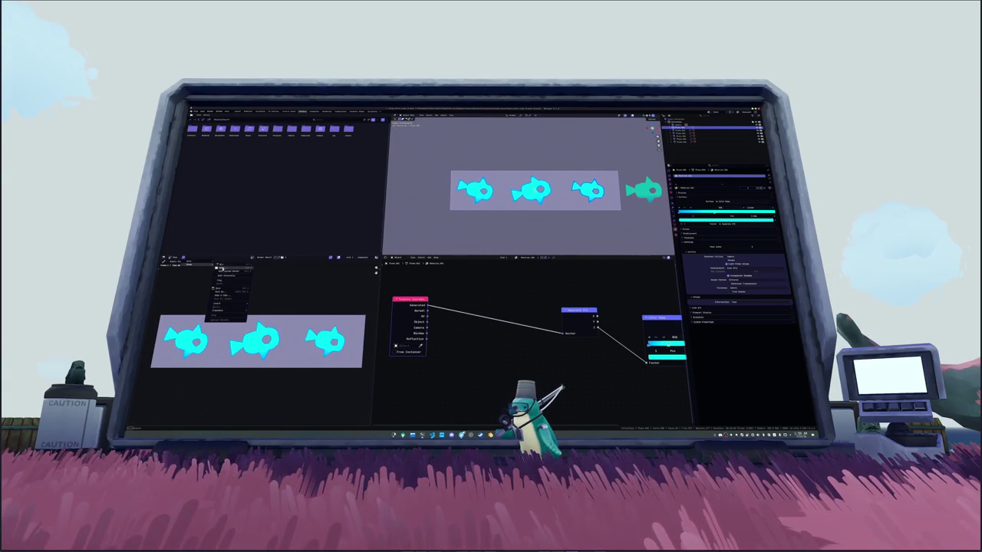
left_click(229, 290)
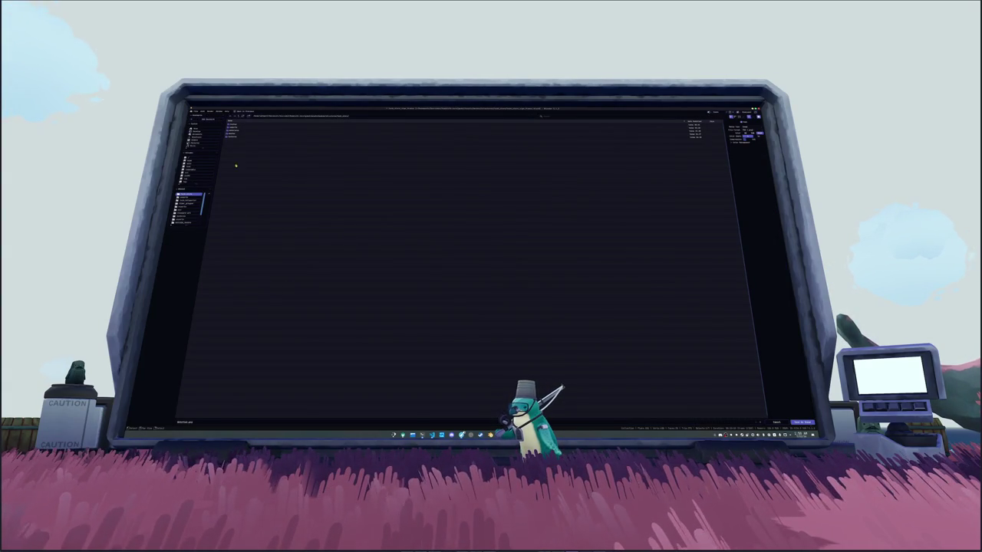
left_click(199, 421)
key("BackSpace")
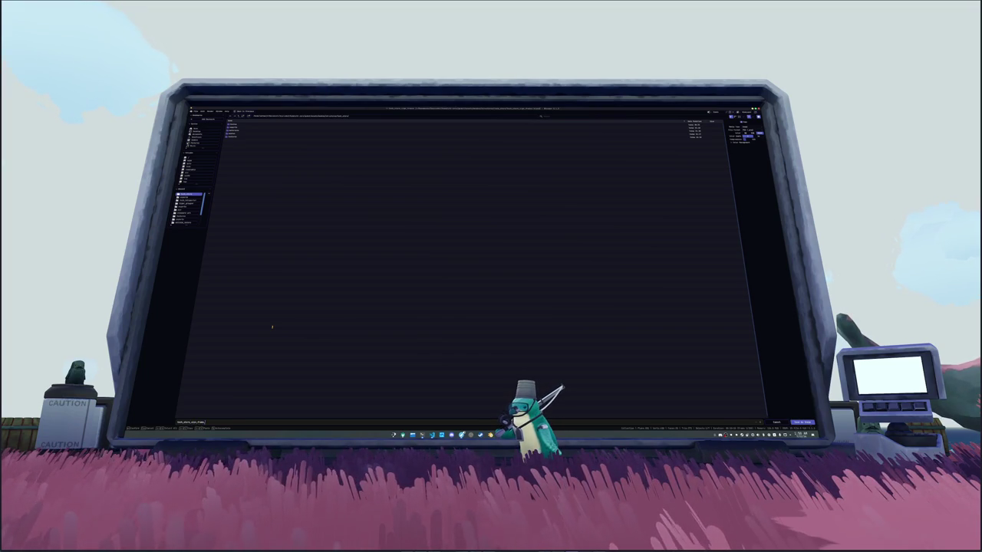
key("Return")
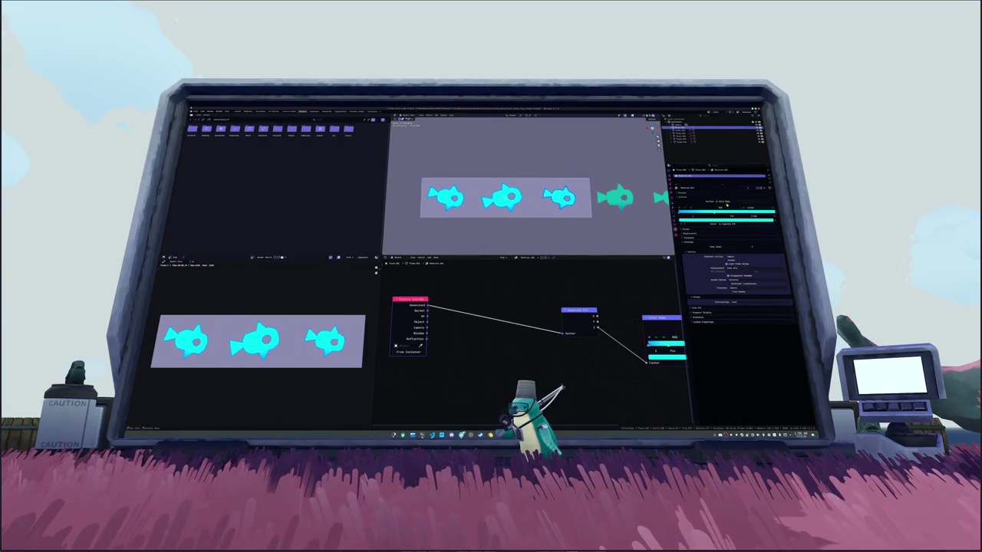
Step: Duplicate the selected fish and place the copies above the plane
left_click(559, 198)
left_click(502, 198)
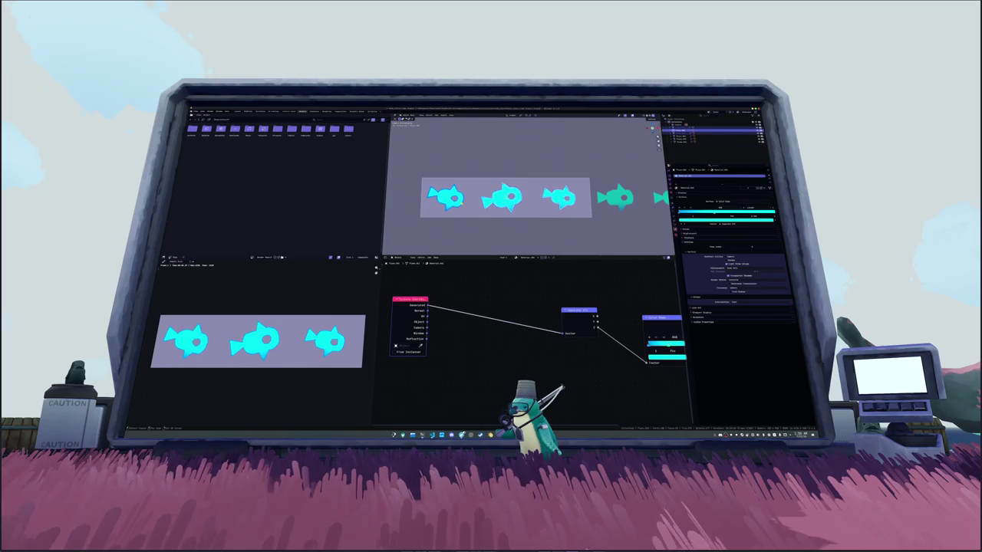
key("shift+d")
left_click(538, 168)
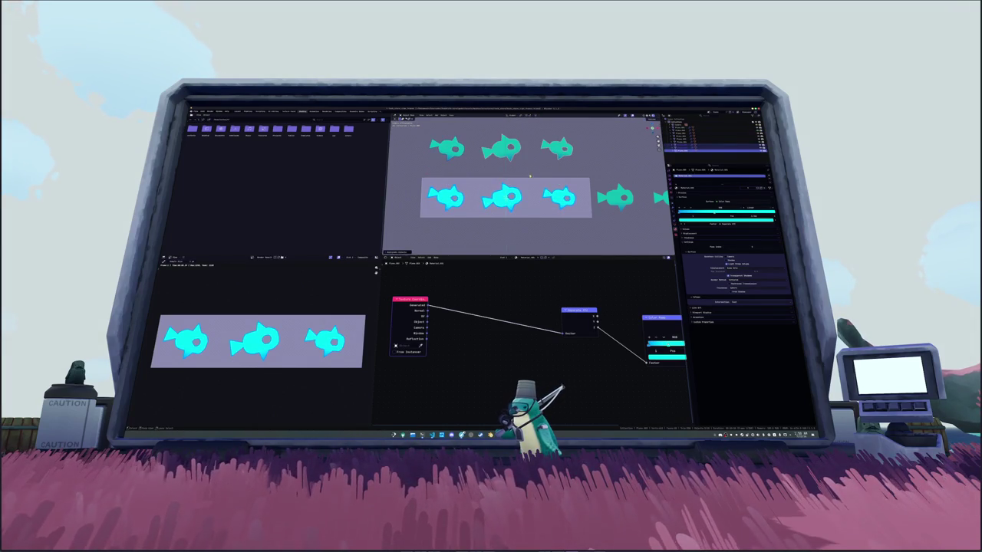
left_click(580, 198)
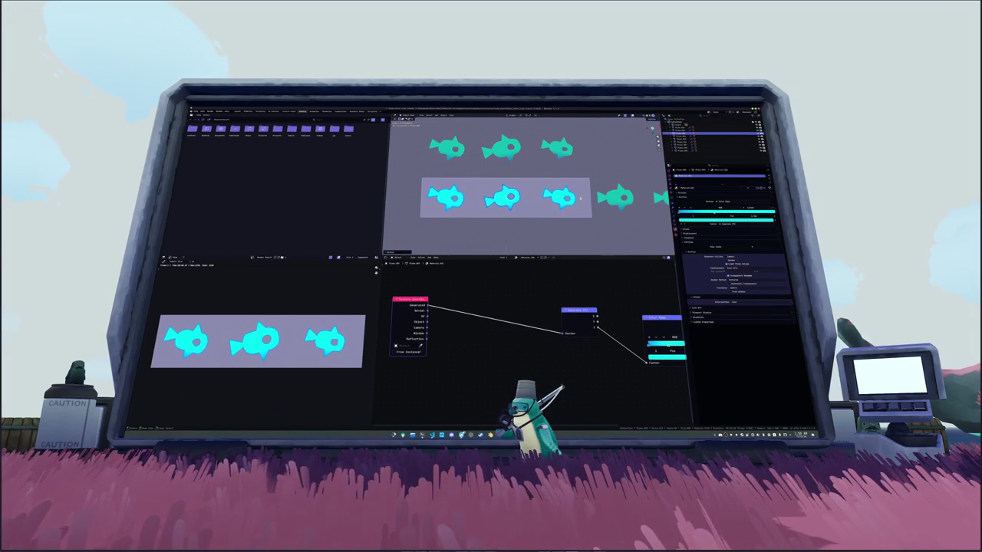
Step: Reposition the left bottom-row fish and leave a duplicate of the middle fish in place
left_click(559, 198)
left_click(458, 199)
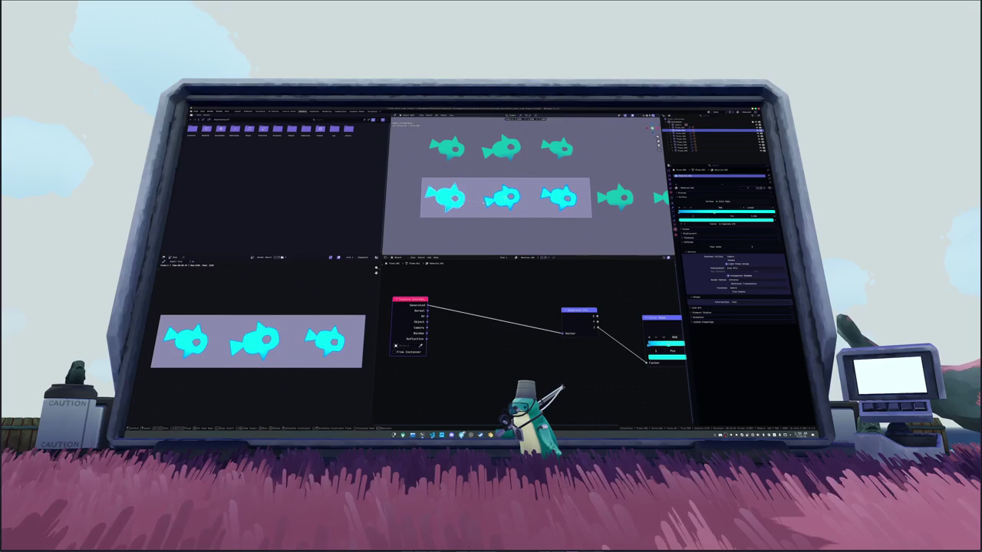
key("g")
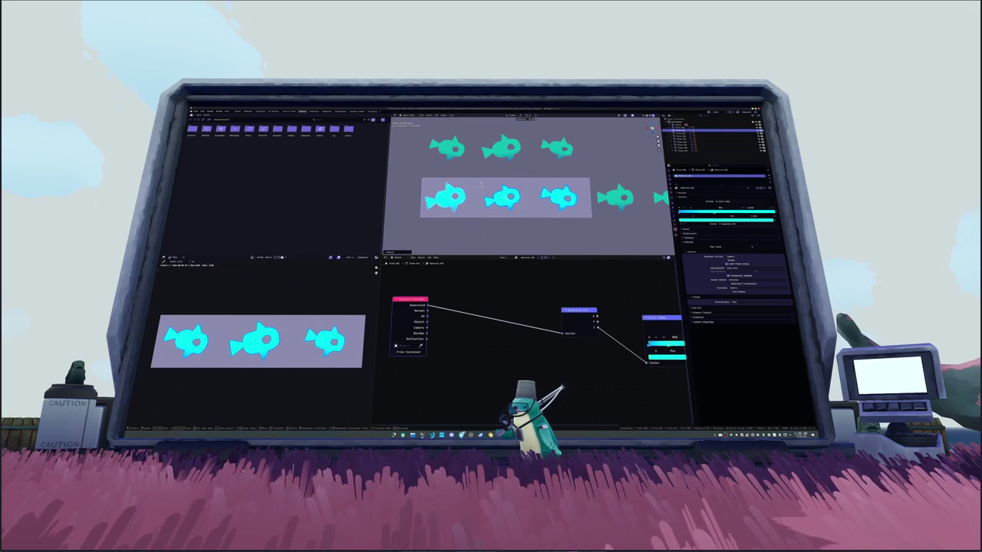
left_click(482, 186)
left_click(494, 193)
key("shift+d")
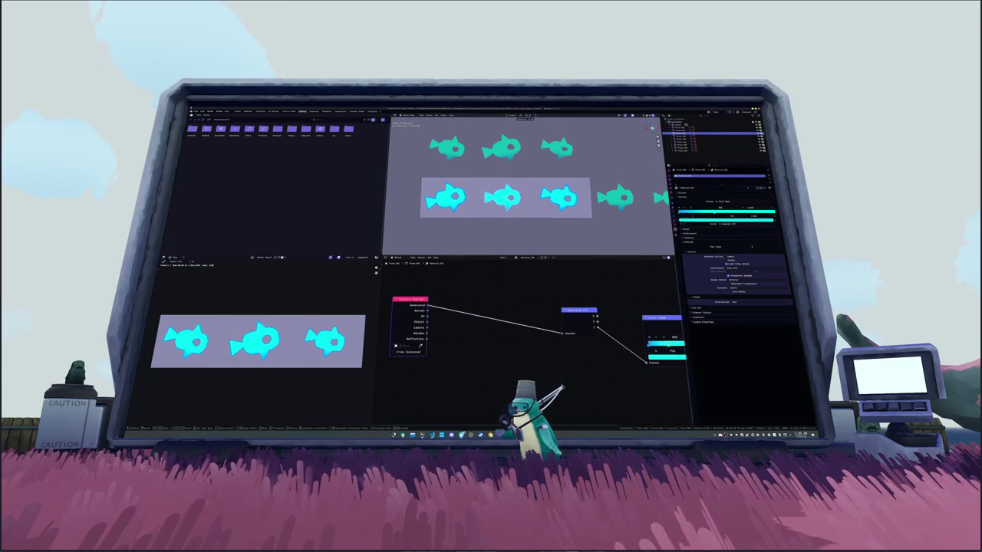
right_click(518, 202)
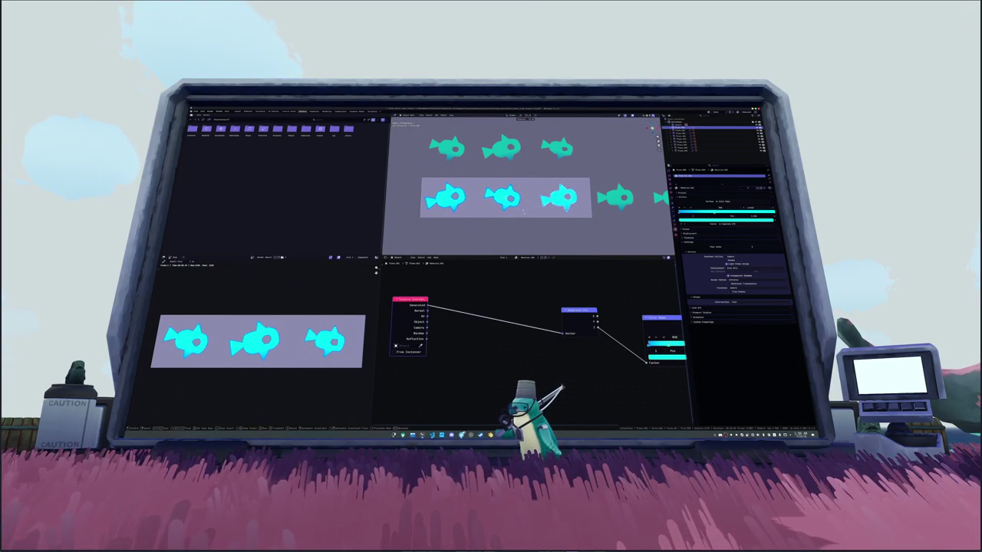
Step: Select the bottom-row fish and apply an action from their right-click context menu
left_click(560, 198)
left_click(449, 198, "shift")
right_click(515, 210)
left_click(518, 222)
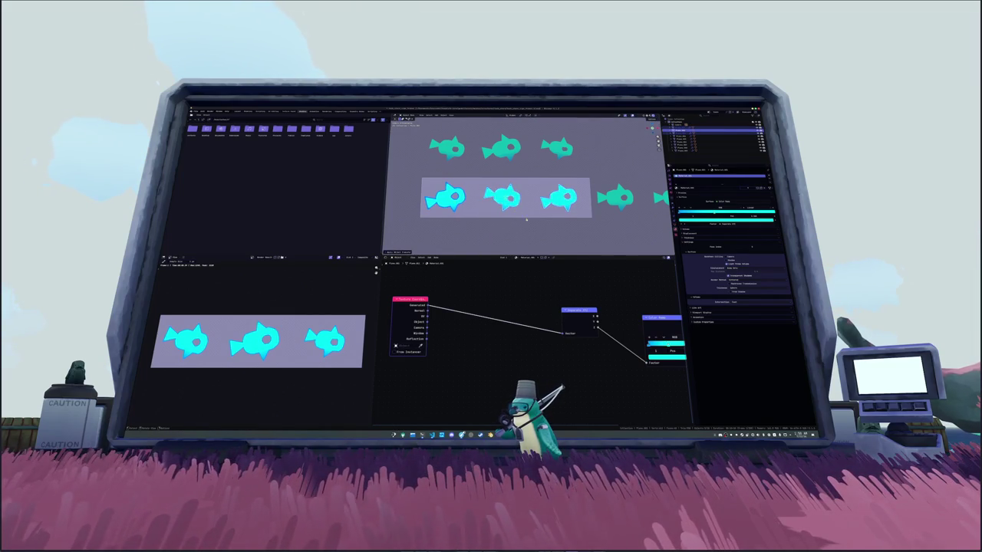
scroll(540, 228, "down", 1)
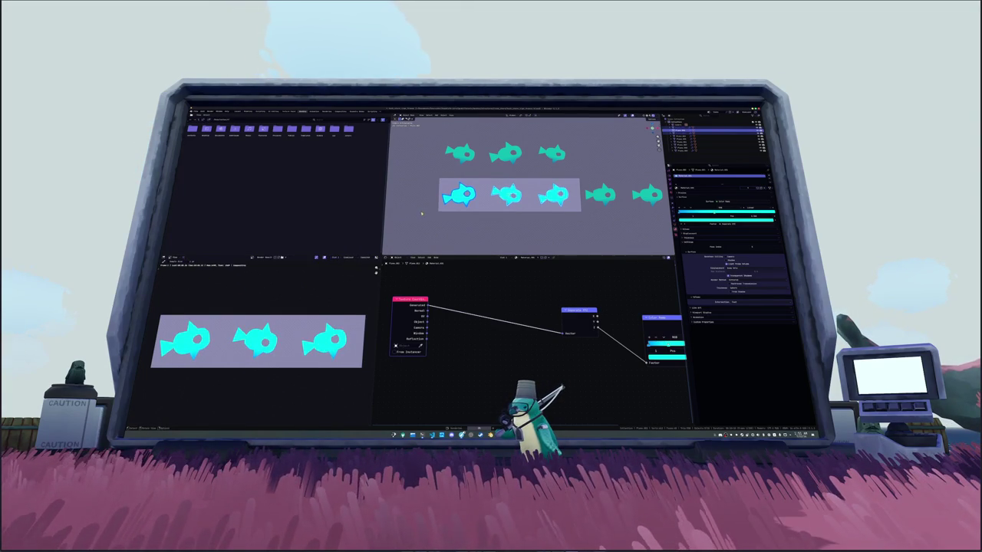
left_click(216, 259)
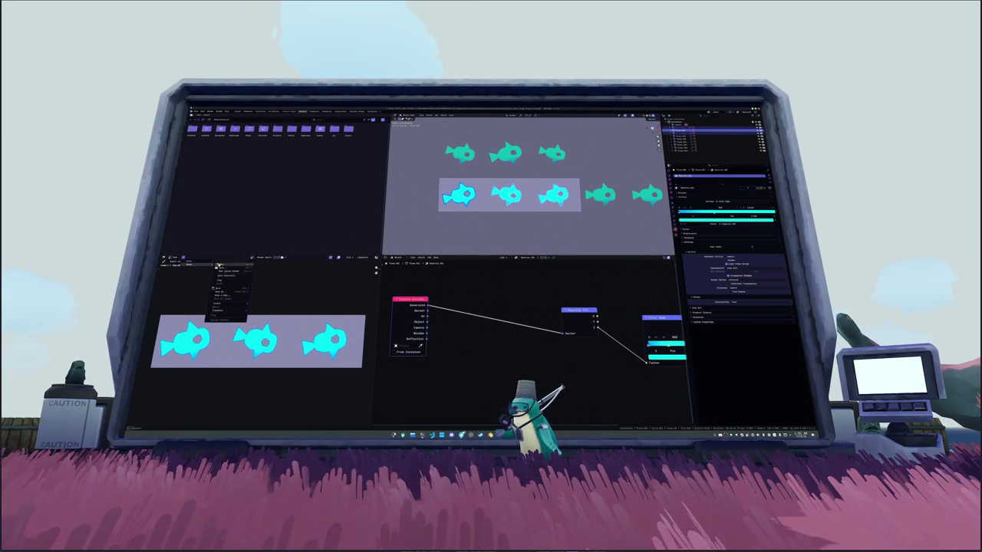
Step: Open the last image file in the folder into the Image Editor via Image > Open
left_click(227, 292)
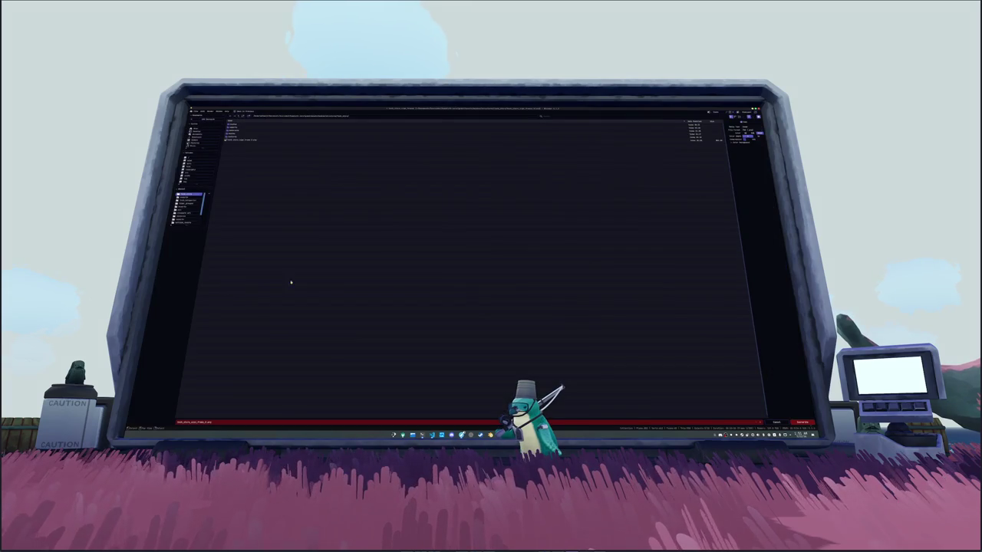
left_click(246, 141)
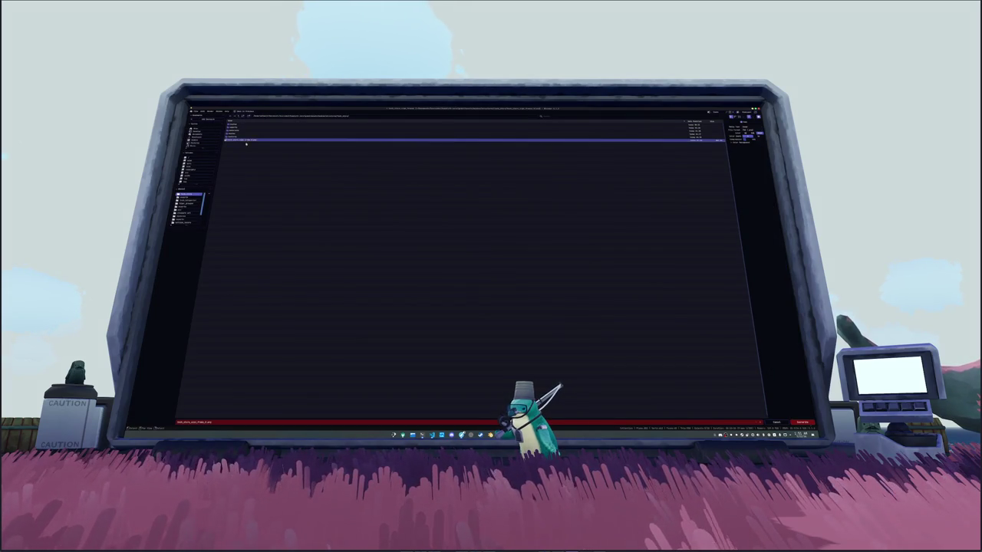
left_click(241, 421)
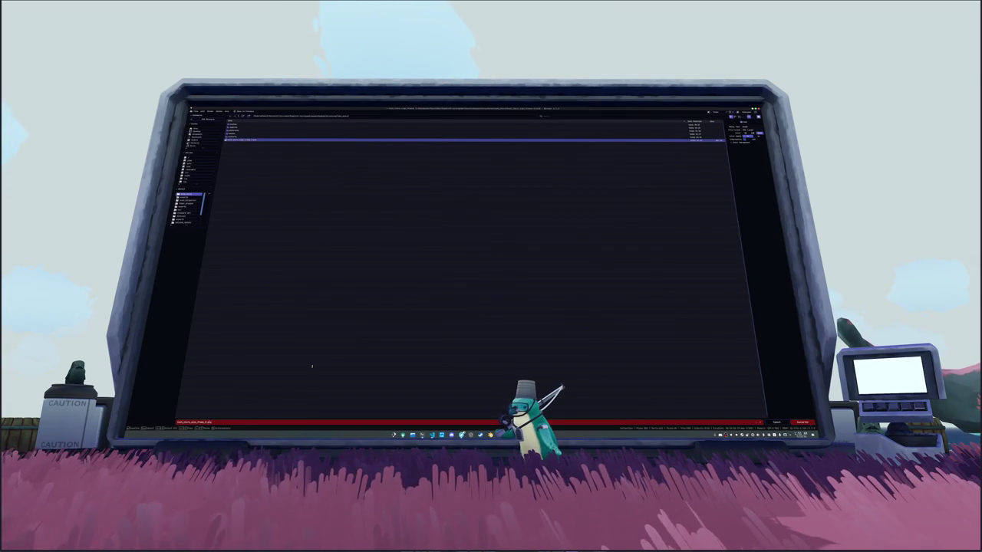
key("Return")
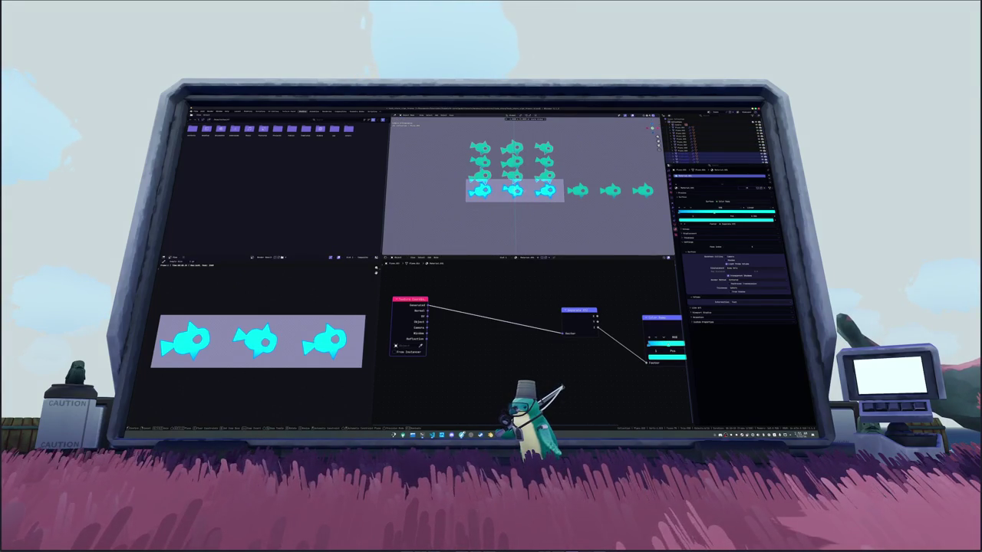
Step: Move the three fish up into a higher row, then duplicate them back down into the original row
key("g")
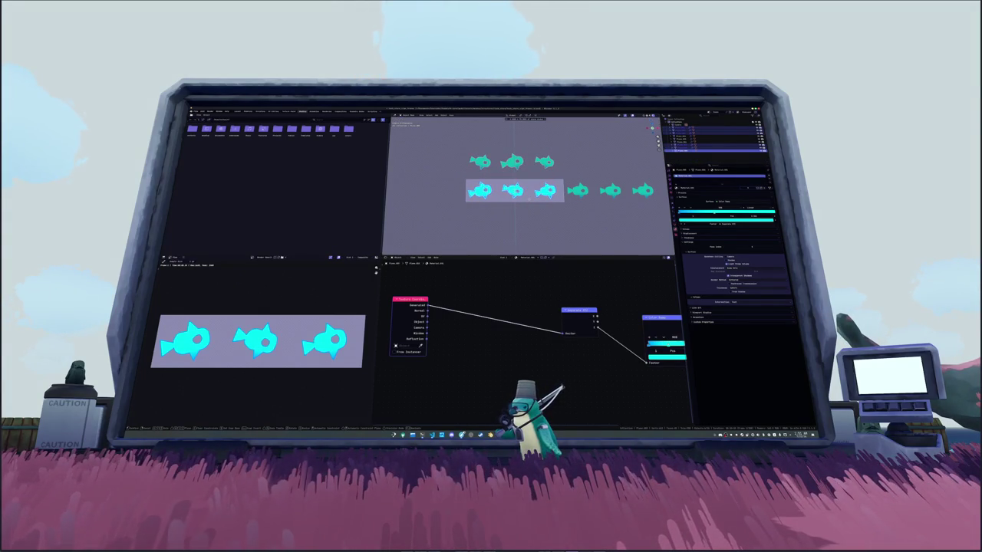
key("y")
left_click(527, 169)
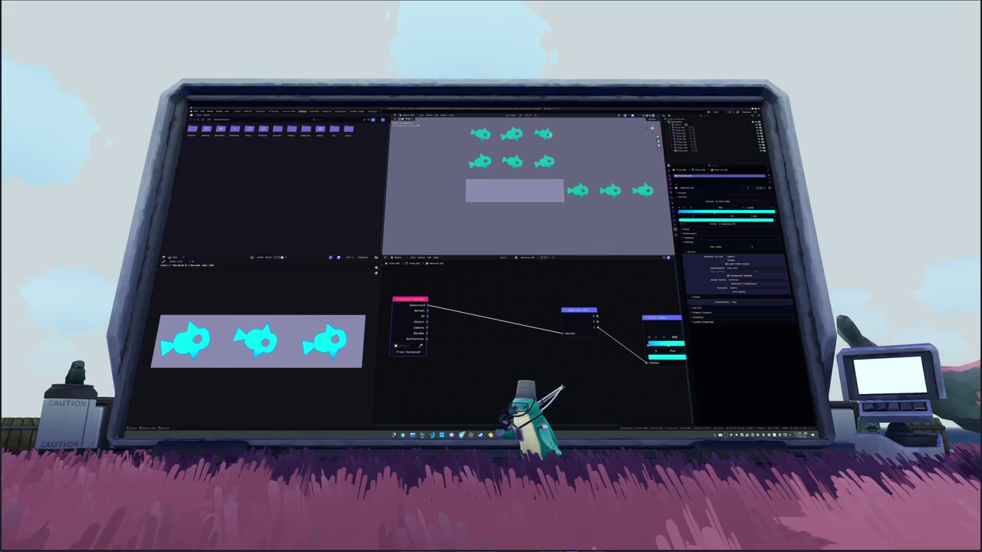
key("shift+d")
key("y")
left_click(564, 208)
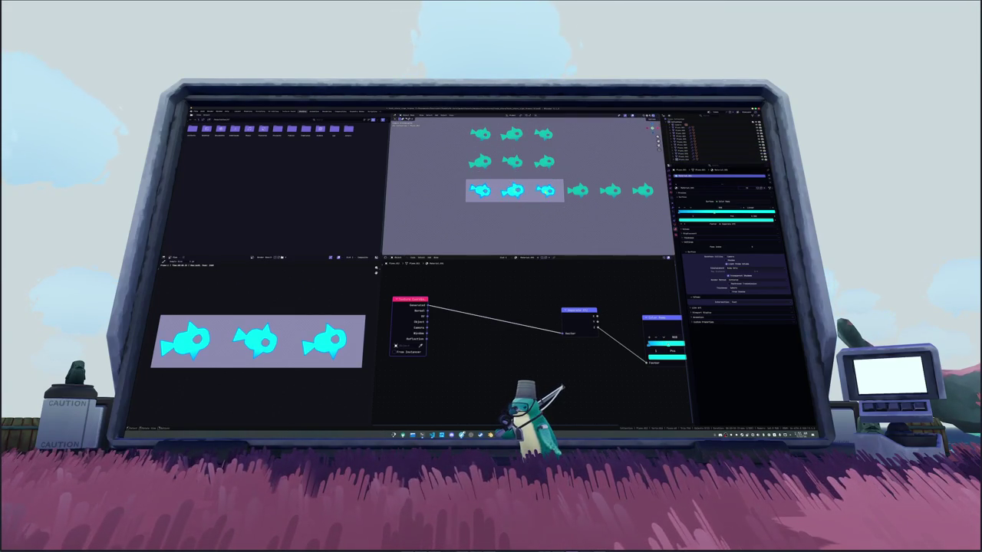
Step: Move one of the duplicated fish to a new position
left_click(520, 192)
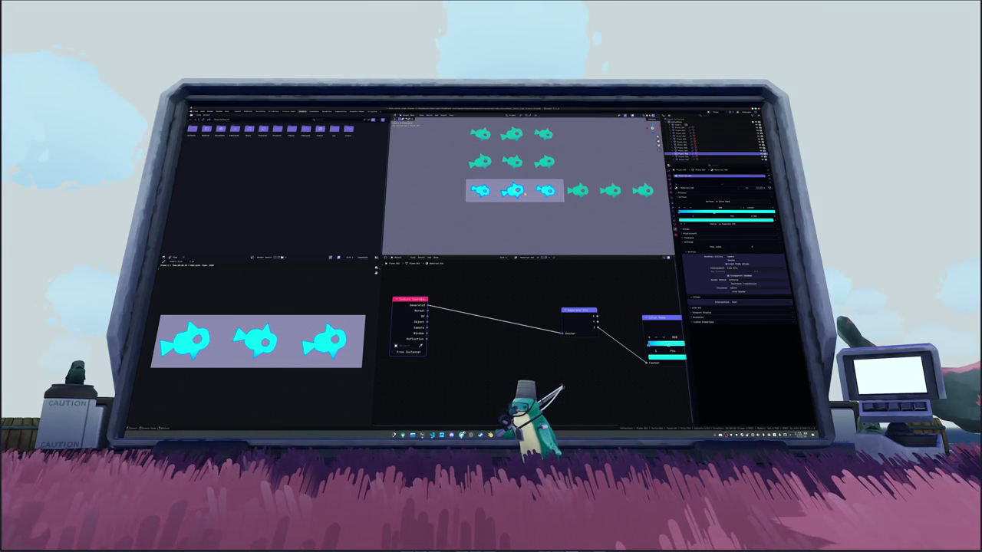
key("g")
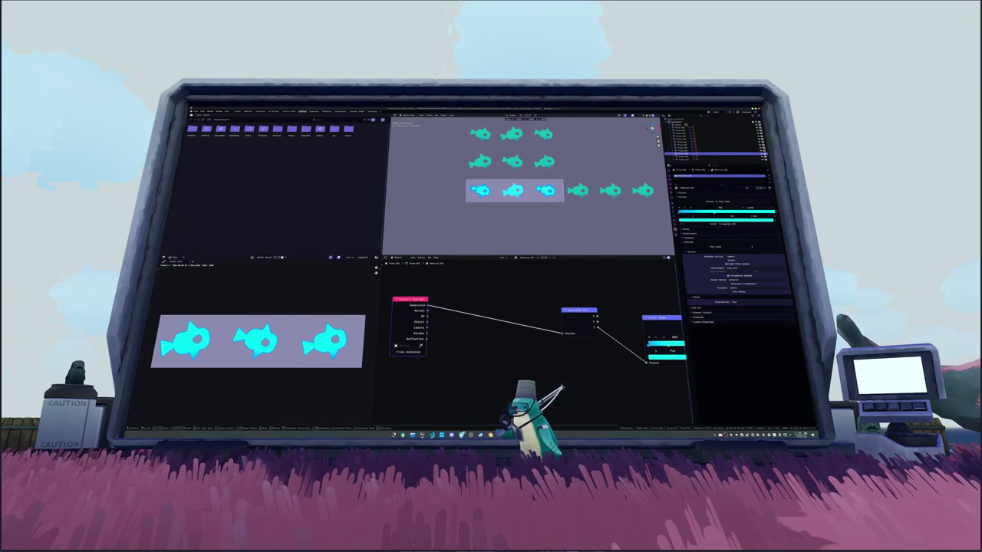
left_click(514, 190)
Step: Select another fish, frame it in view, and apply its transforms with Ctrl+A
left_click(536, 191)
key("KP_Decimal")
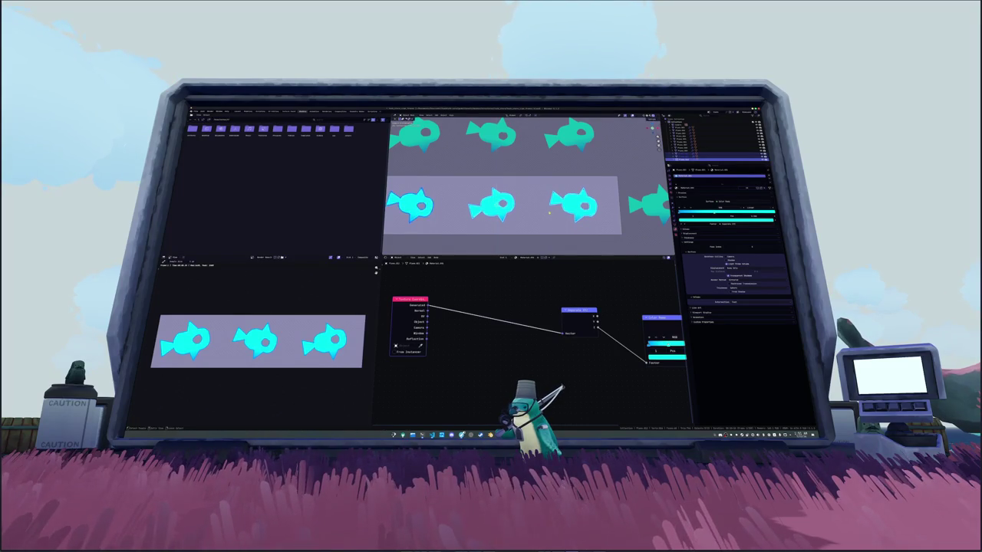
scroll(535, 213, "down", 3)
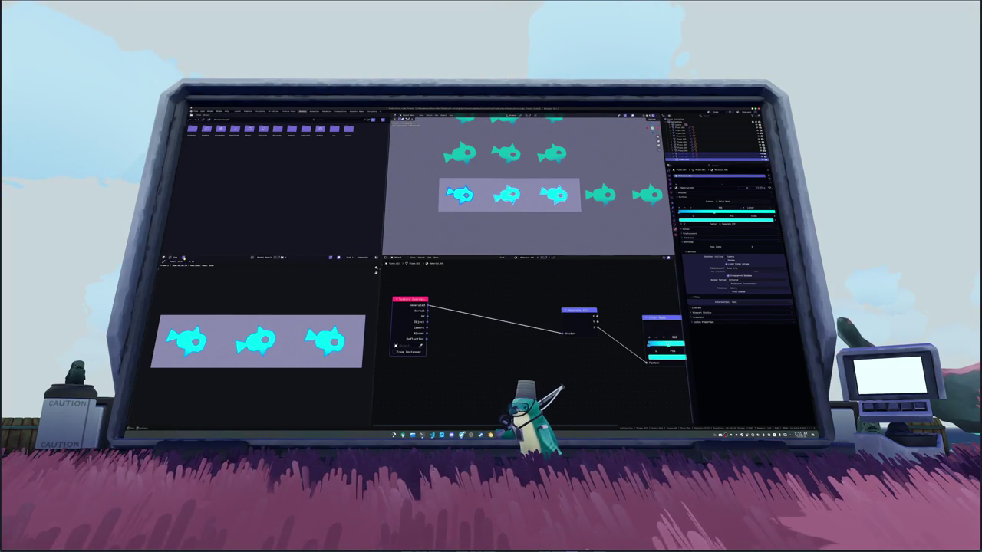
left_click(216, 259)
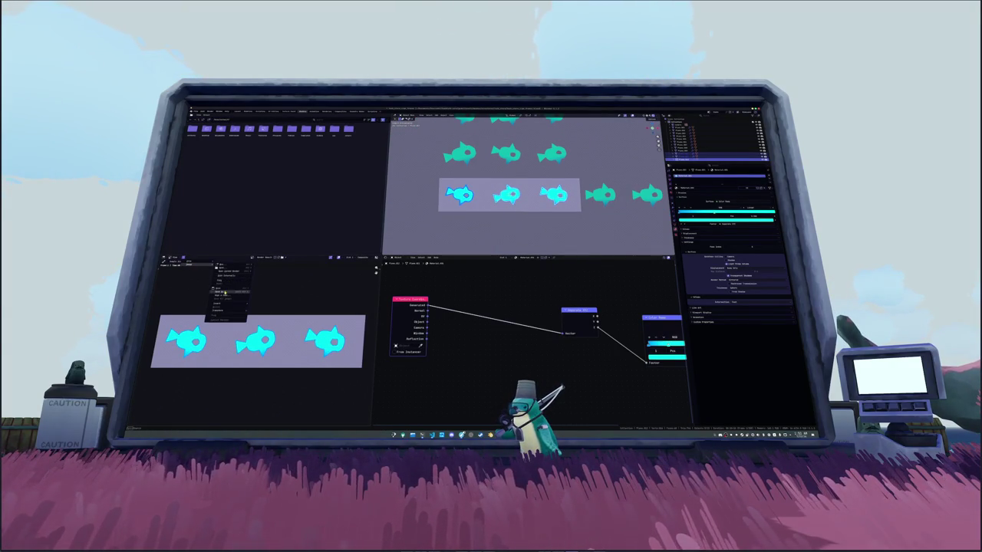
key("ctrl+a")
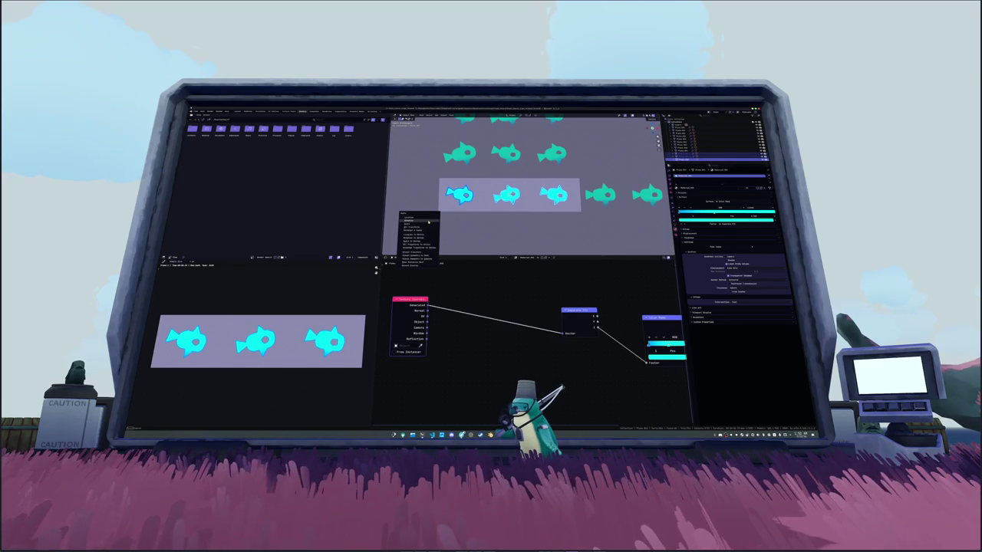
left_click(428, 223)
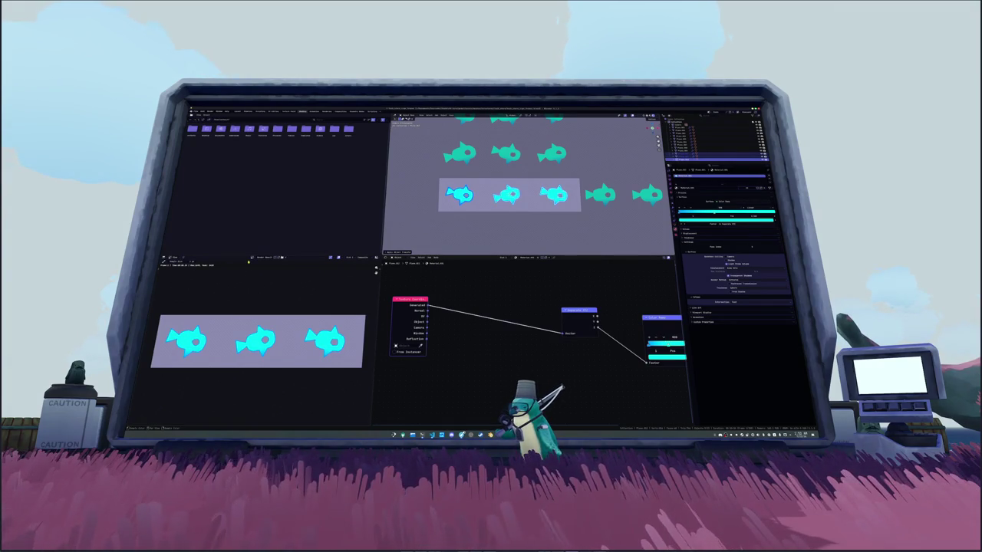
Step: Open the newest fish image file in the Image Editor
left_click(226, 262)
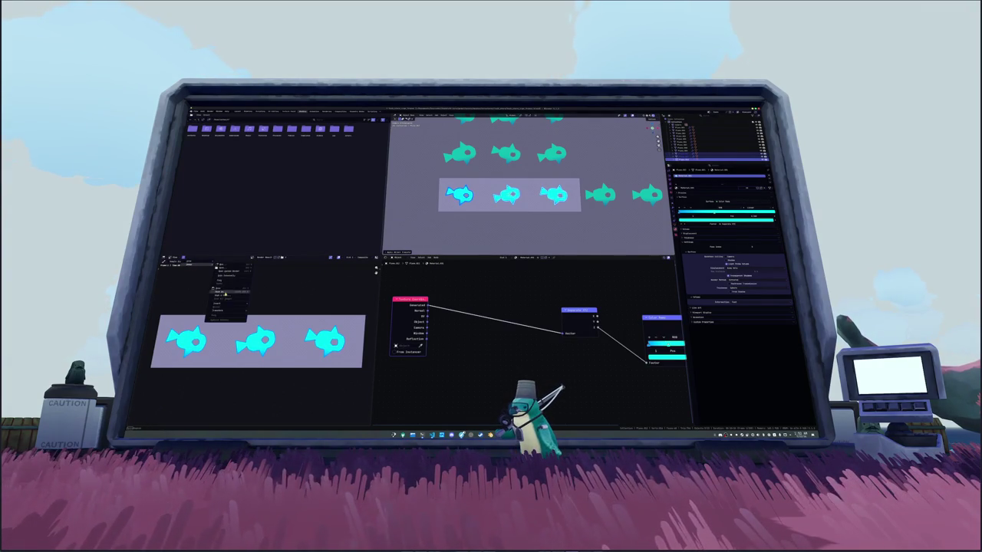
left_click(230, 293)
left_click(241, 143)
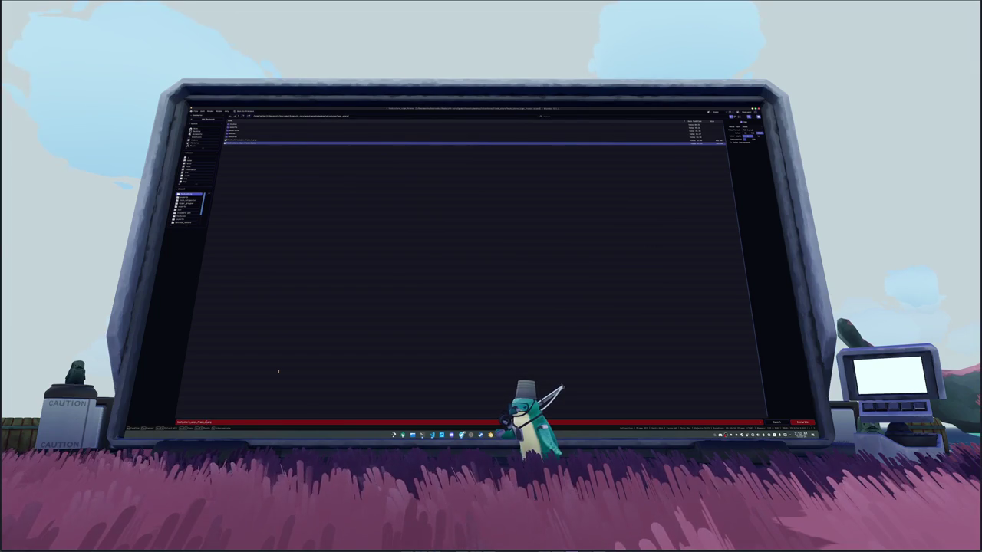
key("Return")
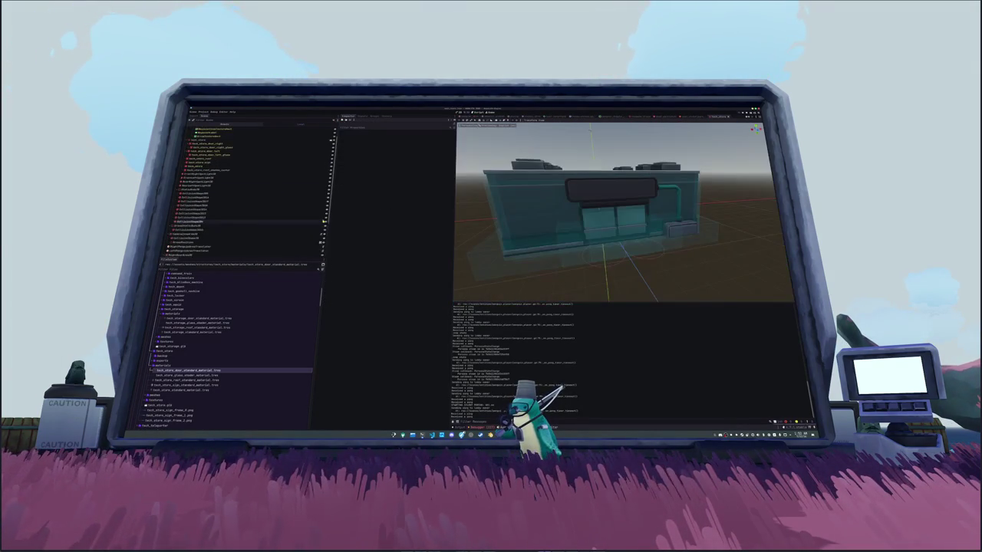
Step: Add an AnimatedSprite3D child node under the selected node
scroll(201, 181, "up", 2)
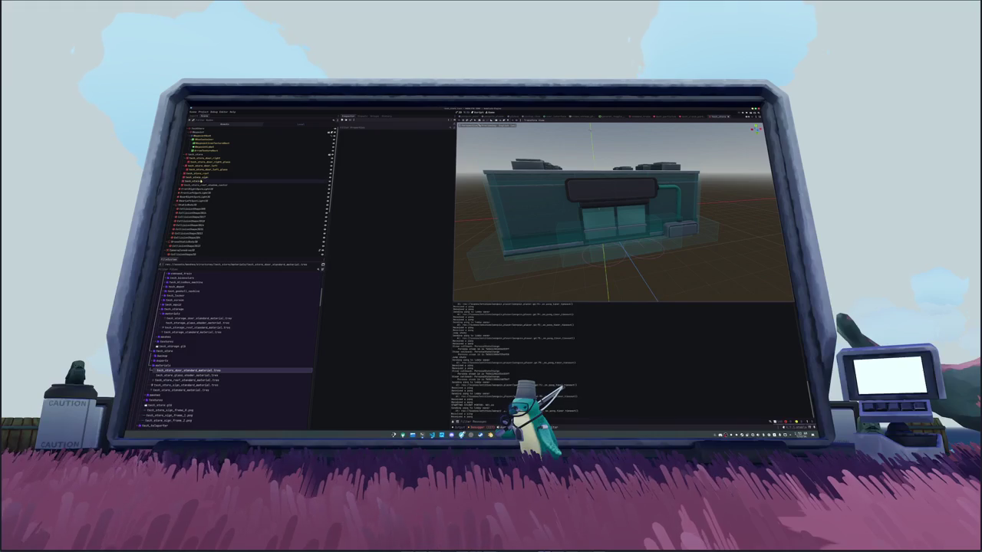
left_click(200, 180)
right_click(201, 181)
left_click(215, 184)
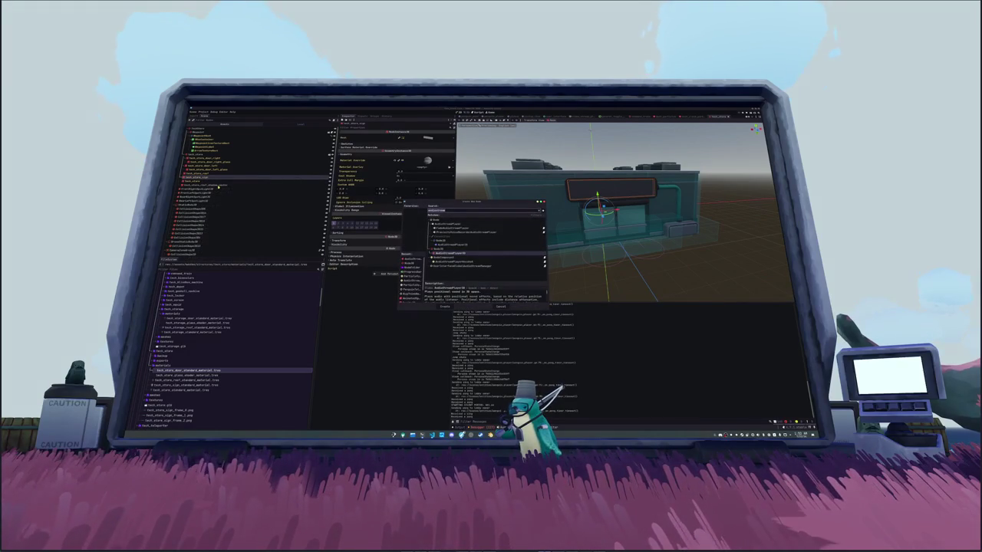
type("animat")
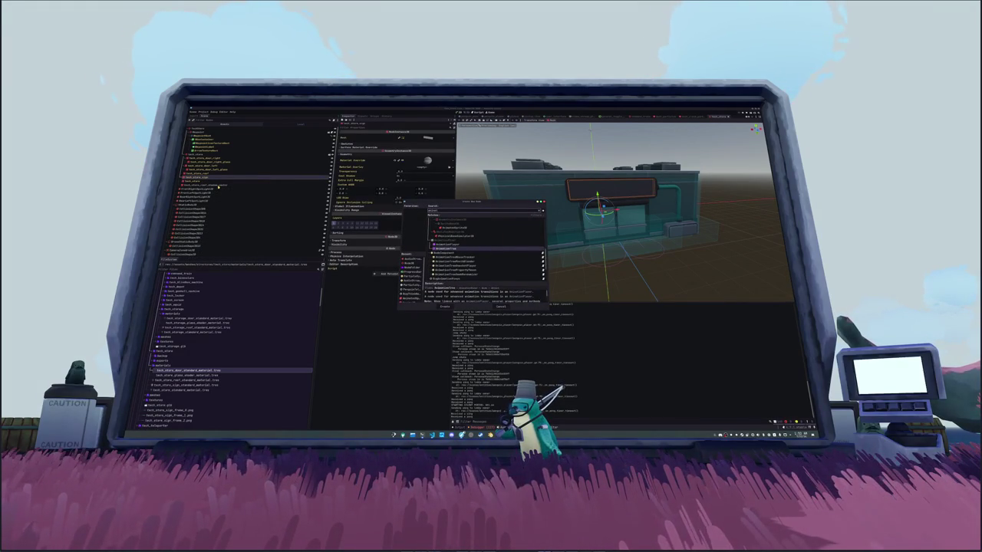
type("ed")
key("Return")
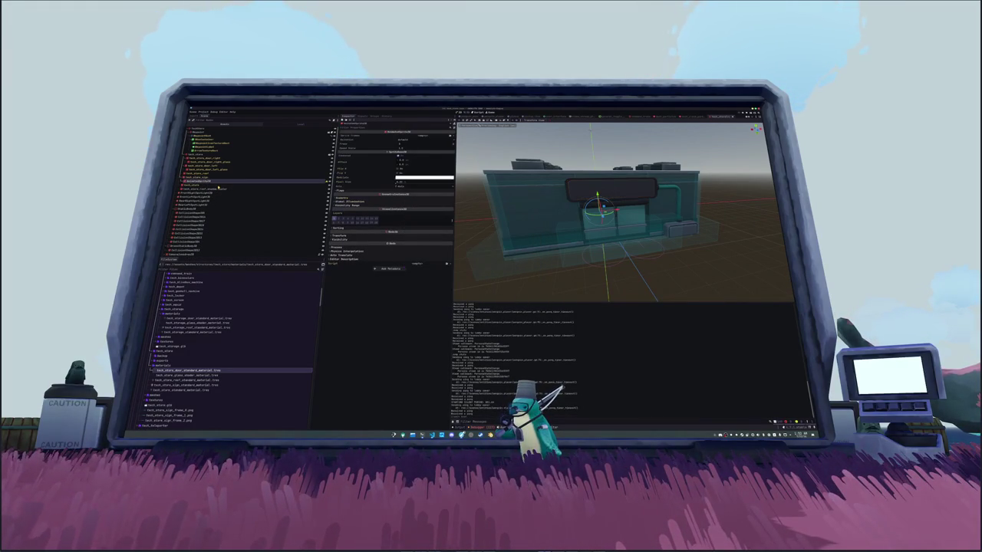
Step: Switch to the side view and move the new sprite onto the sign board
key("KP_3")
scroll(634, 244, "up", 5)
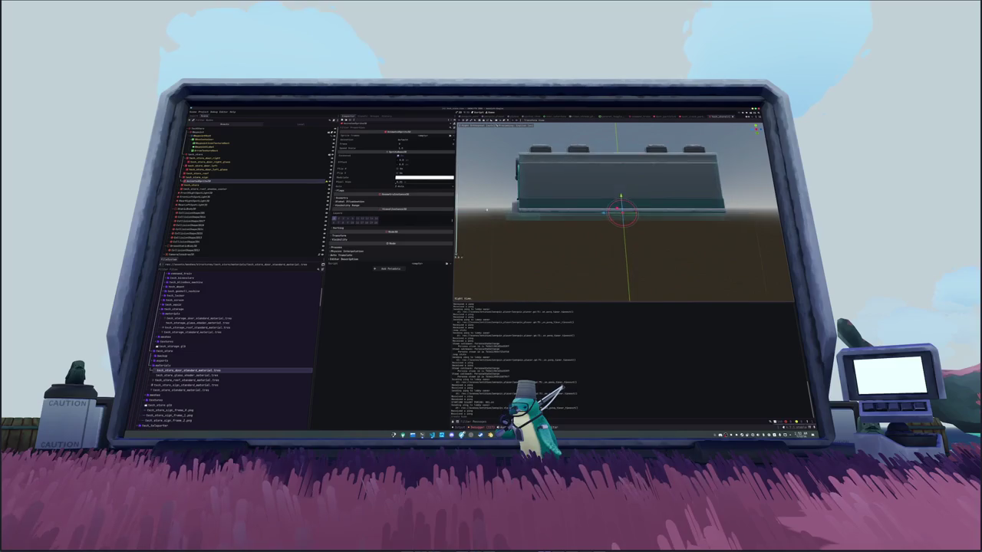
mouse_move(635, 244)
left_mouse_down()
mouse_move(528, 243)
mouse_move(529, 198)
mouse_move(529, 222)
left_mouse_up()
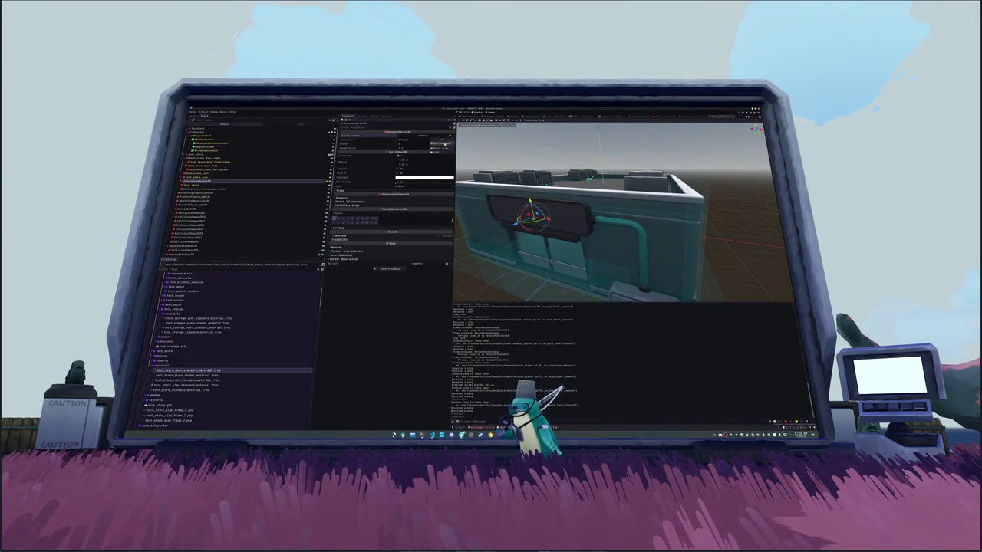
Step: Open and enlarge the SpriteFrames editor, then select the first sign frame image
left_click(433, 136)
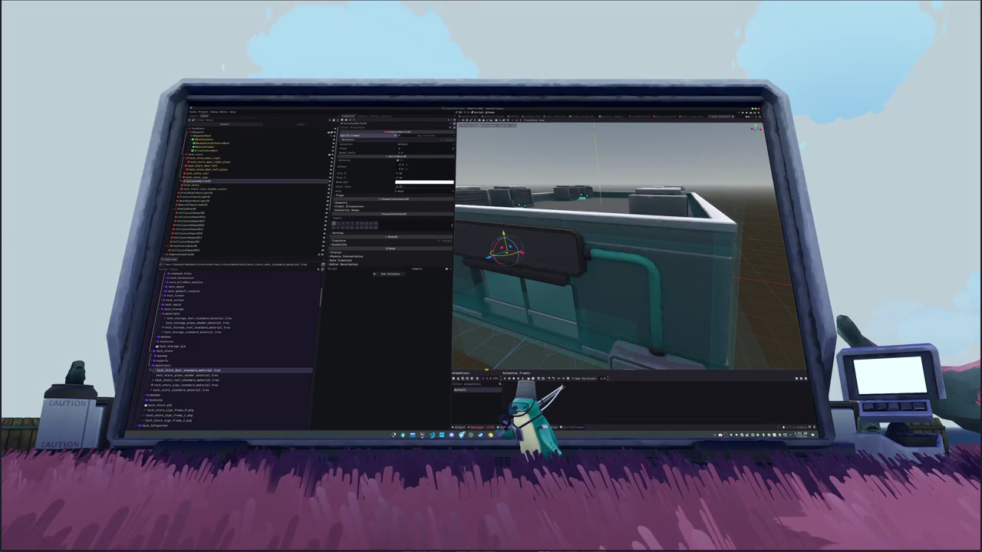
left_click_drag(486, 371, 486, 293)
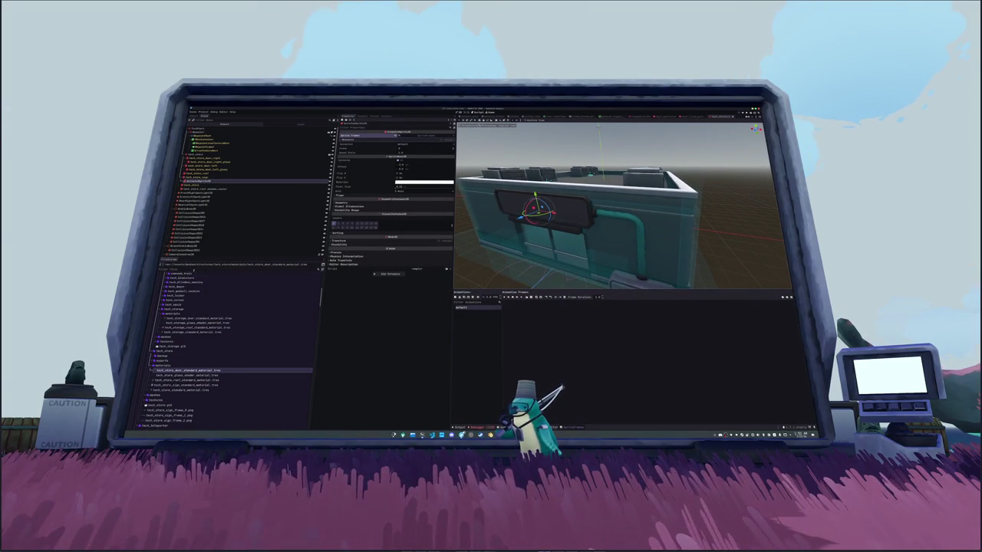
scroll(194, 270, "up", 5)
scroll(194, 270, "up", 10)
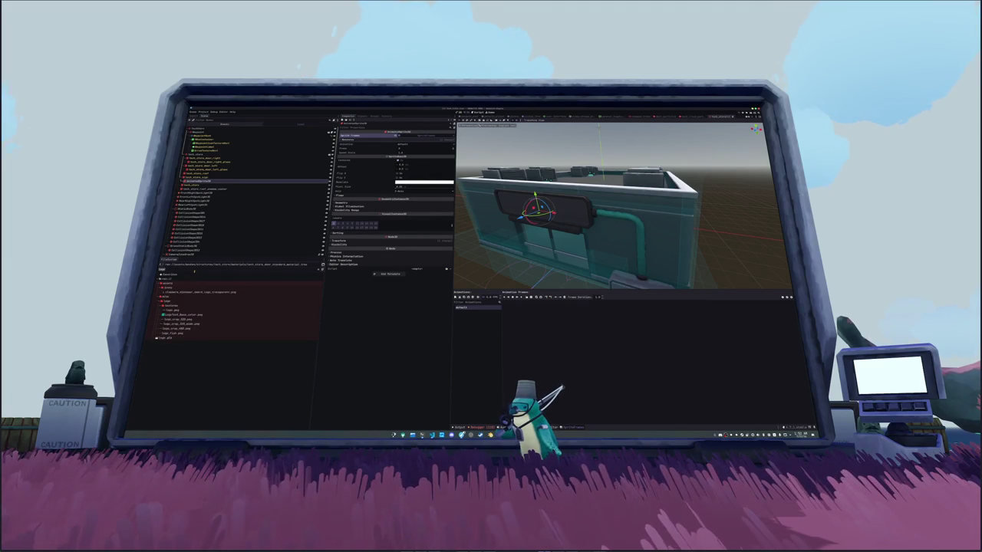
left_click(184, 337)
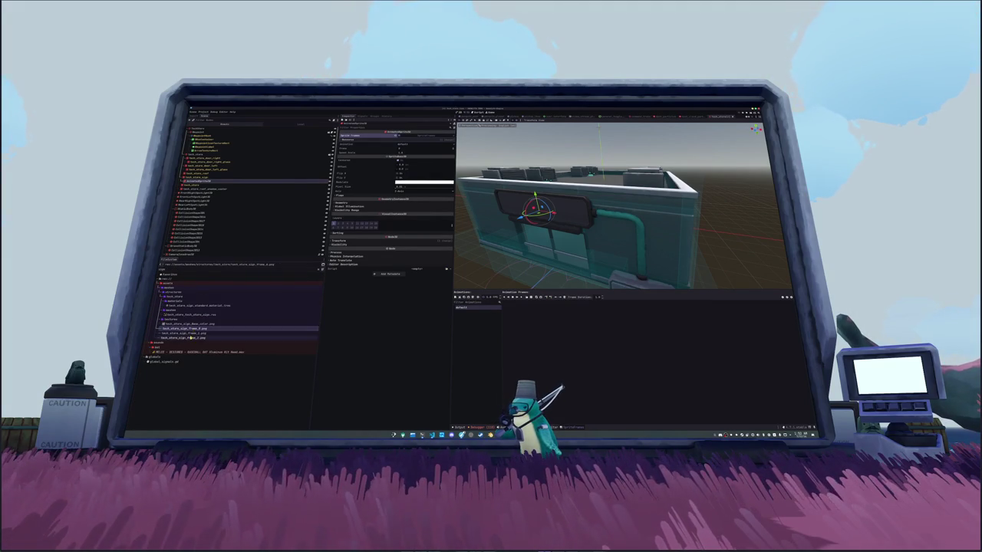
Step: Drag back_store_sign_frame_0–2.png into the animation frames and preview frame 2
left_click(184, 328, "shift")
mouse_move(184, 329)
left_mouse_down()
mouse_move(579, 338)
mouse_move(567, 336)
left_mouse_up()
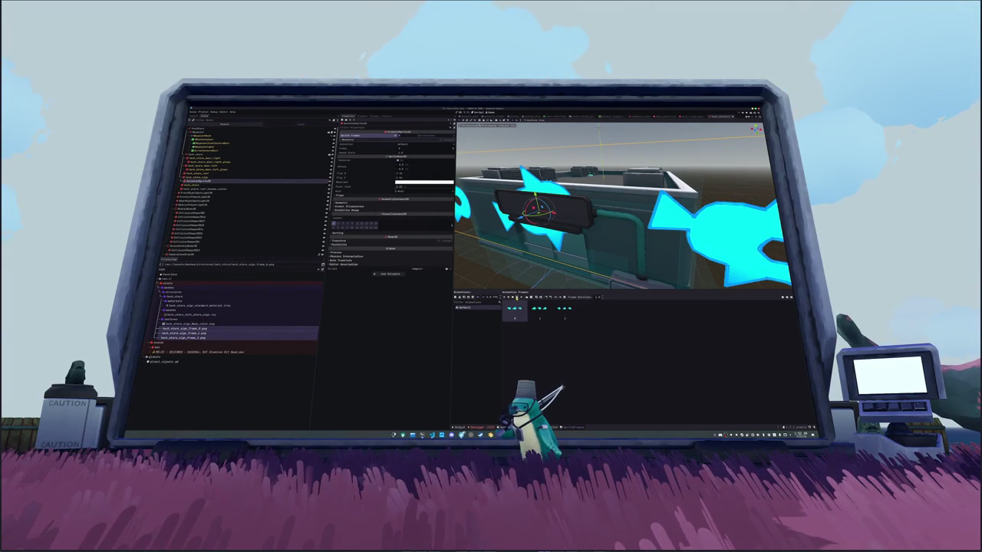
left_click_drag(505, 270, 658, 184)
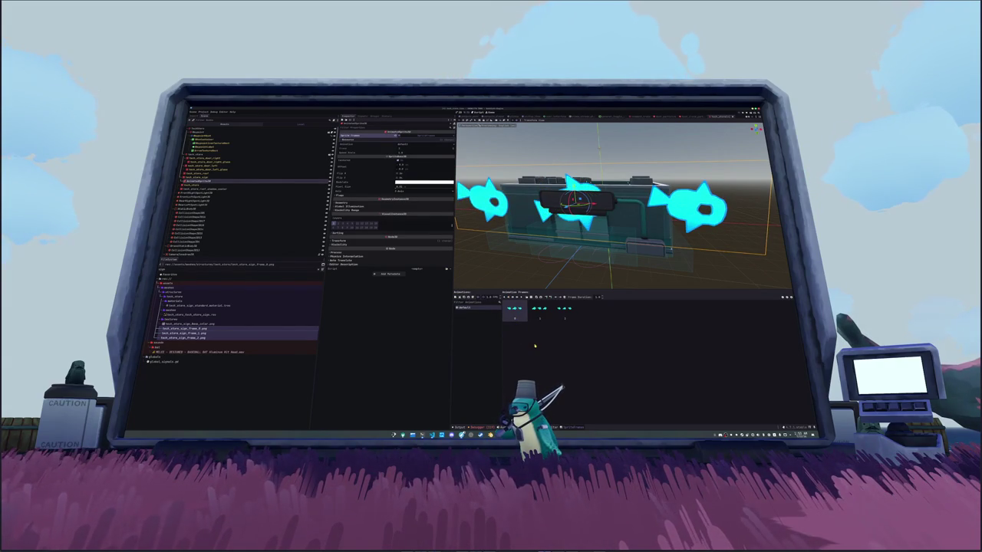
left_click(540, 313)
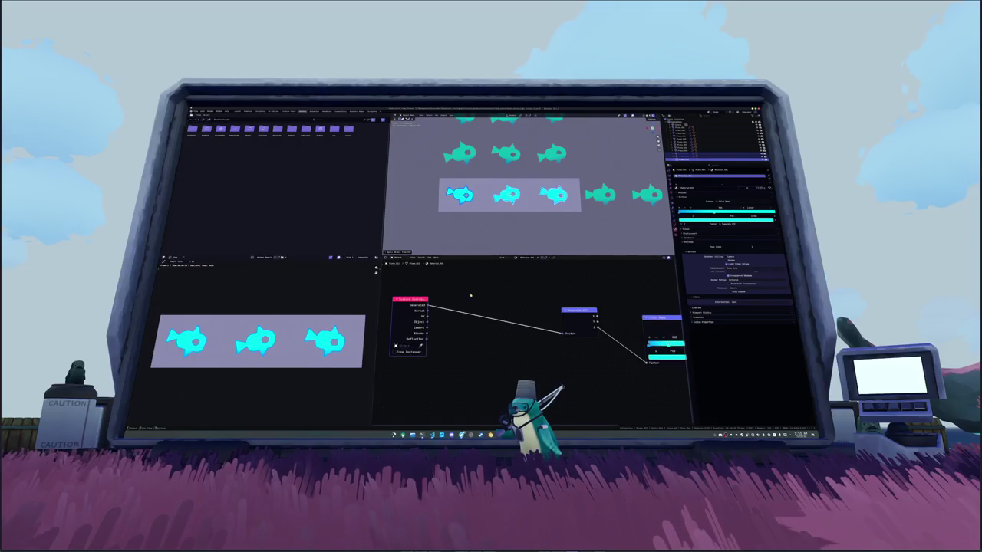
Step: Select several fish in the grid, move them upward, then undo the move
left_click_drag(496, 226, 498, 241)
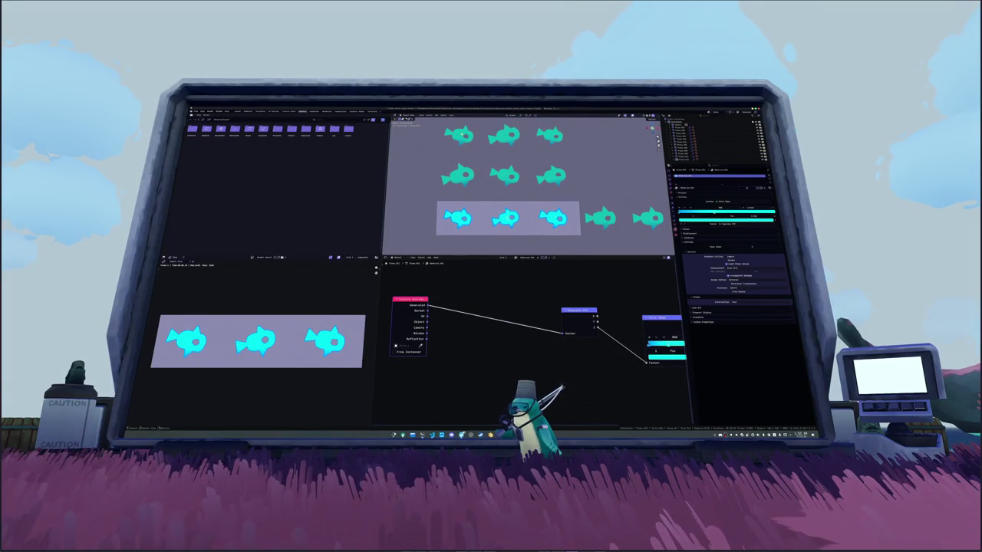
left_click(504, 176)
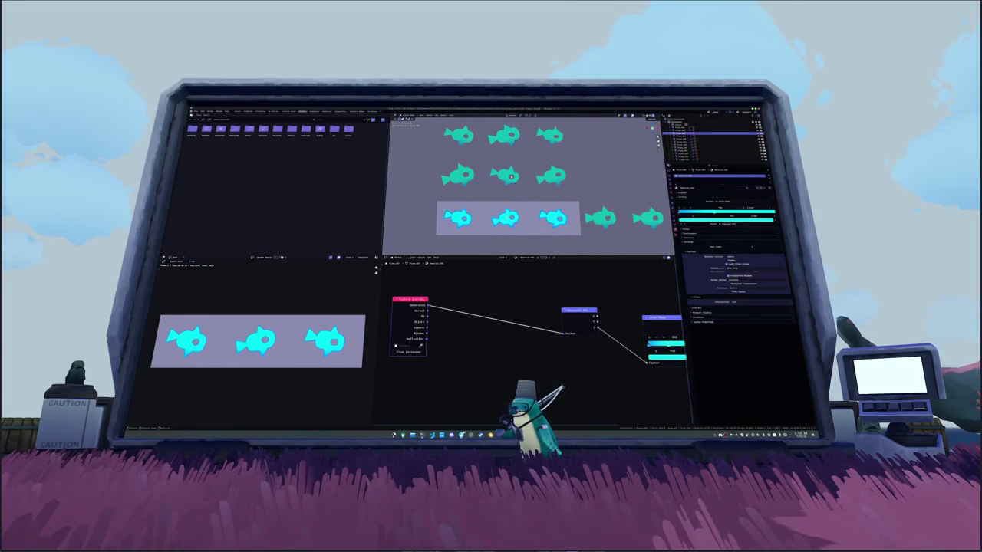
scroll(506, 176, "down", 2)
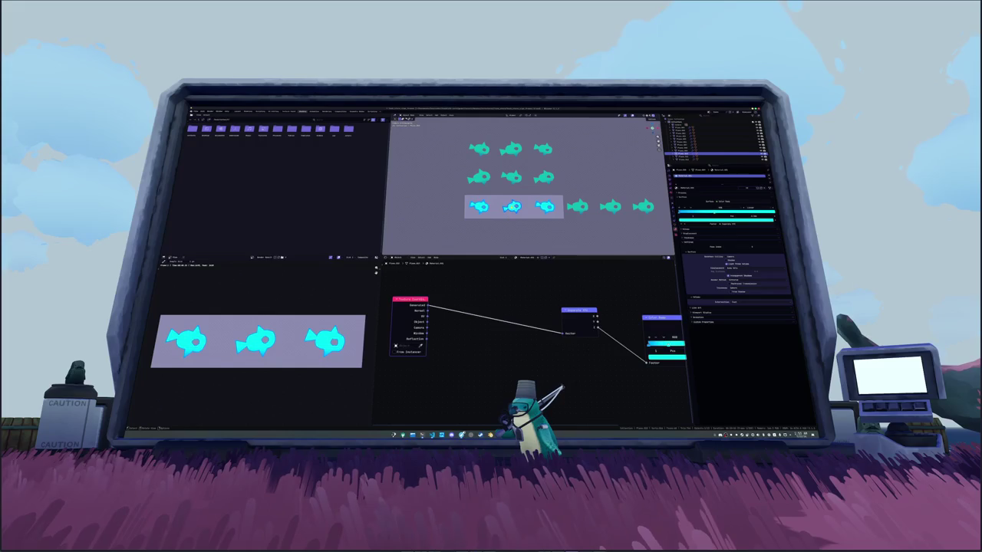
left_click(544, 207)
left_click(511, 207)
left_click(478, 177, "shift")
left_click(511, 177, "shift")
left_click(543, 149, "shift")
key("g")
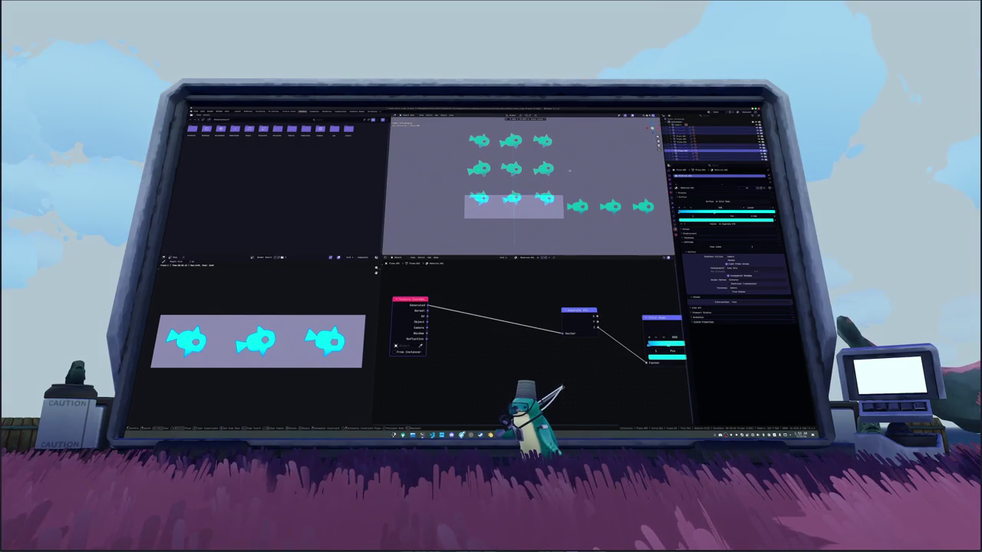
left_click(570, 156)
left_click(550, 156)
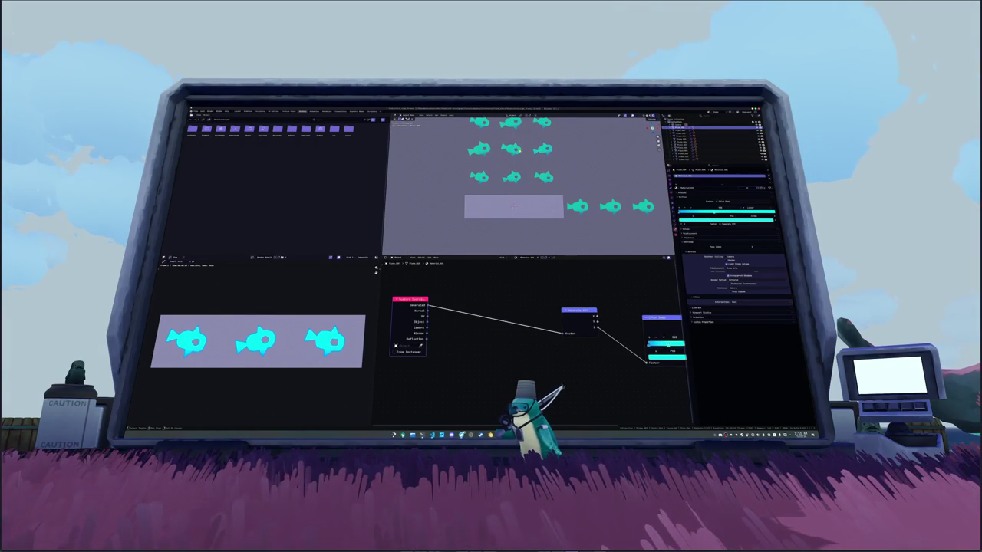
key("ctrl+z")
key("ctrl+z")
key("ctrl+z")
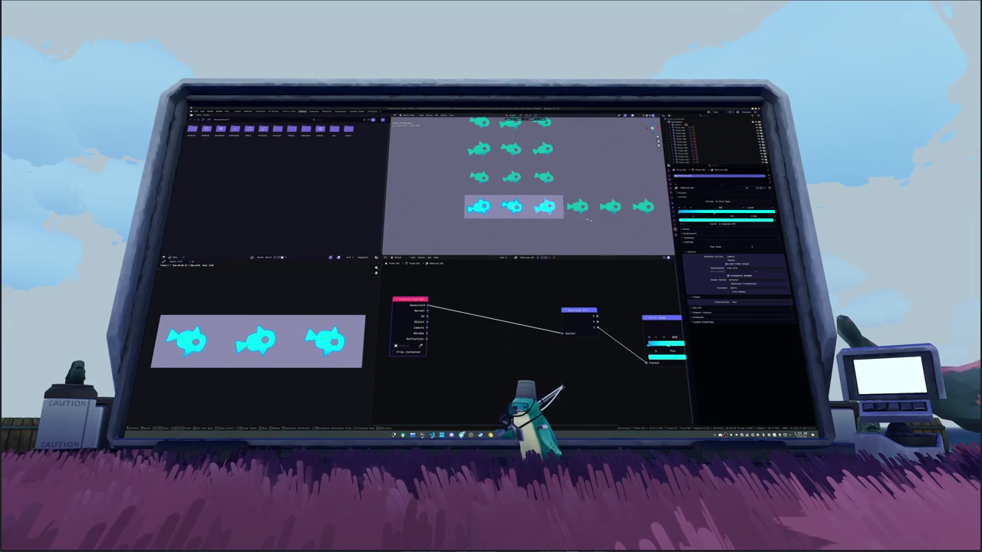
Step: Try moving the selected fish again, then cancel and leave it in place
key("g")
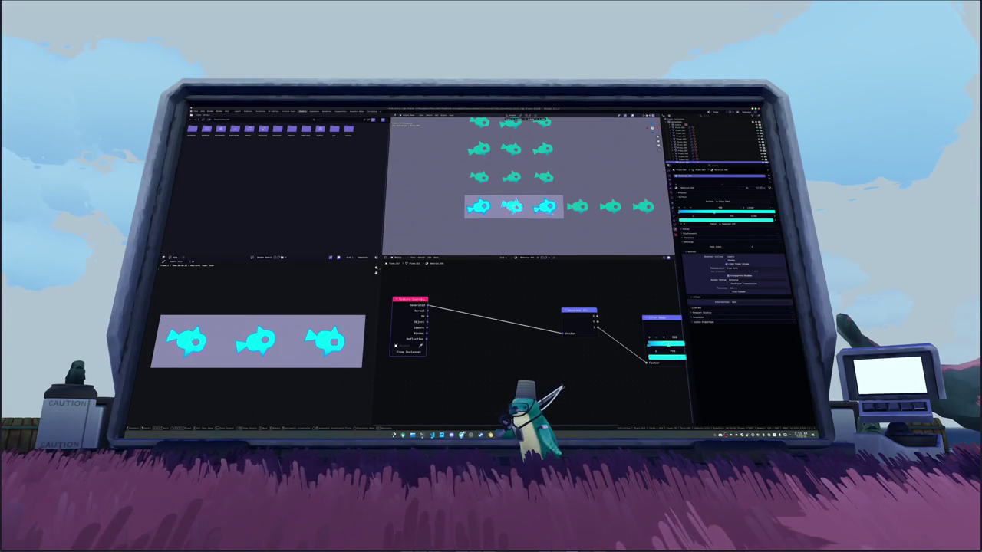
left_click(529, 208)
right_click(529, 209)
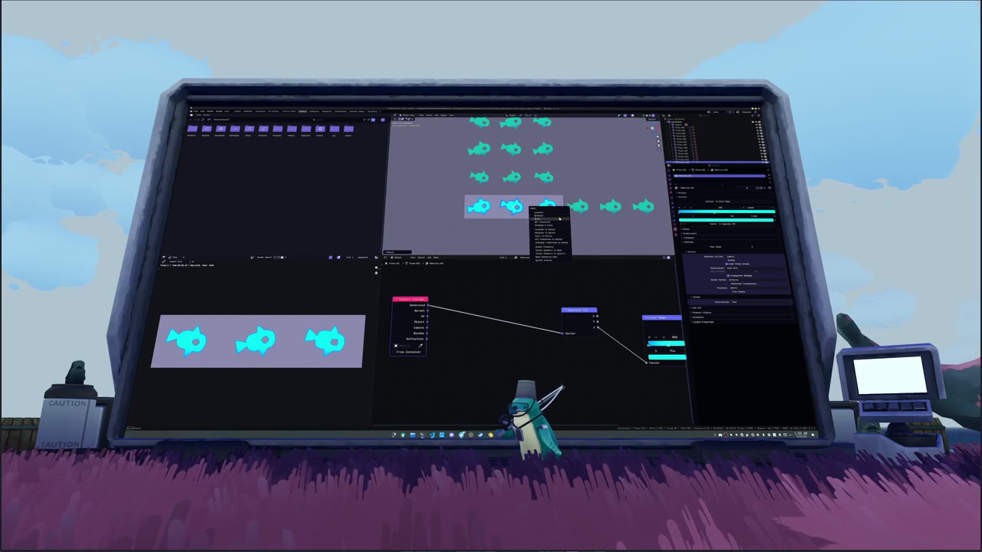
left_click(559, 219)
right_click(529, 208)
left_click(559, 218)
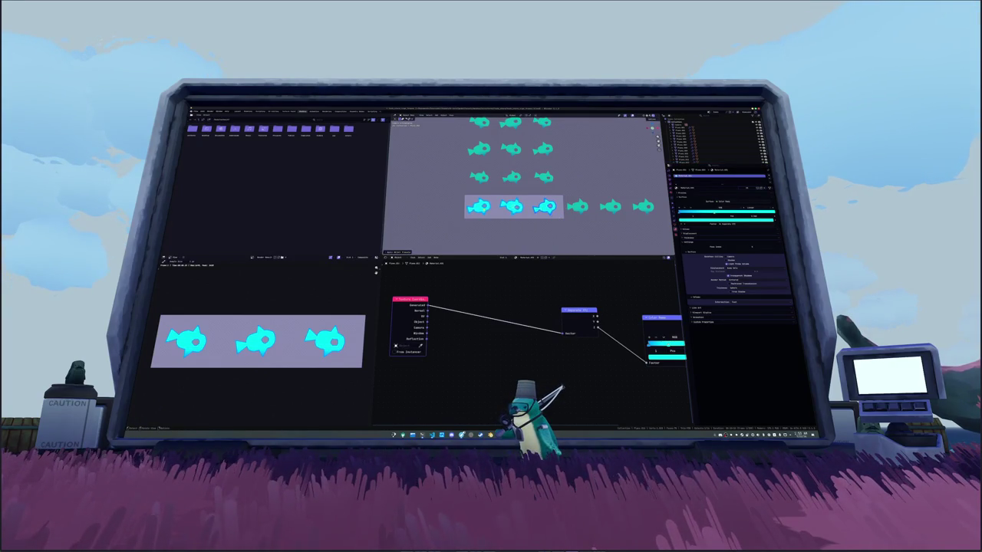
key("g")
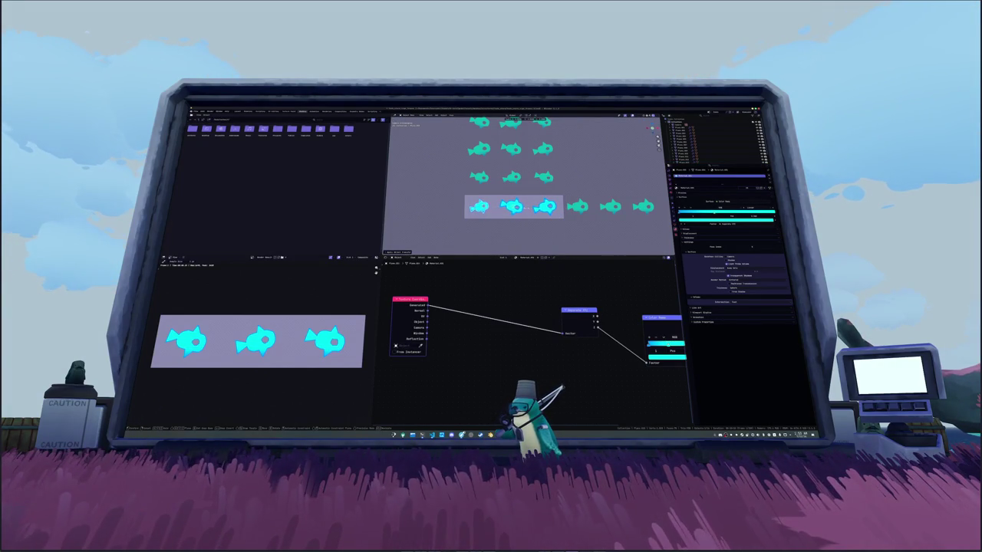
left_click(526, 208)
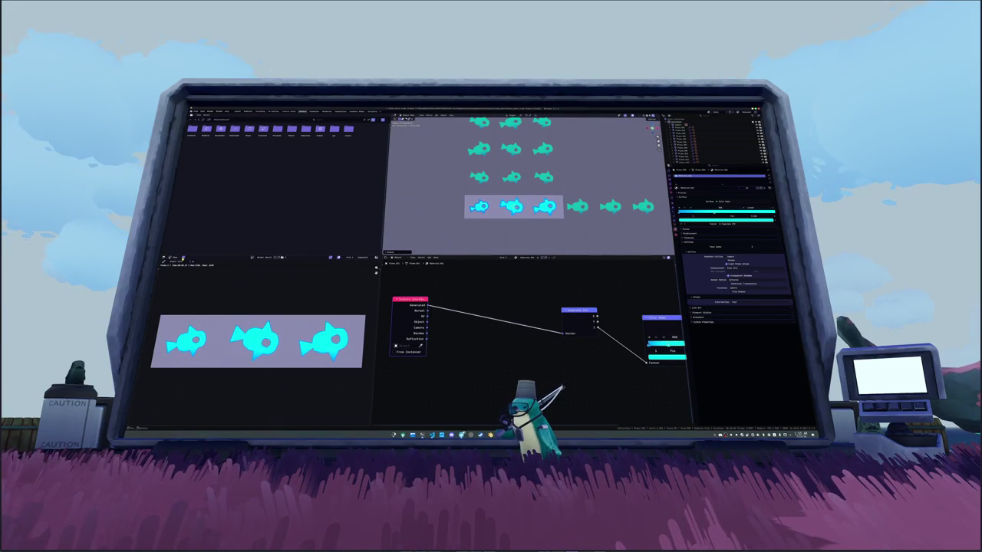
Step: Save the render with Image > Save As under a new frame file name
left_click(215, 262)
left_click(230, 293)
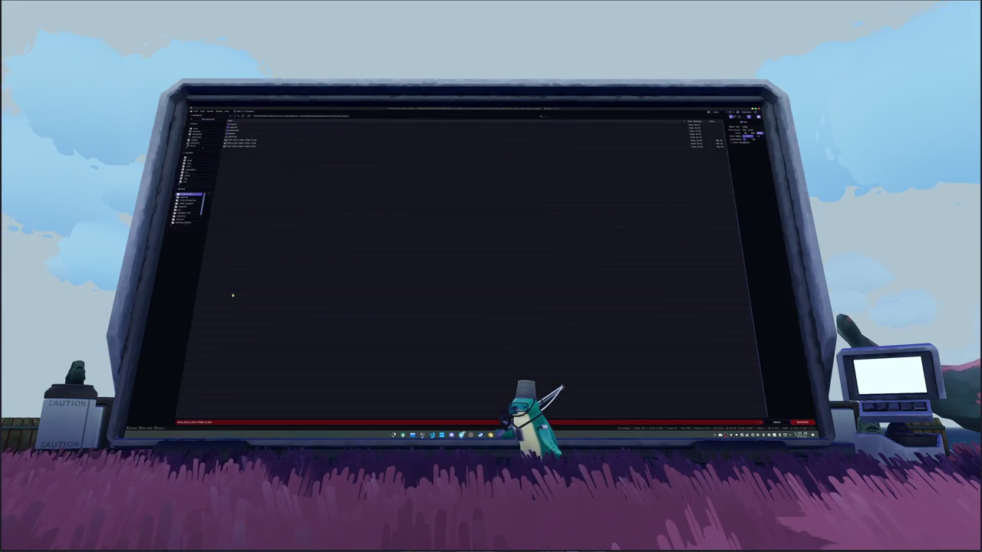
left_click(213, 424)
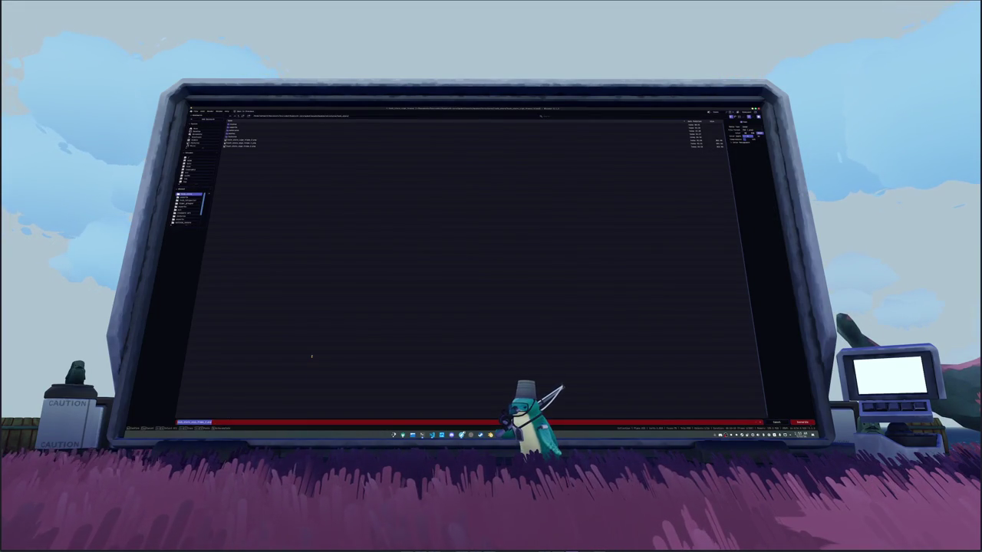
key("Return")
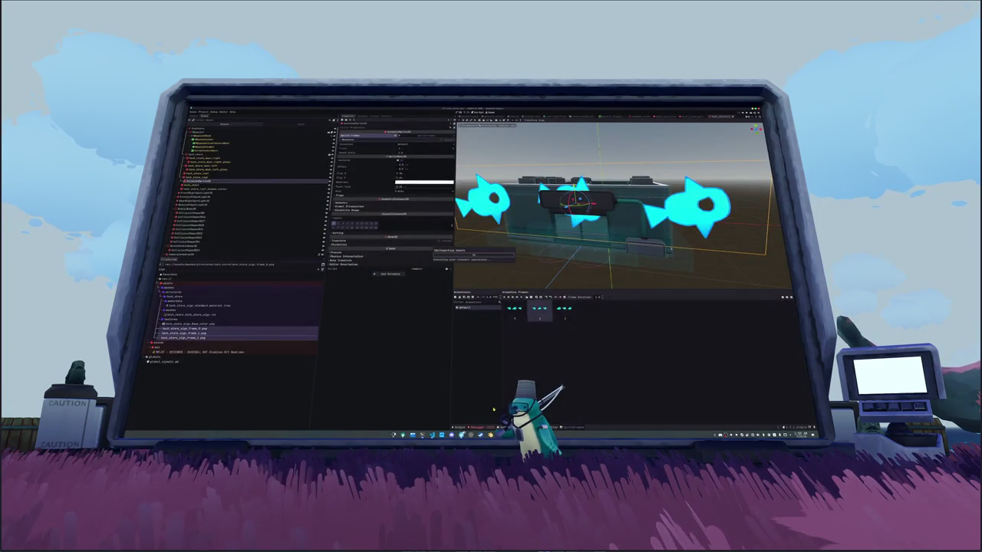
Step: Add the new frame PNG as the fourth animation frame, then check frames 1 and 2 and preview a frame image
mouse_move(184, 343)
left_mouse_down()
mouse_move(370, 353)
mouse_move(567, 382)
left_mouse_up()
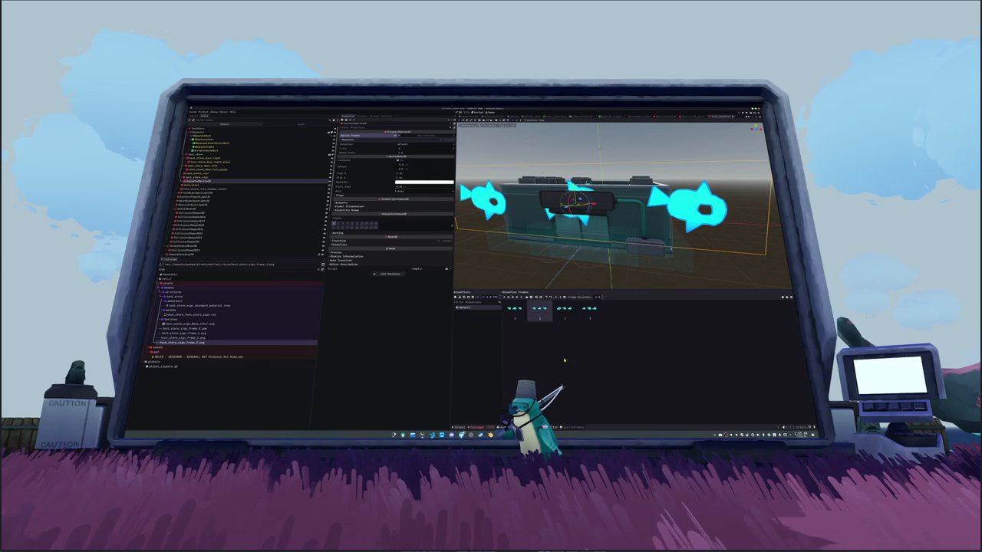
left_click(522, 316)
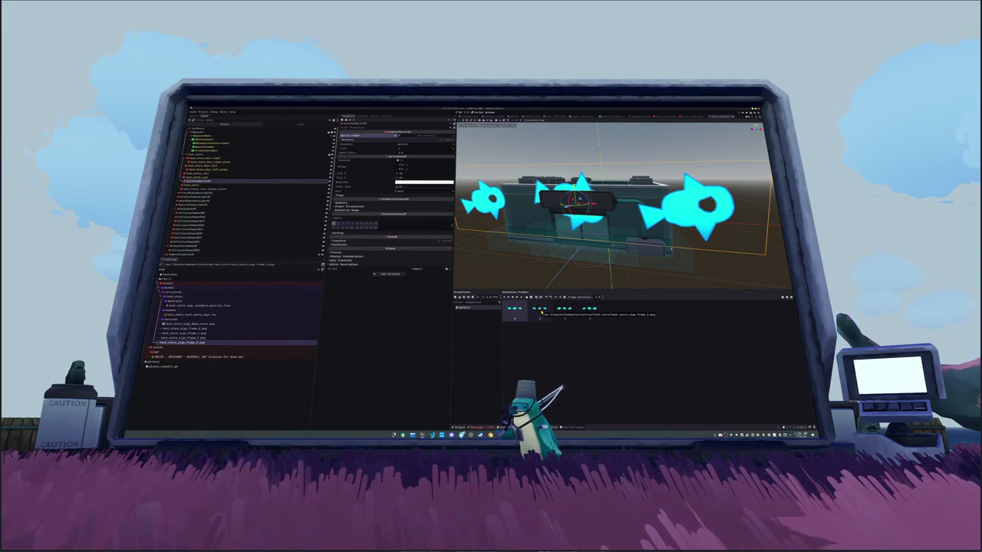
left_click(540, 313)
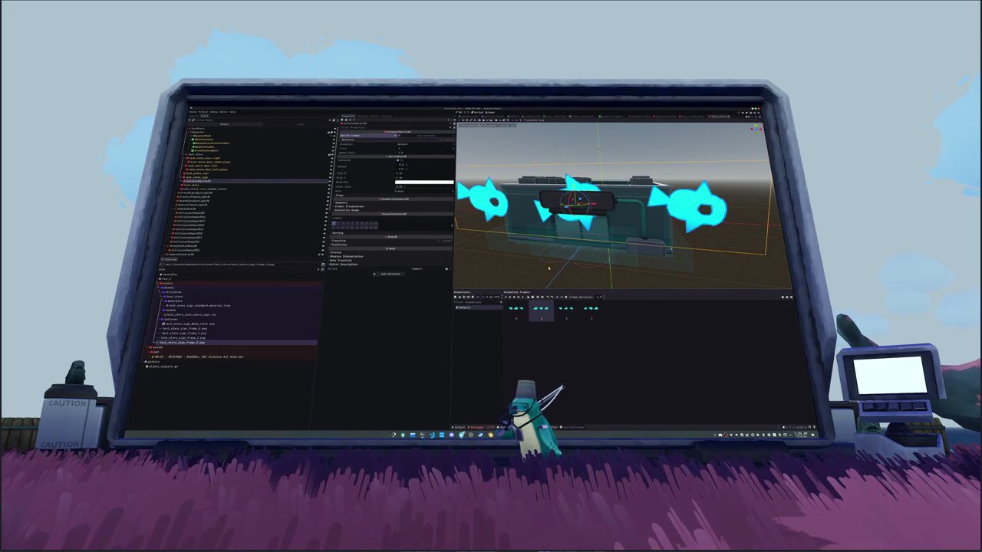
scroll(535, 261, "down", 5)
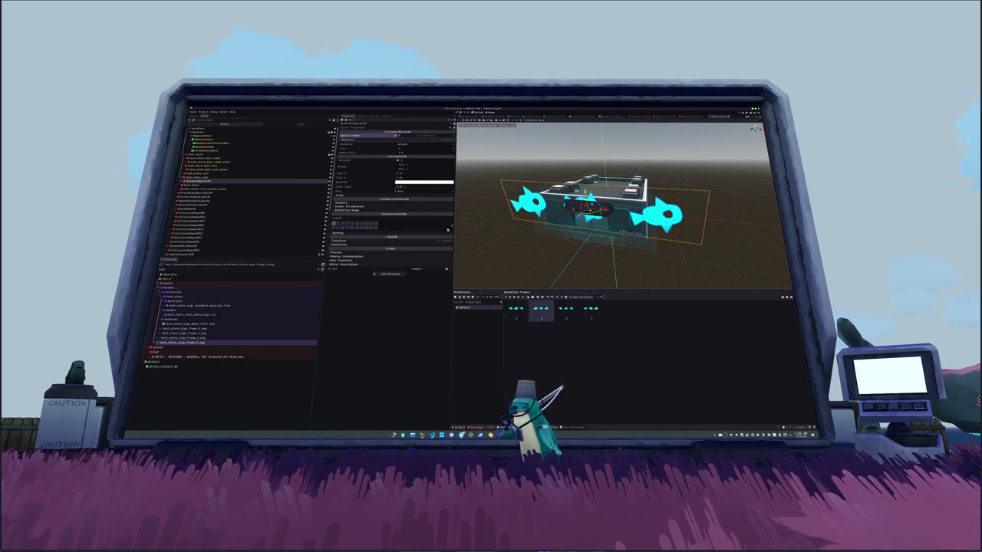
left_click(197, 329)
double_click(197, 328)
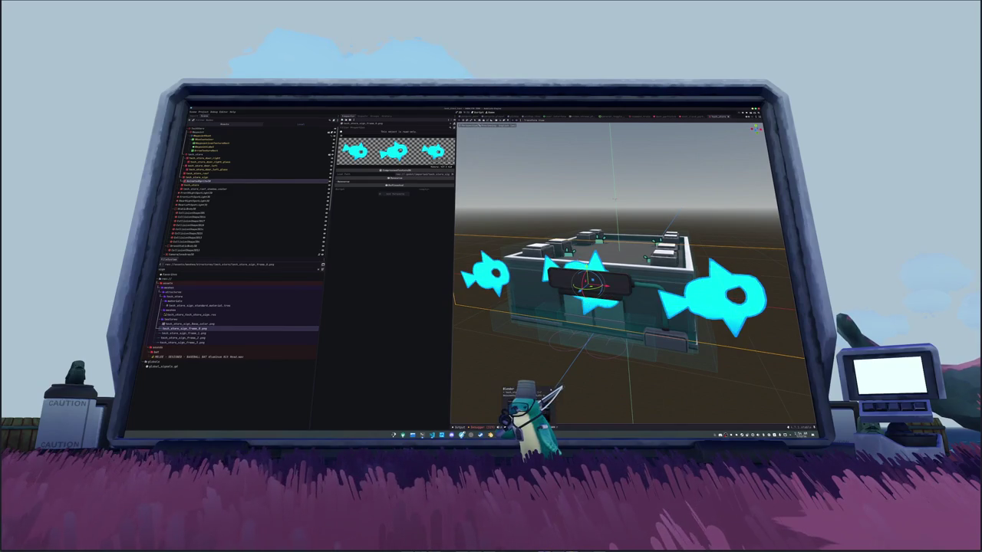
Step: Return to Blender and show the render Output properties
left_click(502, 434)
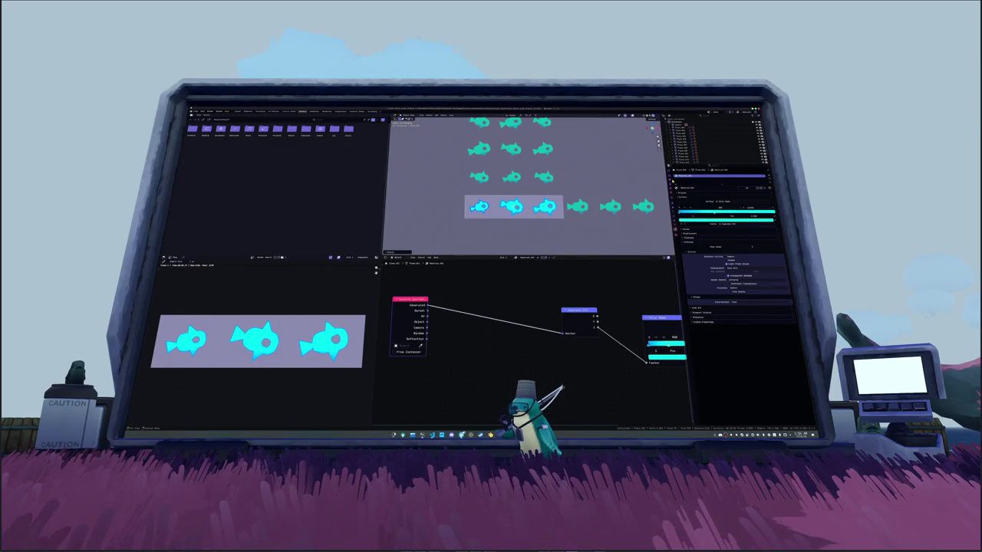
left_click(670, 175)
left_click(670, 182)
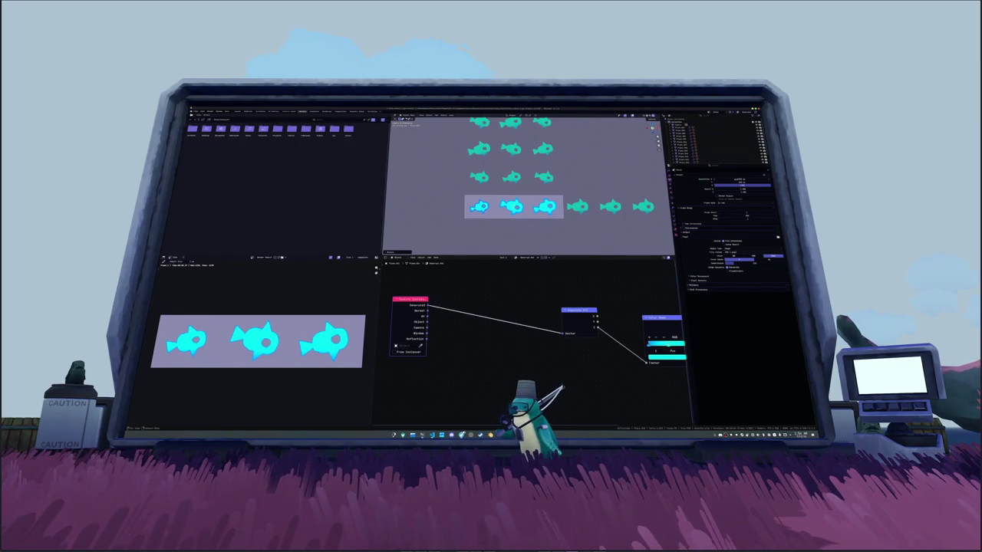
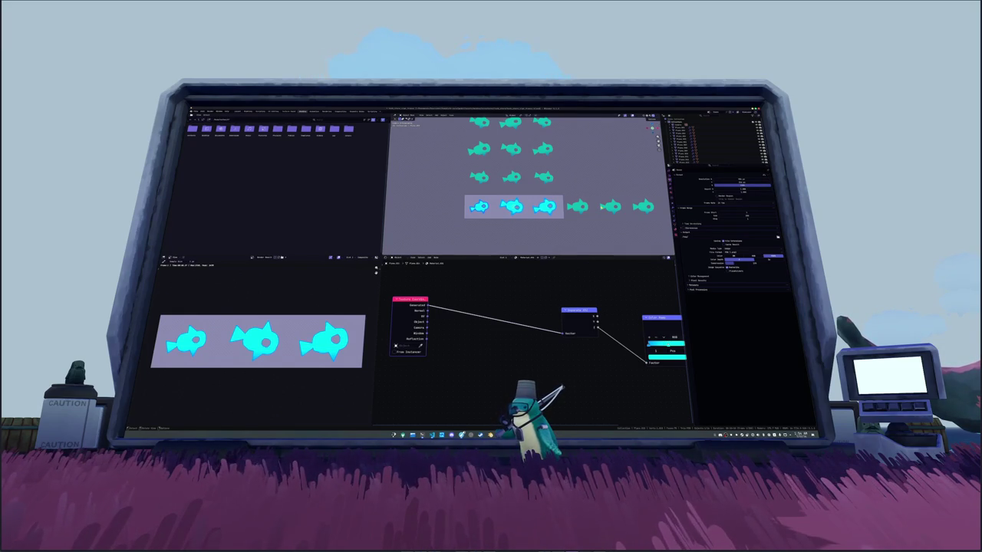
Step: Save the current fish render as an image file via Image > Save As
scroll(259, 342, "down", 3)
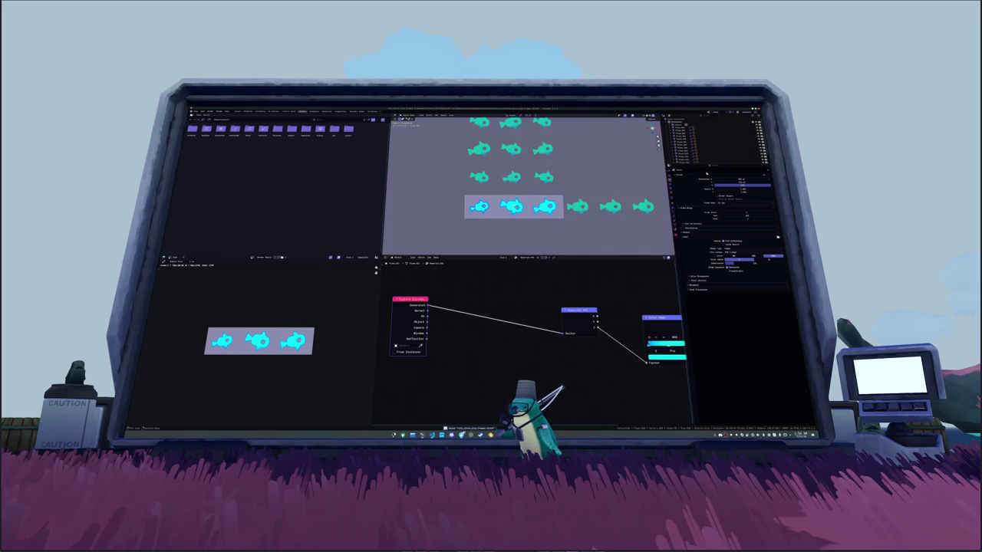
scroll(581, 196, "up", 2)
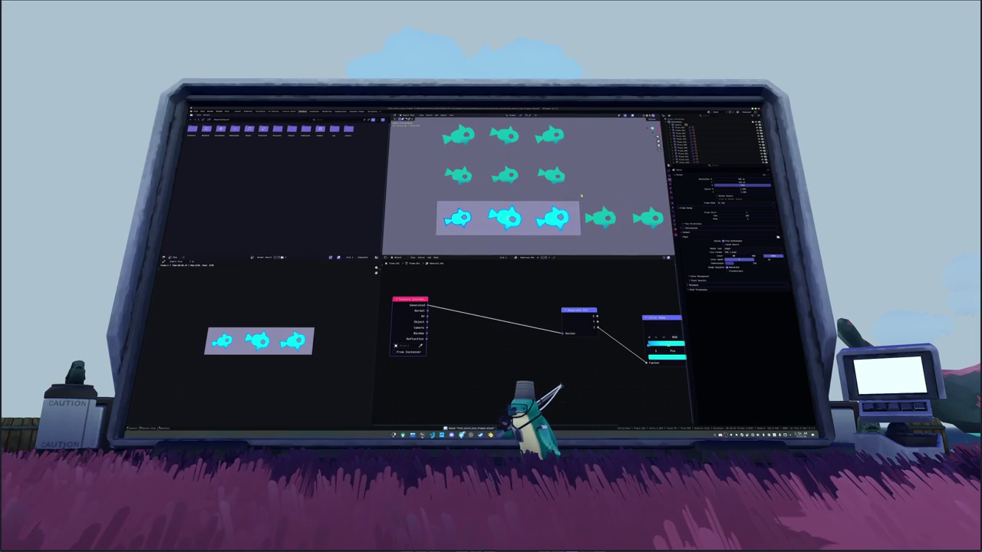
scroll(249, 276, "up", 3)
left_click(218, 265)
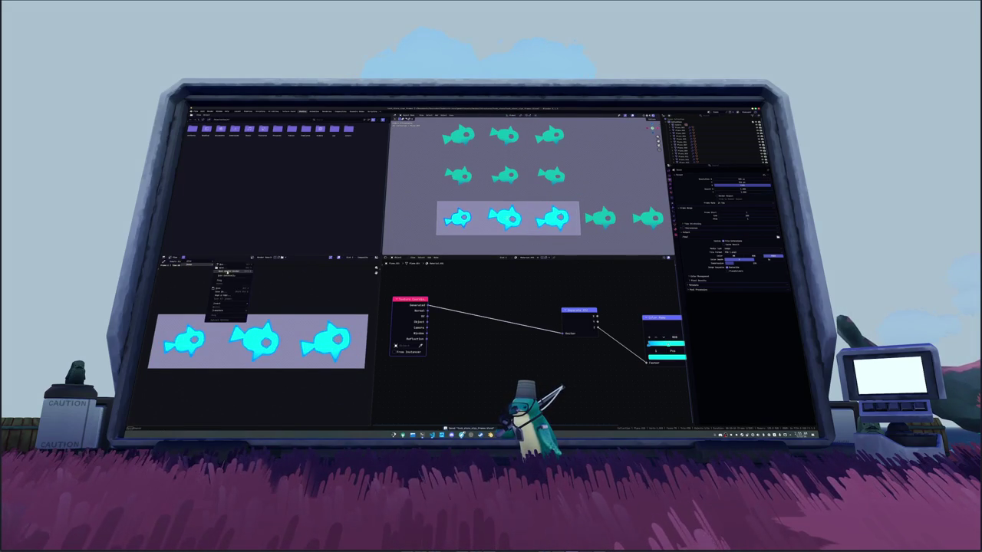
left_click(221, 289)
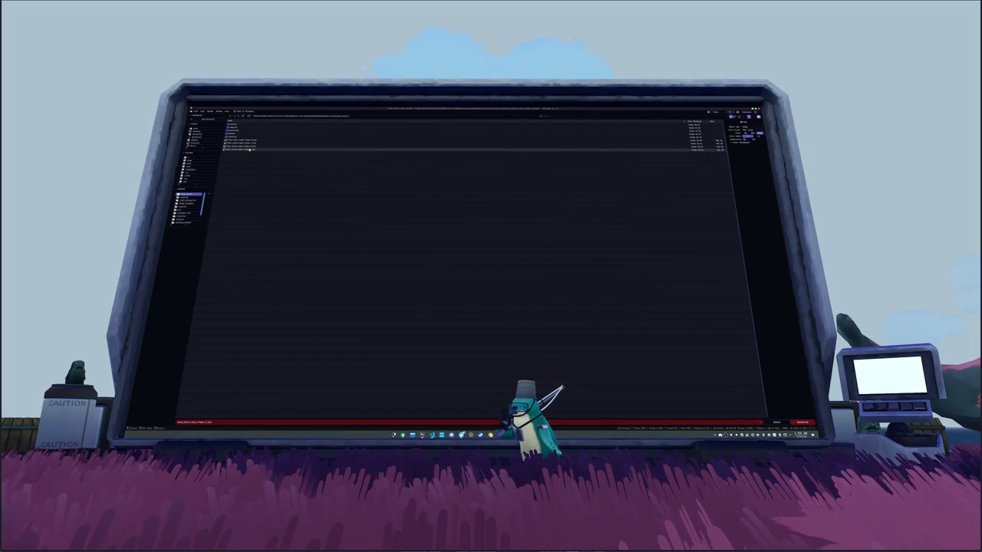
double_click(248, 151)
Step: Move the whole fish grid down one row and save the new render over the chosen file
scroll(544, 188, "down", 2)
left_click_drag(556, 181, 445, 120)
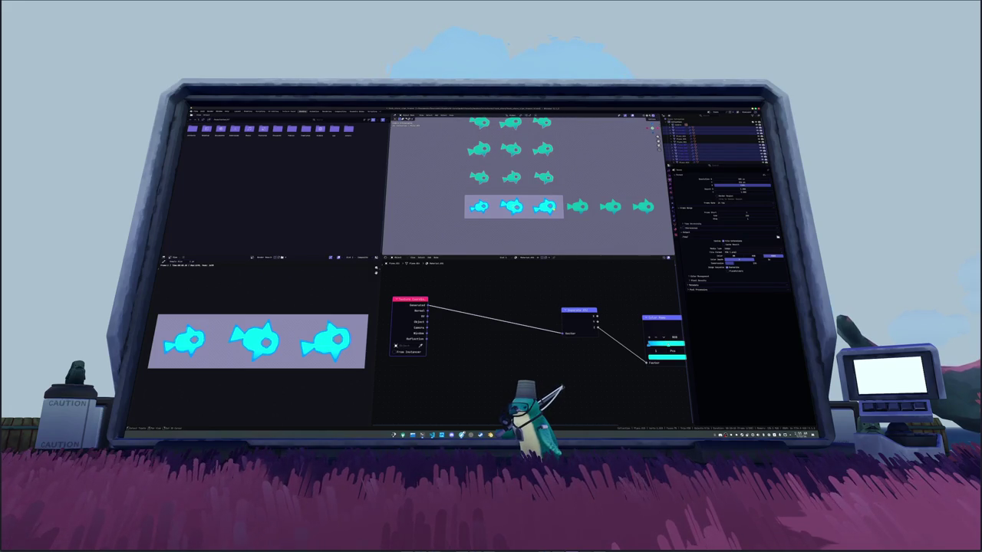
key("g")
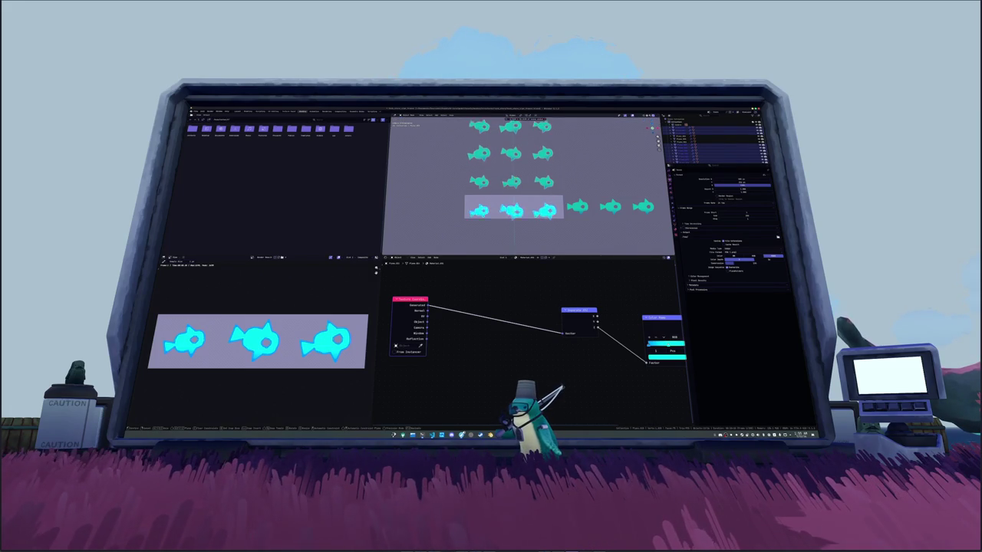
left_click(514, 199)
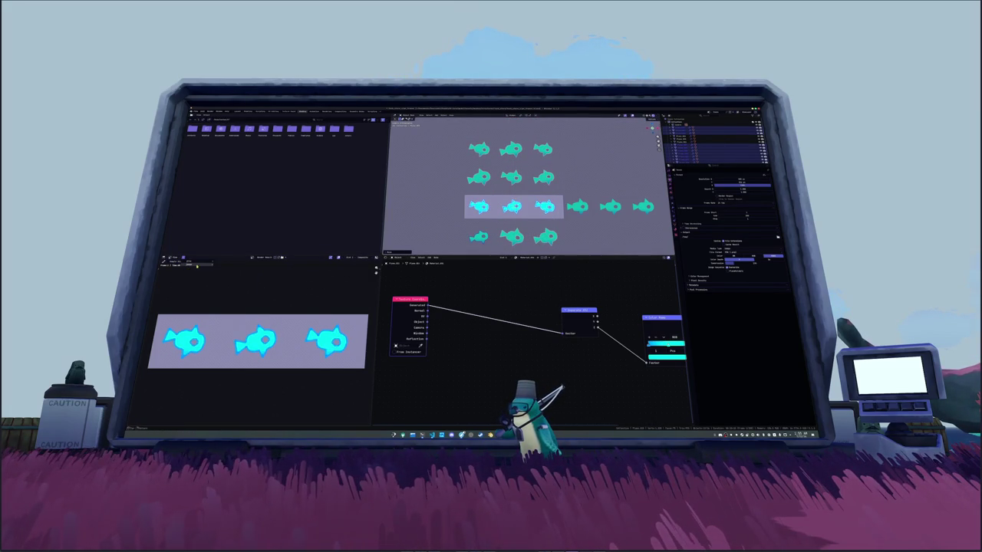
key("shift+alt+s")
double_click(251, 150)
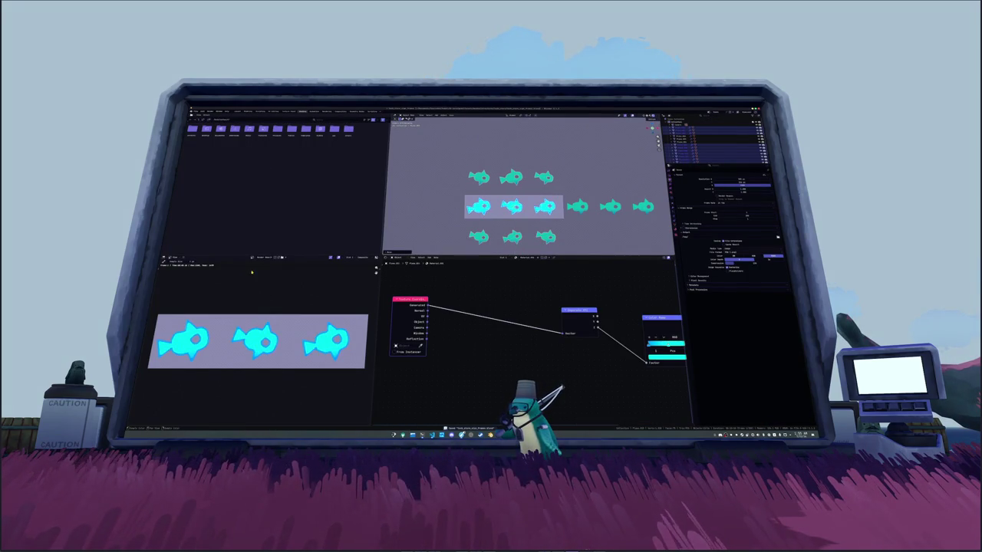
Step: Save the next fish frame render as an image file
left_click(218, 265)
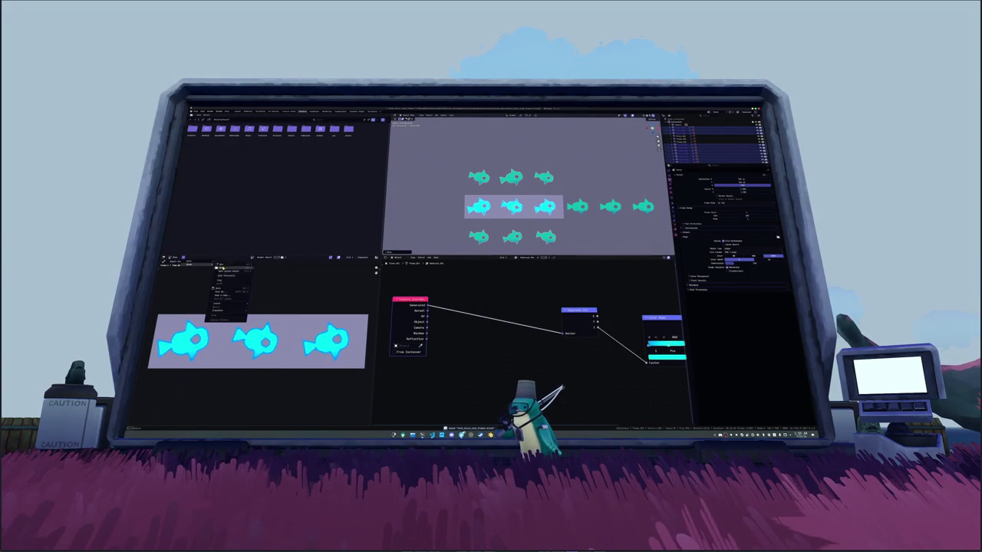
left_click(218, 293)
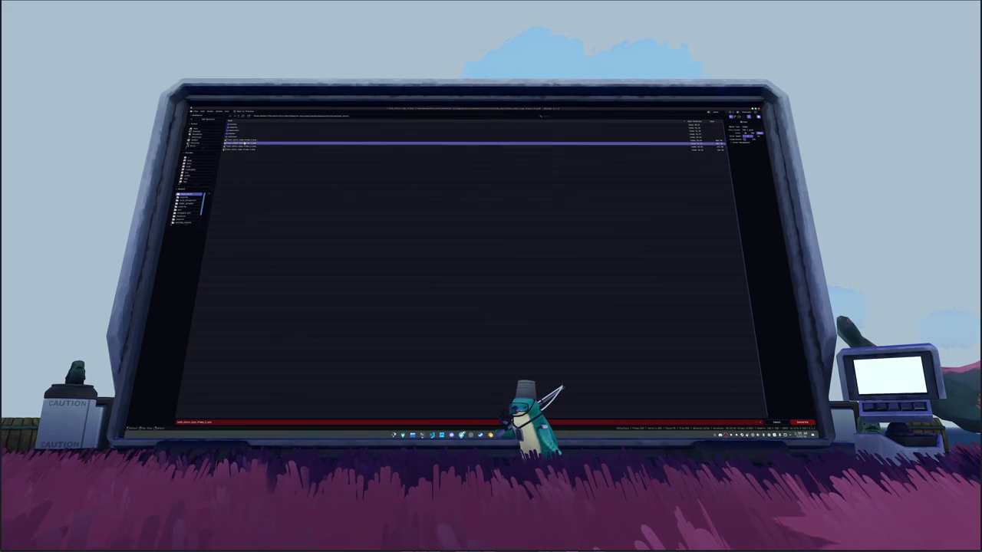
key("Escape")
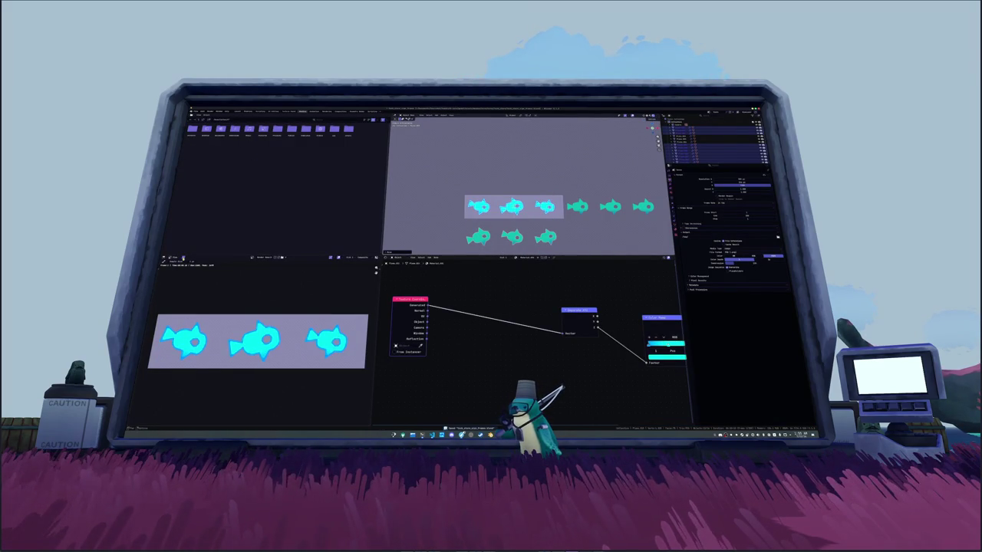
Step: Save the last fish frame, deselect everything, and switch to the Godot project
left_click(218, 261)
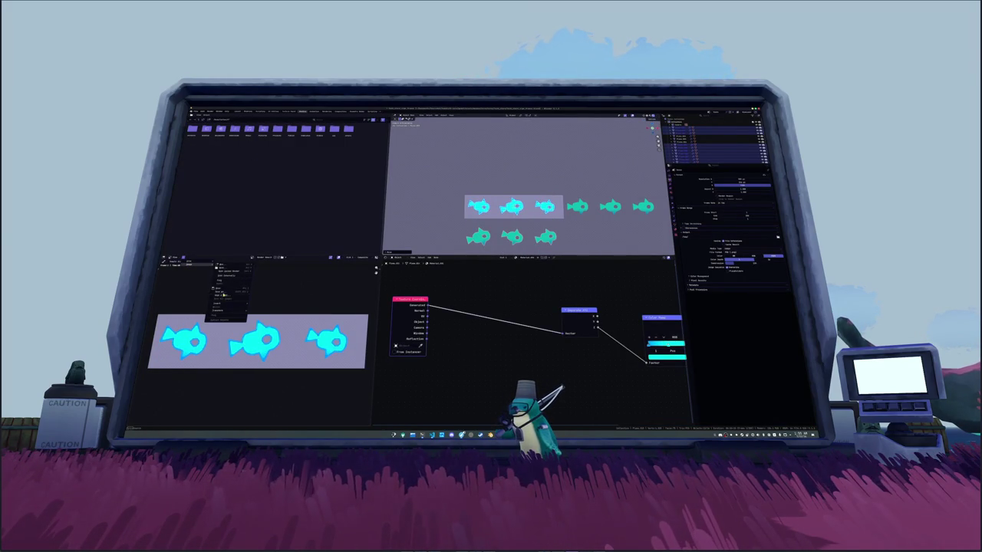
left_click(221, 293)
key("Escape")
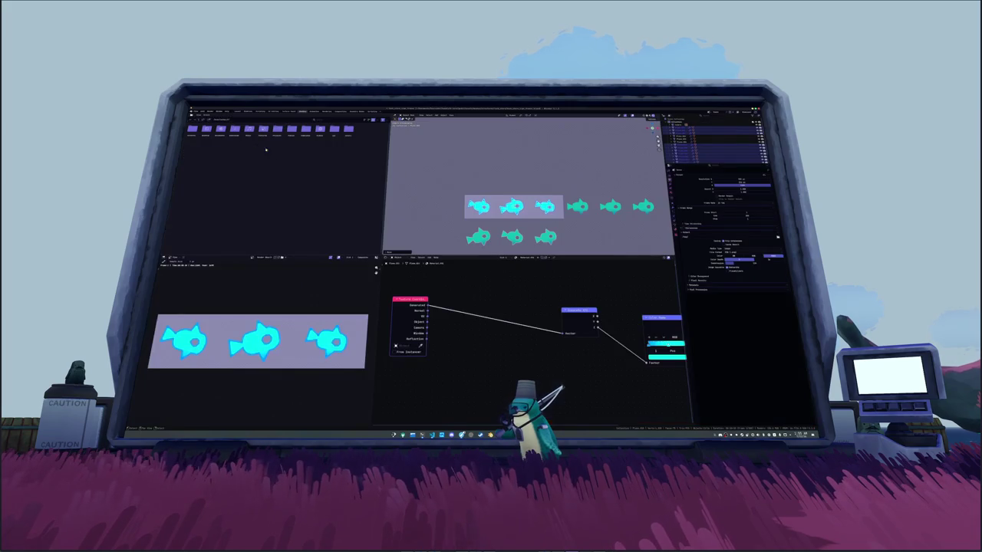
left_click(454, 229)
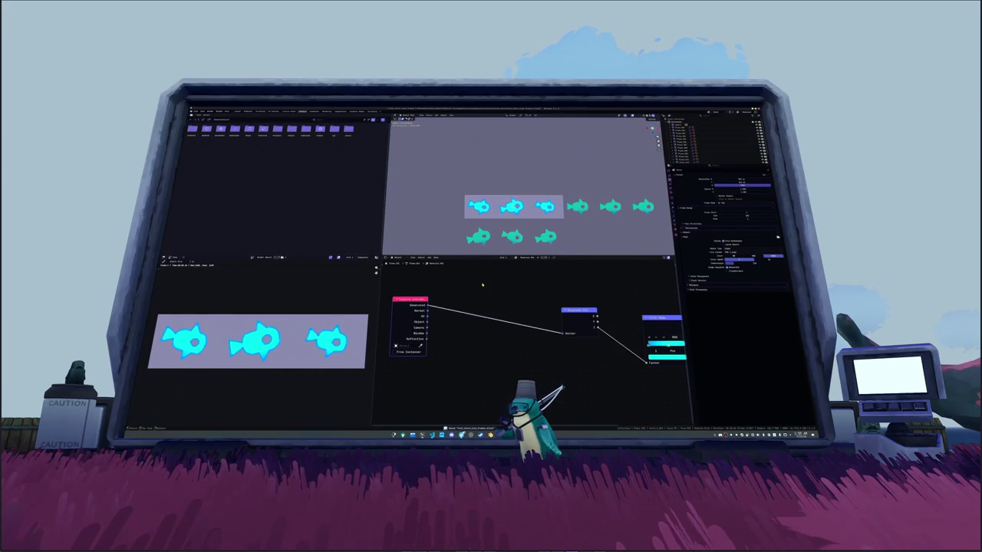
key("alt+Tab")
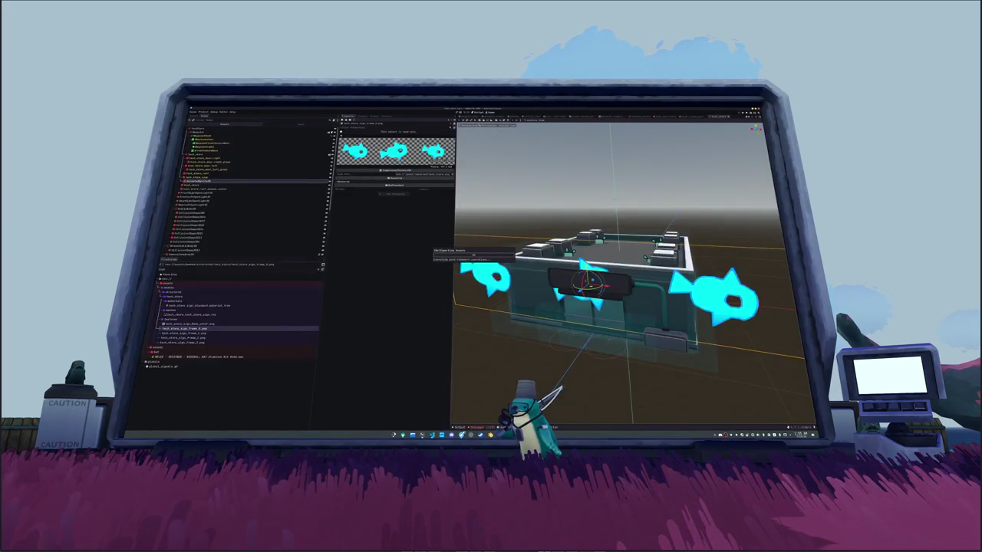
Step: Select the AnimatedSprite3D fish node, frame it, and enable its Fixed Size flag
left_click(223, 179)
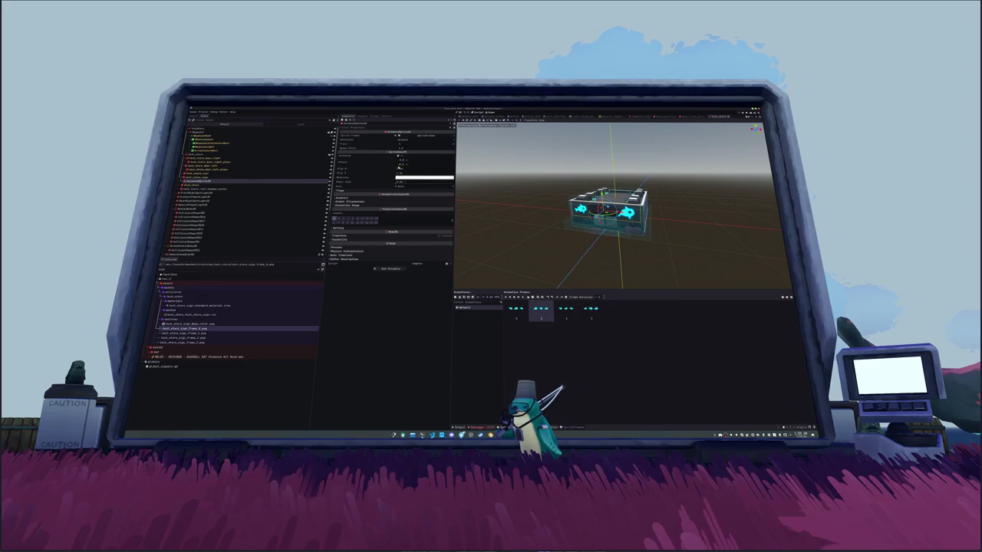
left_click(366, 235)
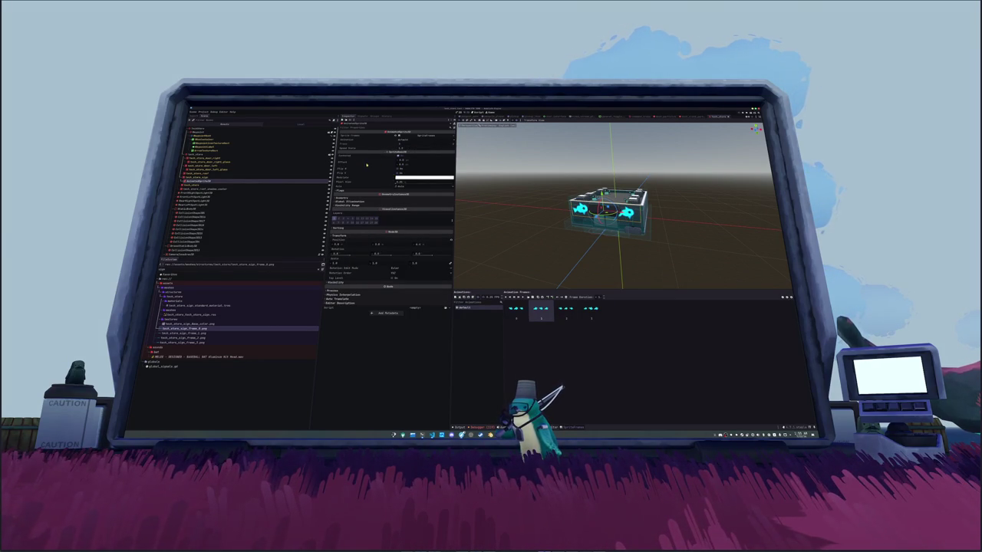
left_click(365, 189)
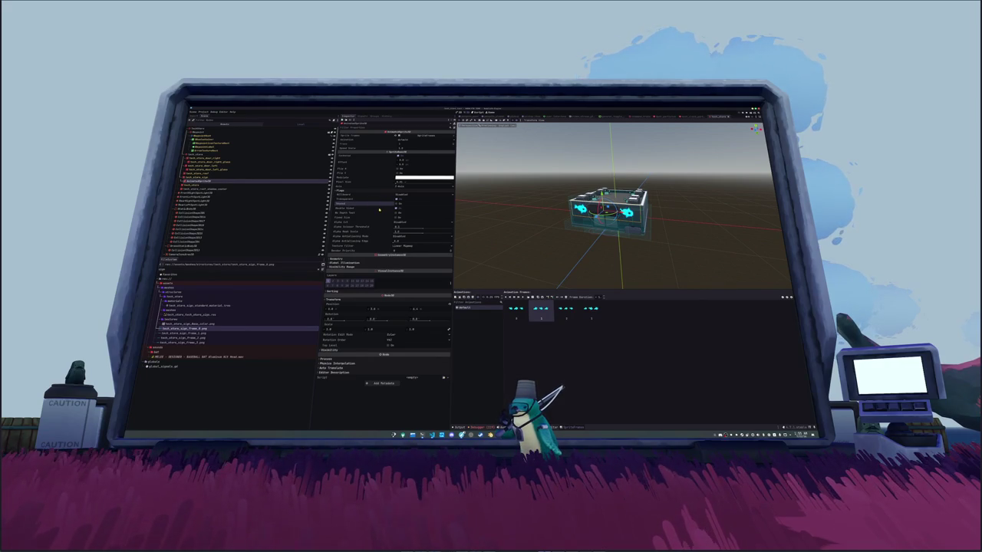
key("f")
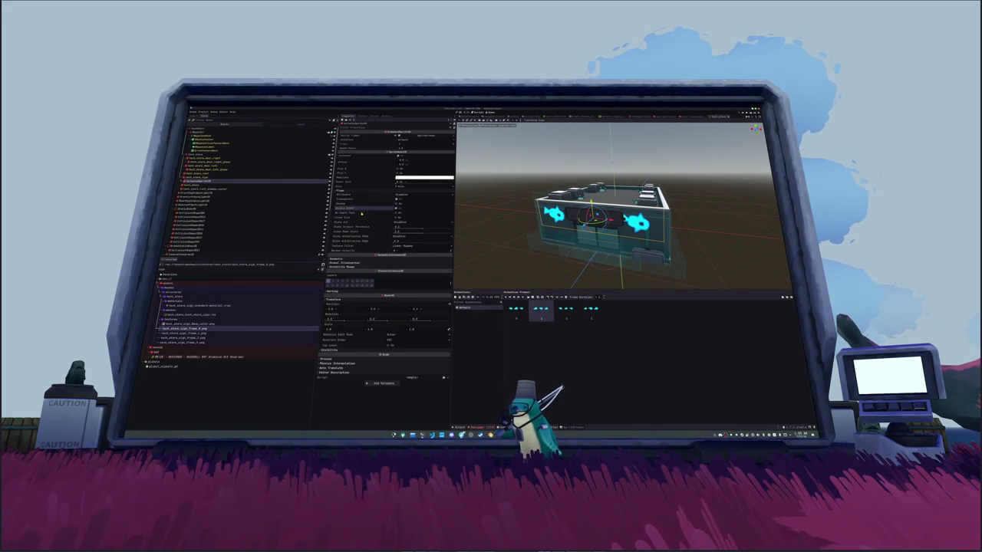
left_click(397, 219)
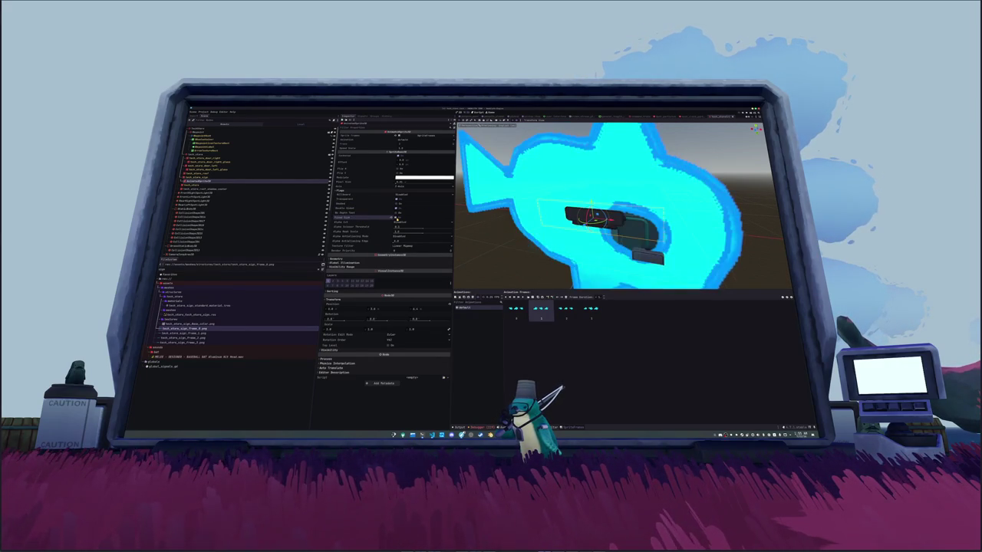
Step: Set the fish sprite scale to 0.067 and drag it onto the building's sign panel
left_click_drag(371, 328, 352, 328)
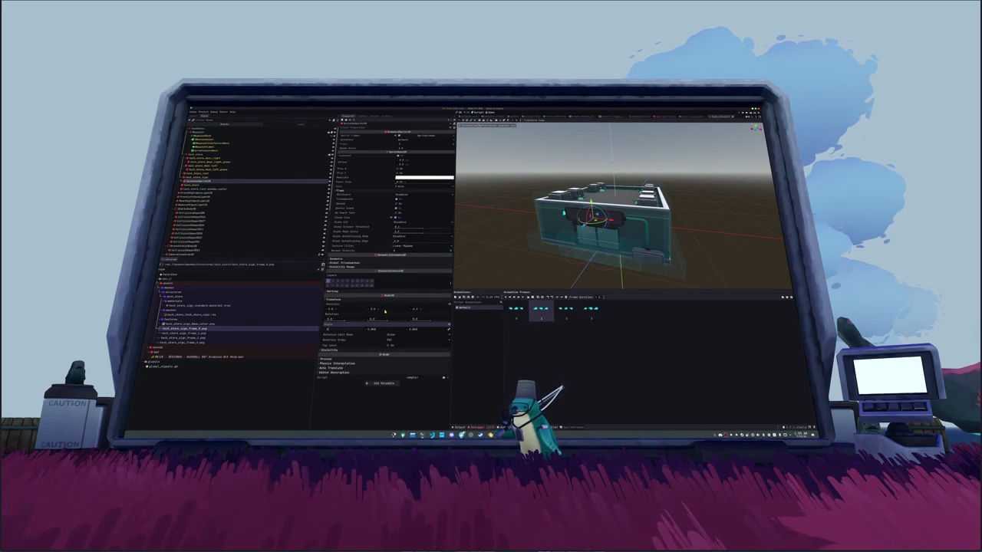
key("KP_3")
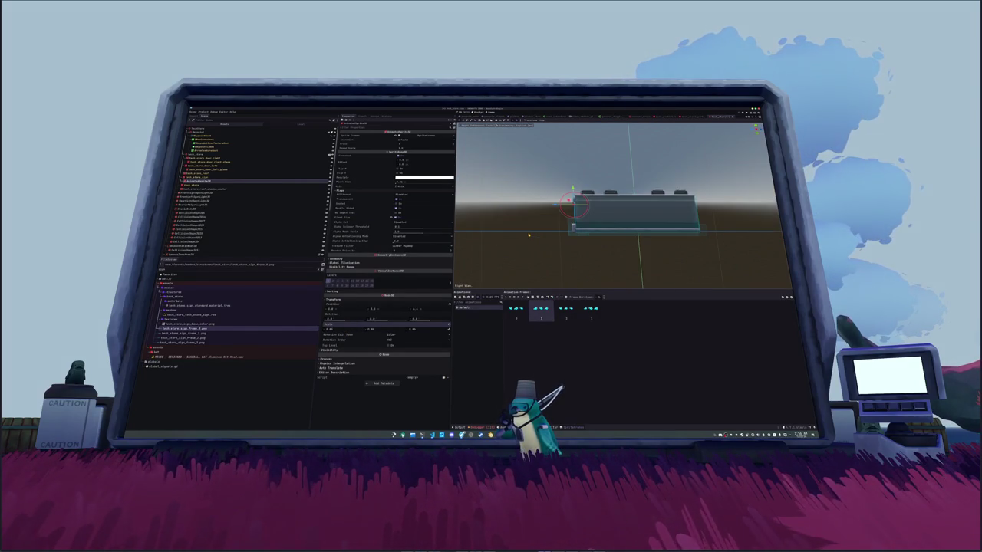
left_click_drag(583, 215, 595, 218)
mouse_move(536, 224)
left_mouse_down()
mouse_move(515, 227)
mouse_move(475, 276)
left_mouse_up()
key("f")
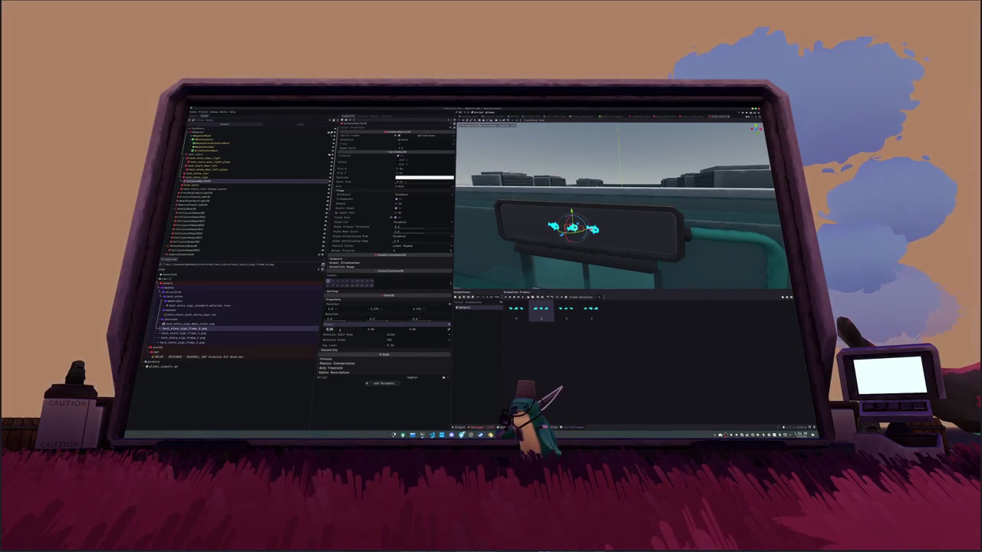
Step: Experiment with the fish sprite's scale from a front view, undoing the changes
left_click_drag(386, 331, 350, 329)
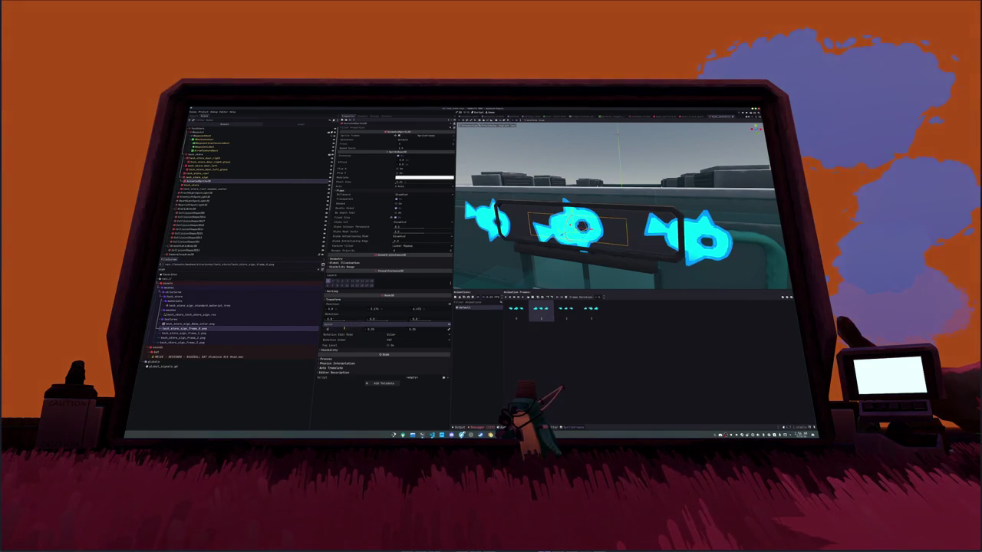
key("ctrl+z")
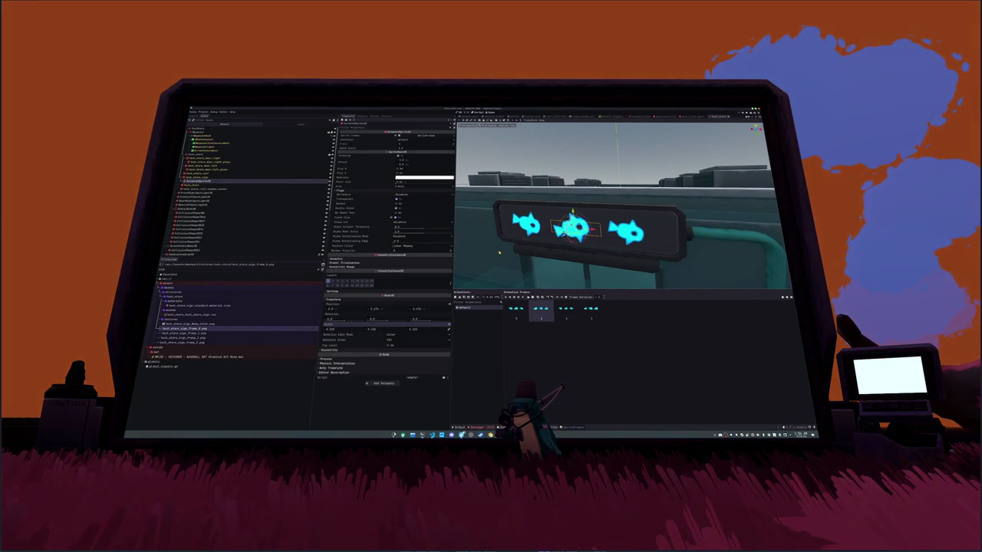
key("KP_1")
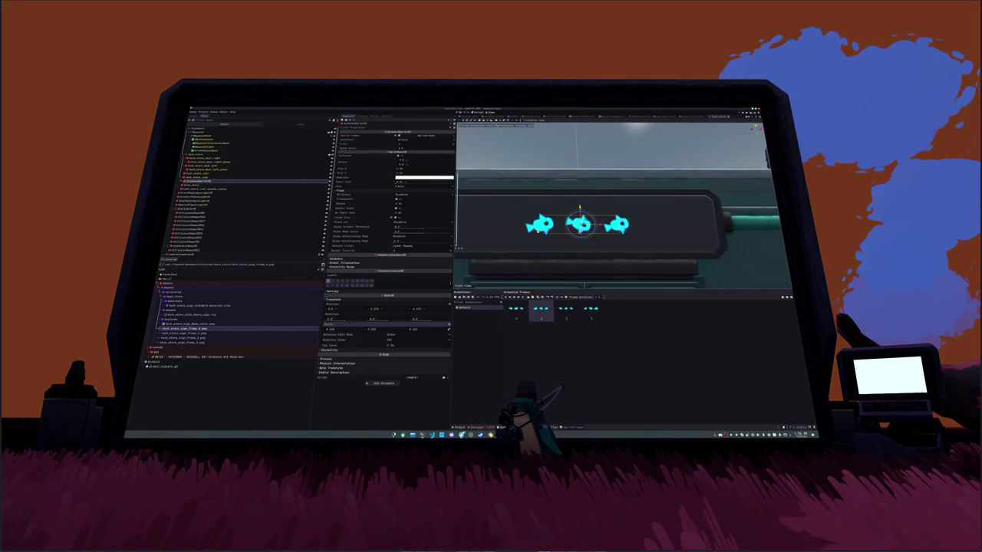
key("ctrl+z")
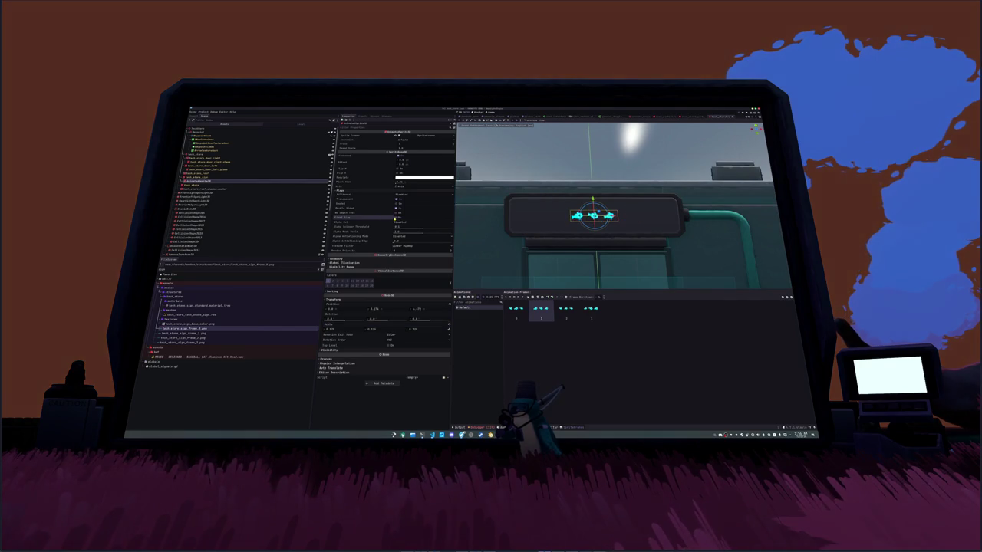
key("ctrl+z")
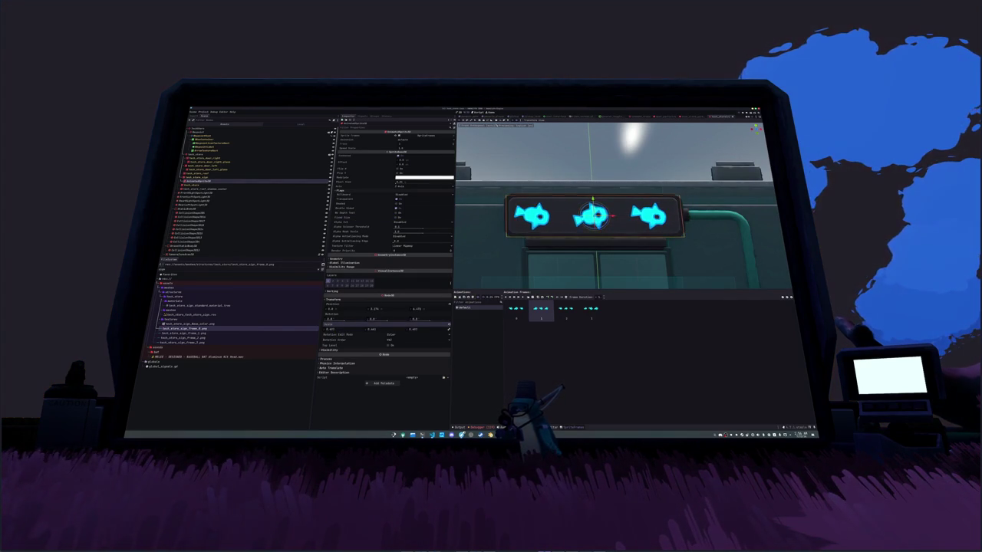
key("ctrl+z")
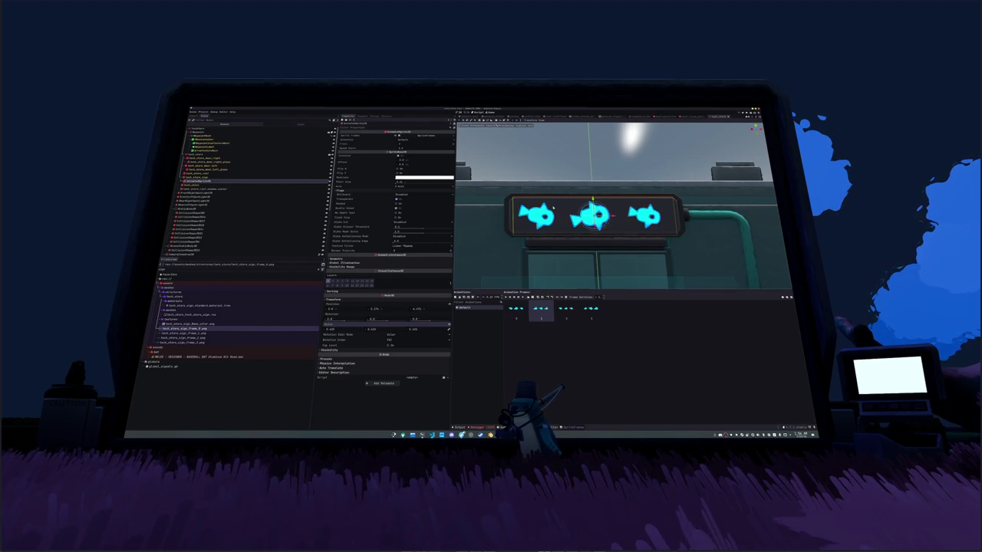
scroll(565, 203, "up", 2)
Step: Enter an exact Position value so the fish sit just in front of the sign panel
left_click_drag(584, 203, 585, 205)
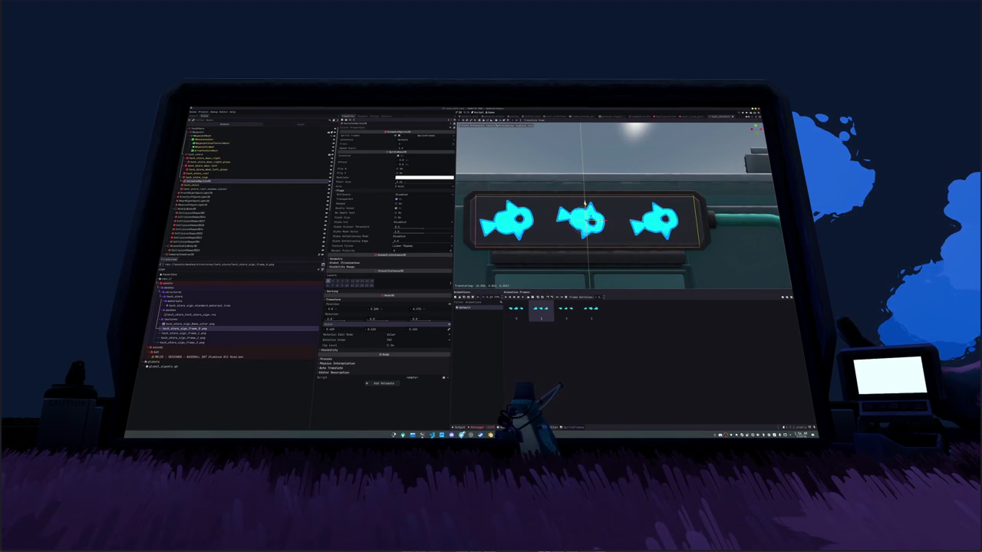
left_click_drag(414, 310, 420, 310)
left_click(419, 310)
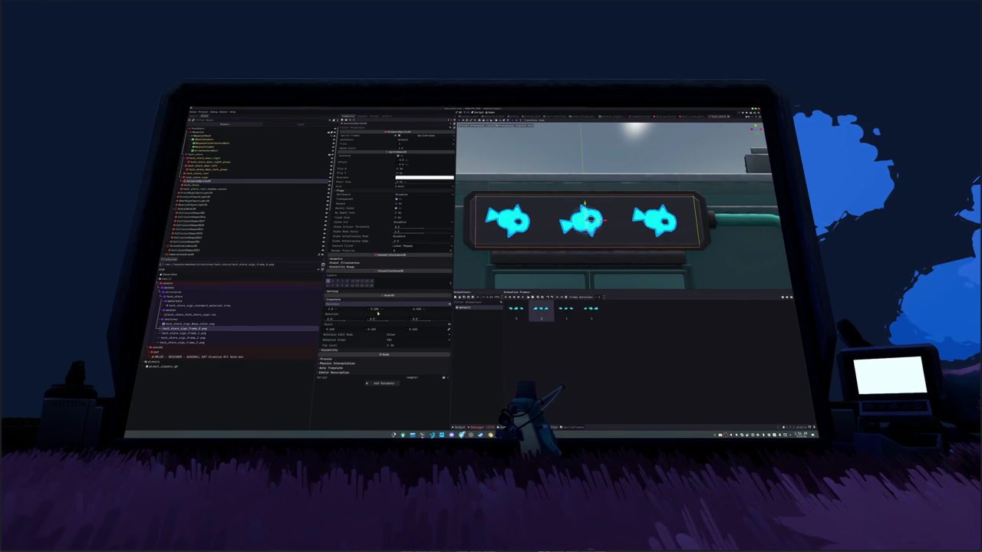
key("Return")
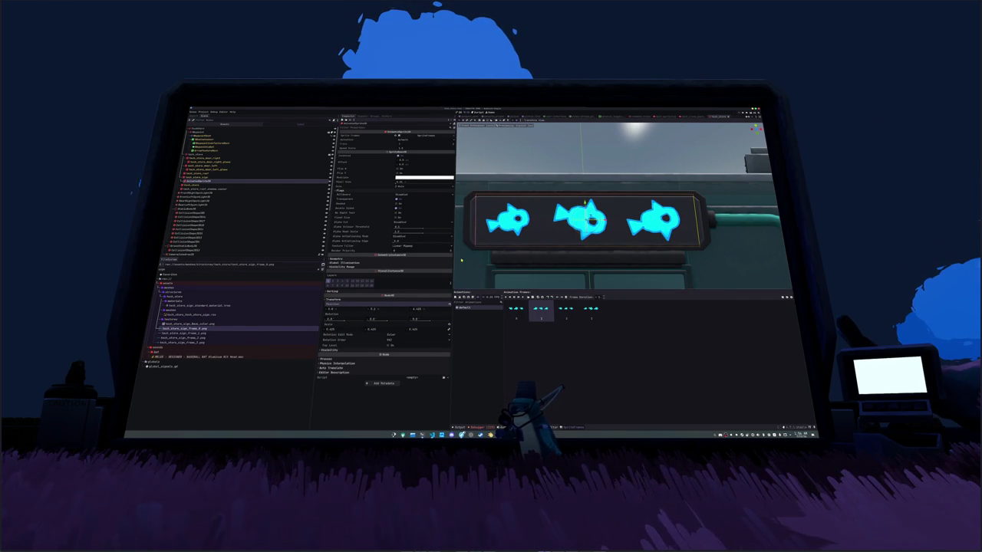
scroll(546, 205, "down", 3)
mouse_move(545, 205)
left_mouse_down()
mouse_move(514, 218)
mouse_move(490, 198)
left_mouse_up()
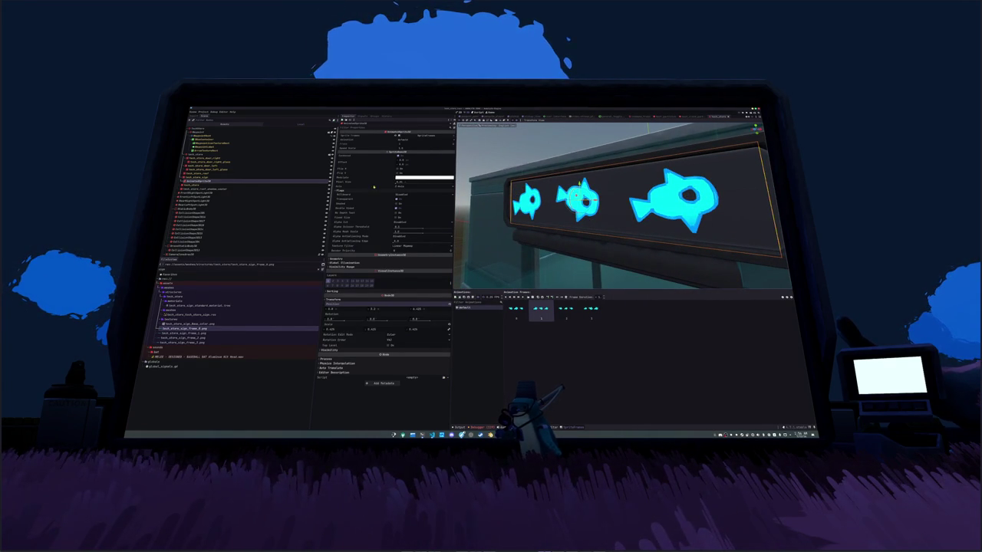
Step: Compare the Shaded flag on and off, leaving the fish sprite unshaded in bright cyan
left_click(397, 204)
left_click(397, 204)
left_click(397, 204)
left_click(397, 203)
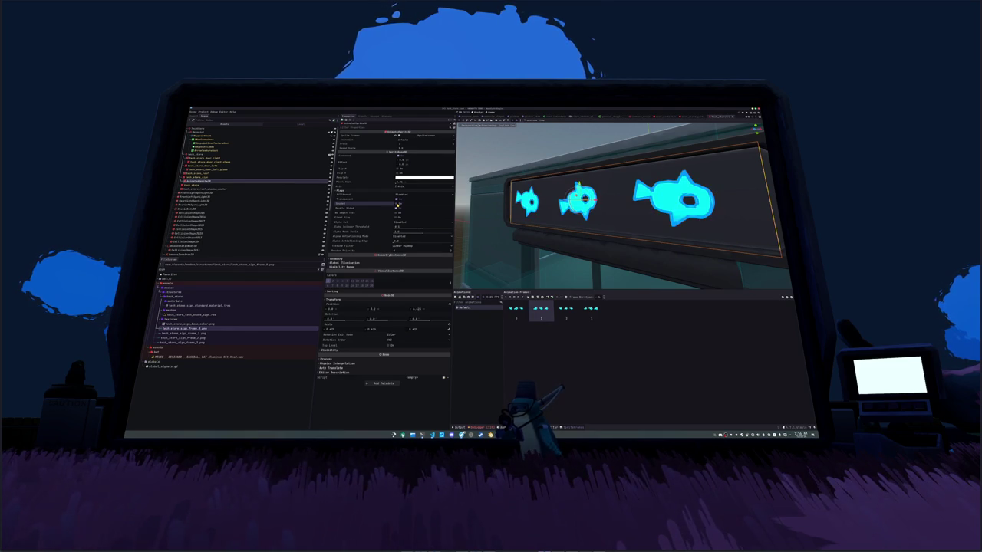
left_click(396, 204)
left_click(337, 258)
left_click(342, 312)
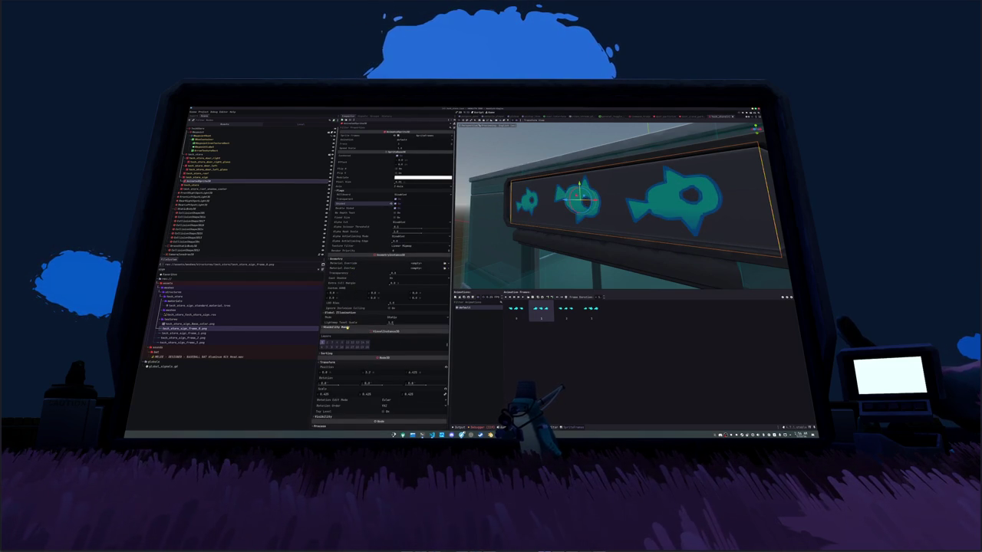
left_click(337, 327)
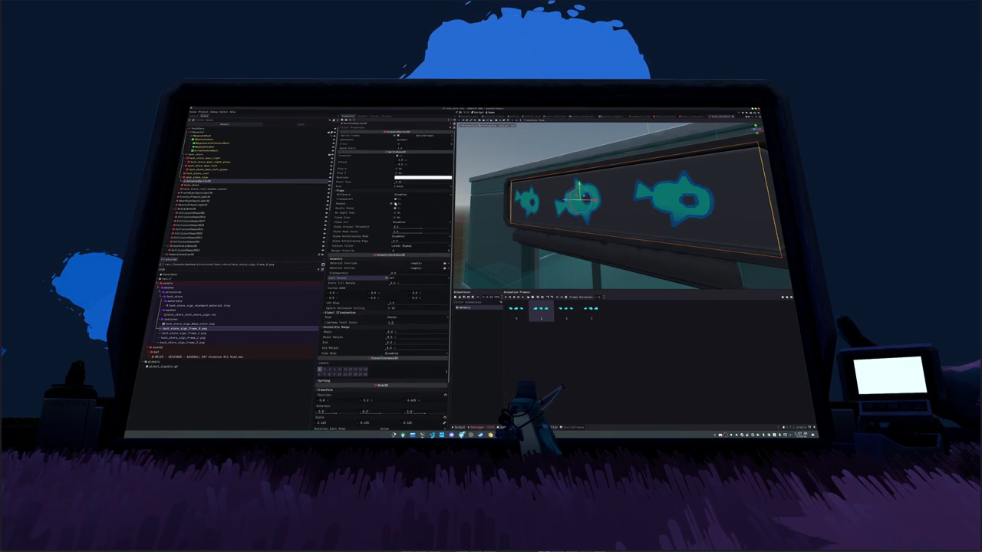
left_click(391, 204)
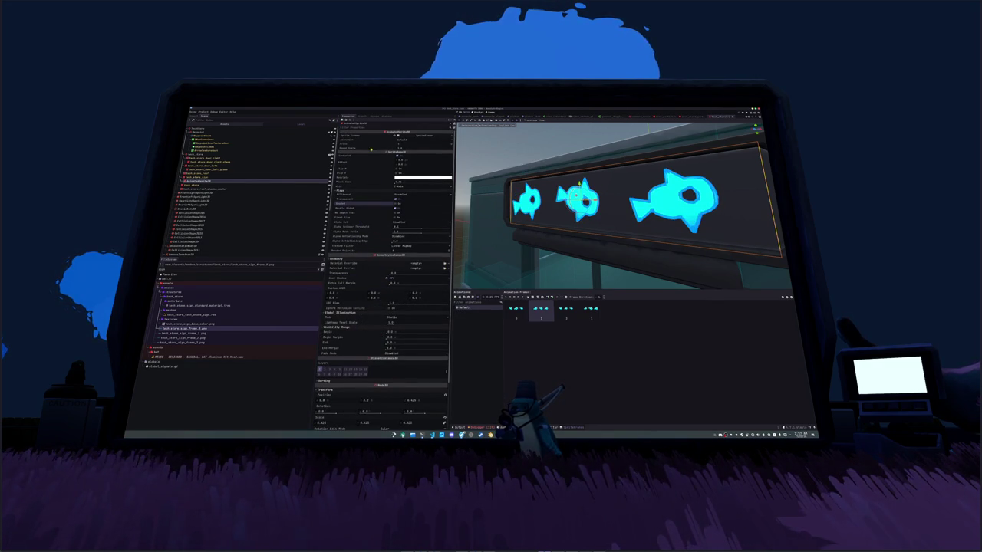
scroll(375, 189, "down", 3)
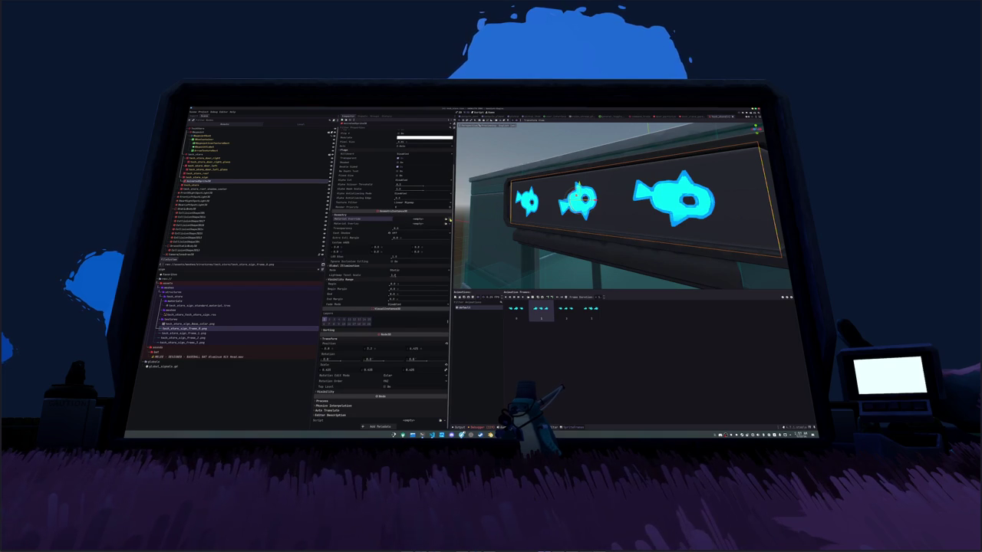
left_click(445, 221)
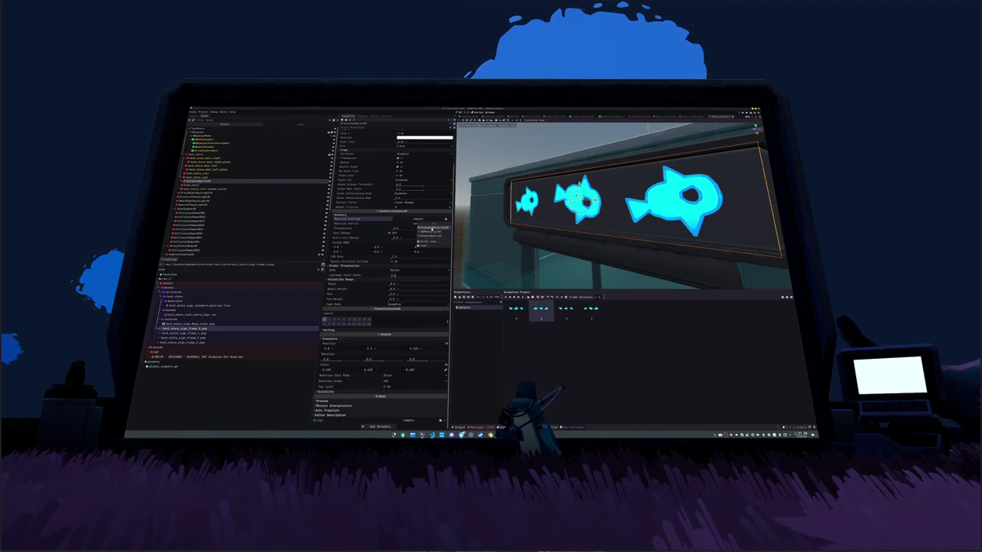
Step: Leave Material Override empty and assign a new StandardMaterial3D as the Material Overlay
left_click(431, 227)
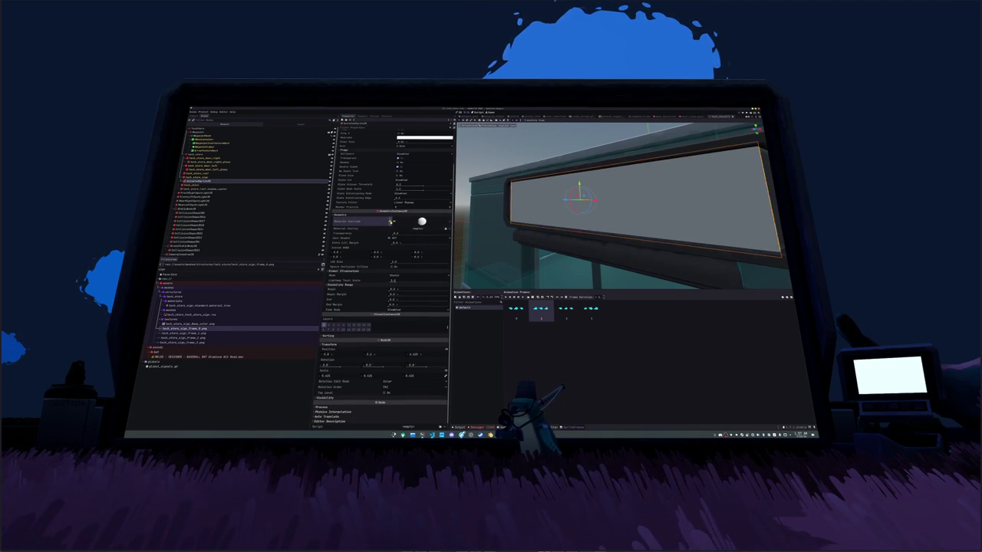
left_click(390, 221)
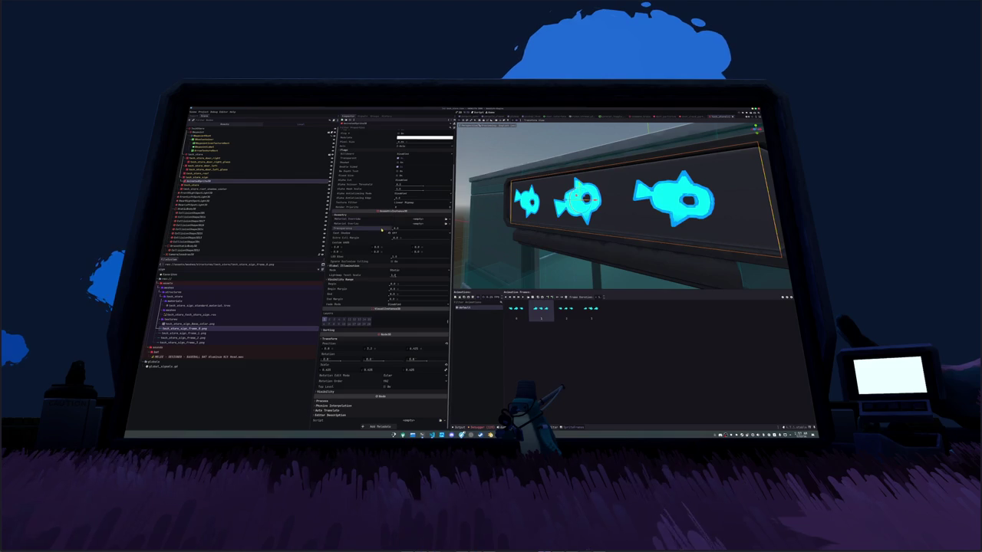
scroll(379, 219, "up", 3)
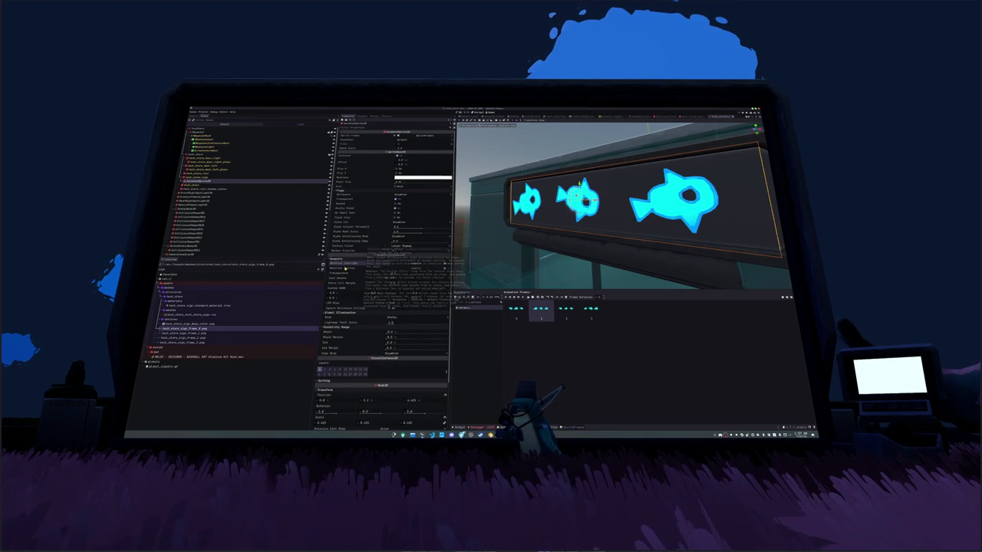
left_click(445, 267)
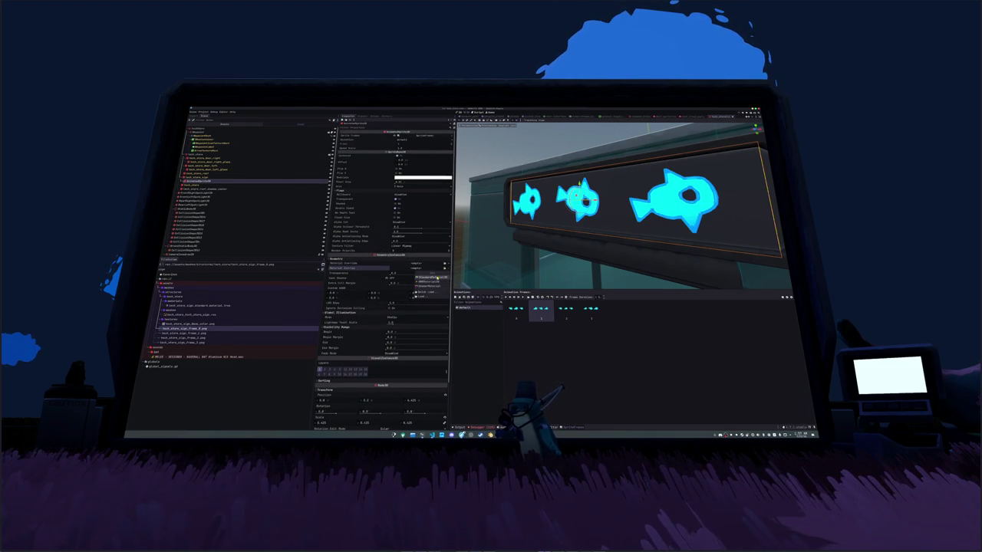
left_click(429, 278)
left_click(420, 283)
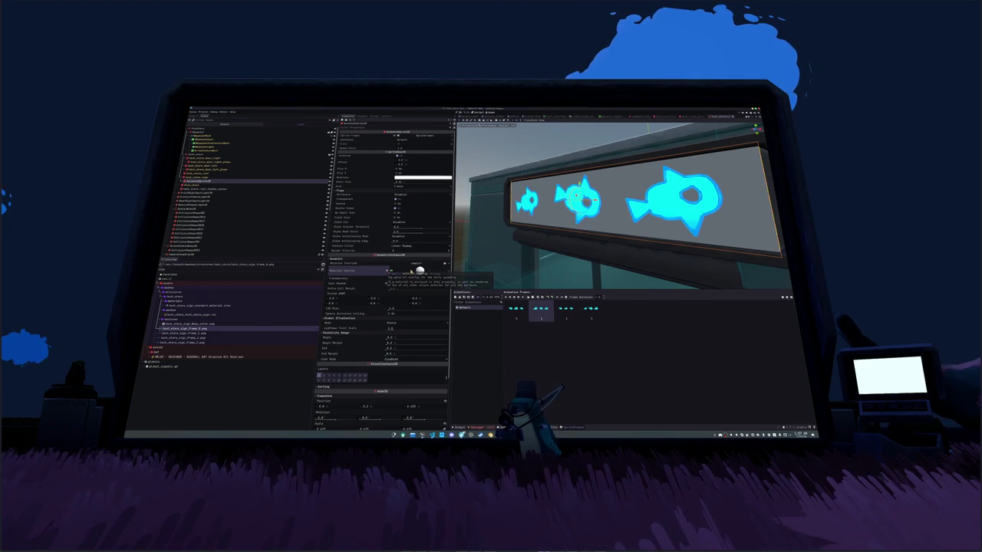
left_click(386, 278)
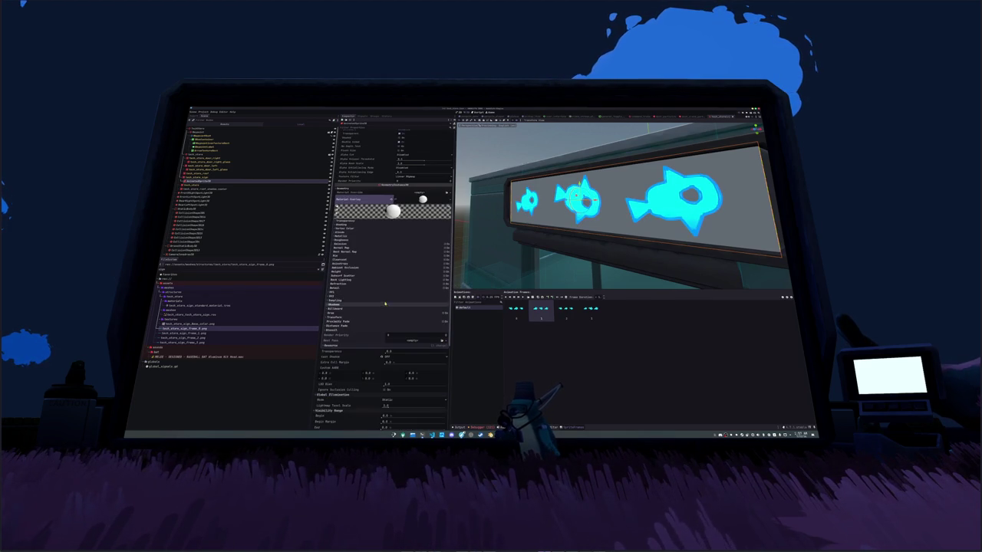
Step: Enable emission on the overlay material with a cyan emission colour
left_click(443, 245)
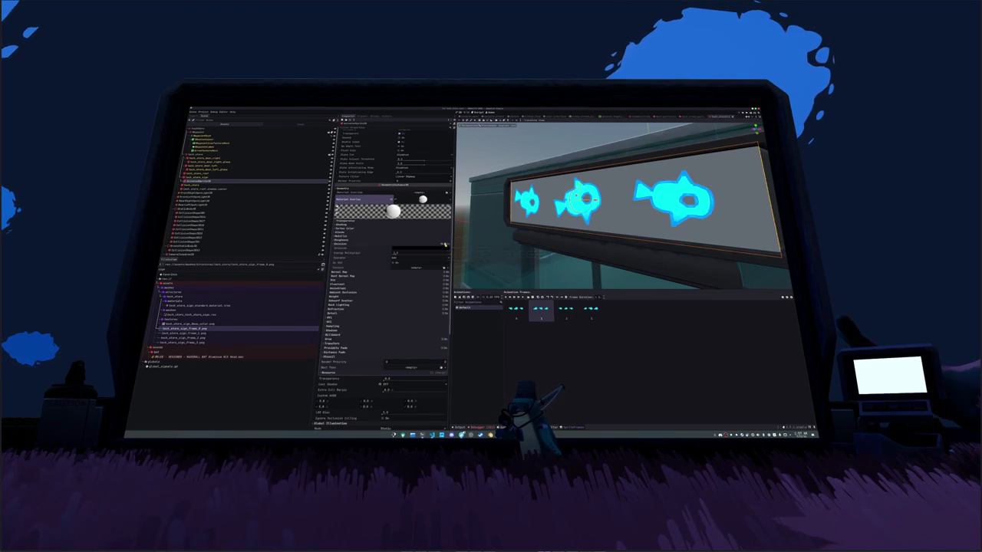
left_click(442, 247)
left_click(442, 253)
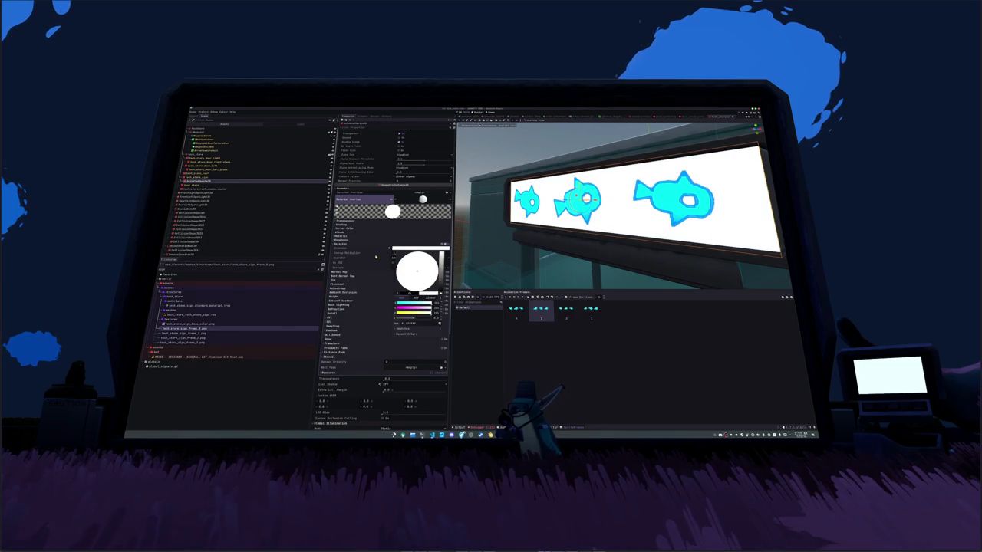
left_click_drag(441, 253, 441, 262)
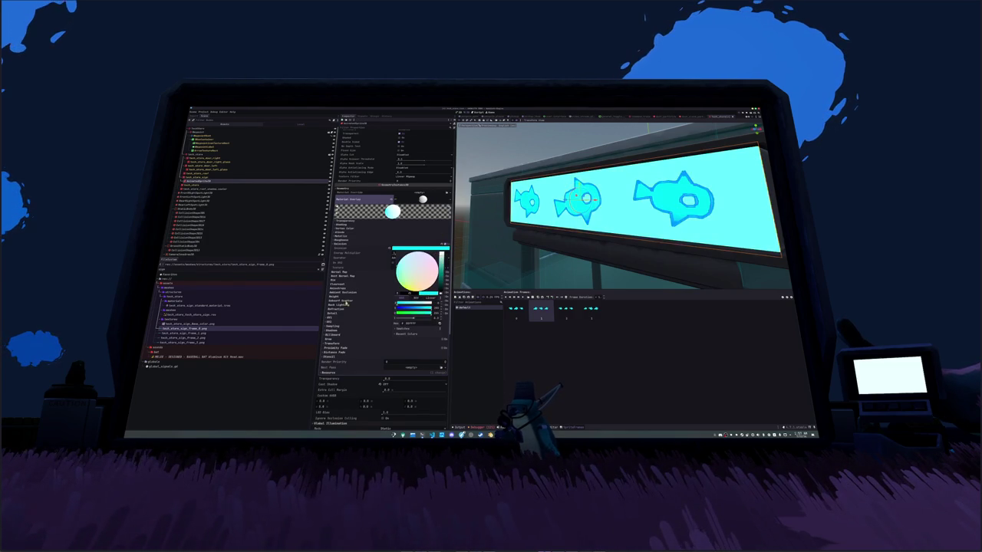
left_click(380, 250)
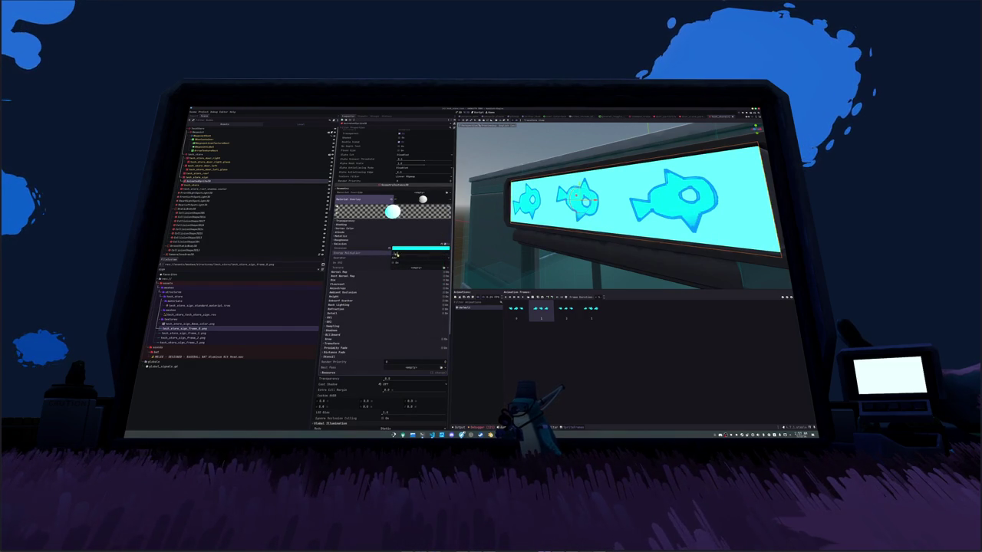
Step: Raise the emission energy multiplier and reopen the emission colour picker to adjust it
left_click_drag(395, 254, 397, 253)
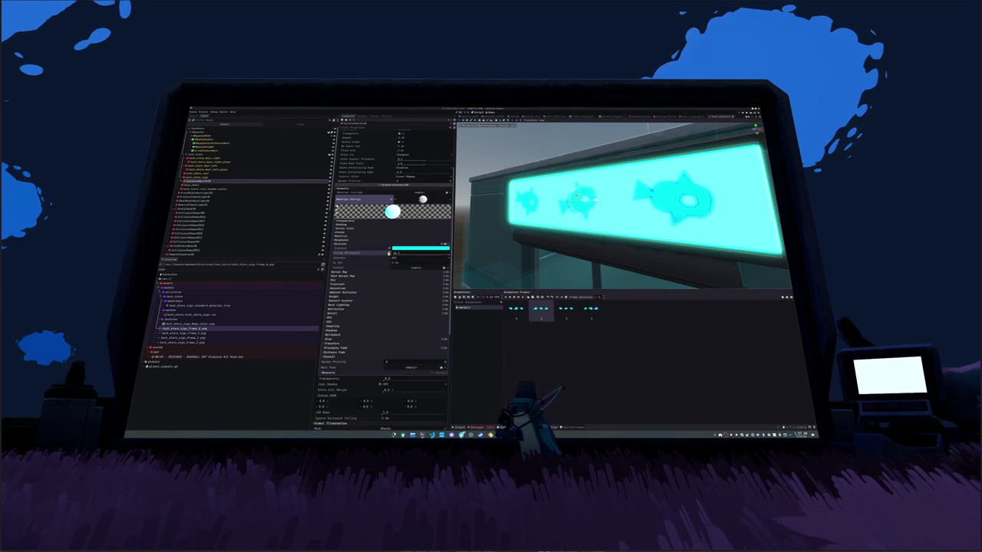
left_click_drag(552, 230, 517, 247)
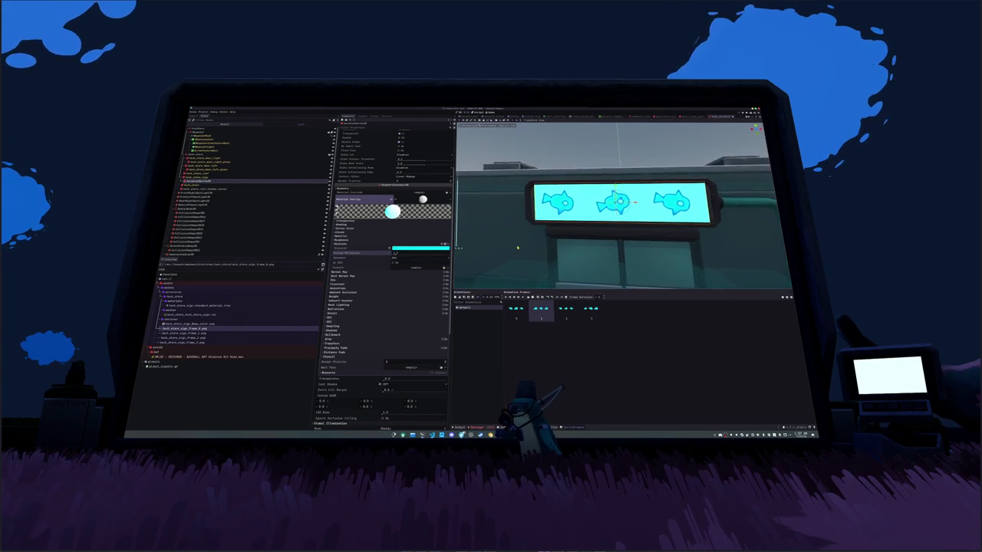
scroll(517, 247, "down", 2)
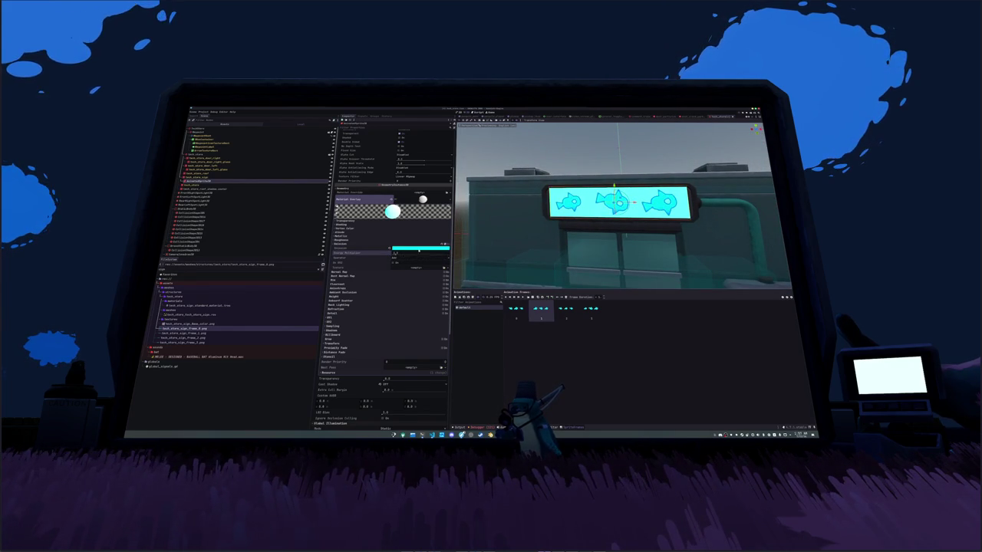
left_click(418, 248)
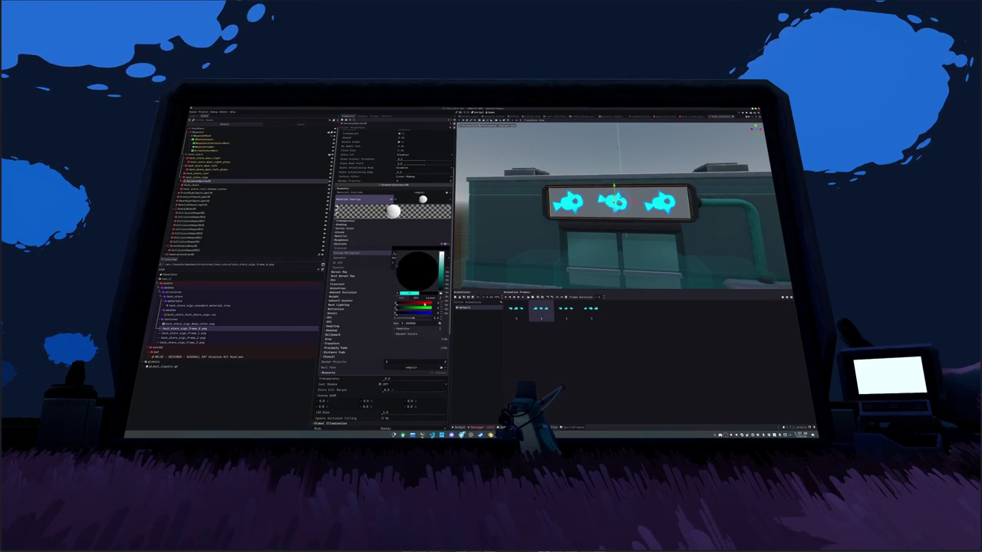
Step: Increase the emission energy multiplier further and run the project to preview the sign
left_click(377, 263)
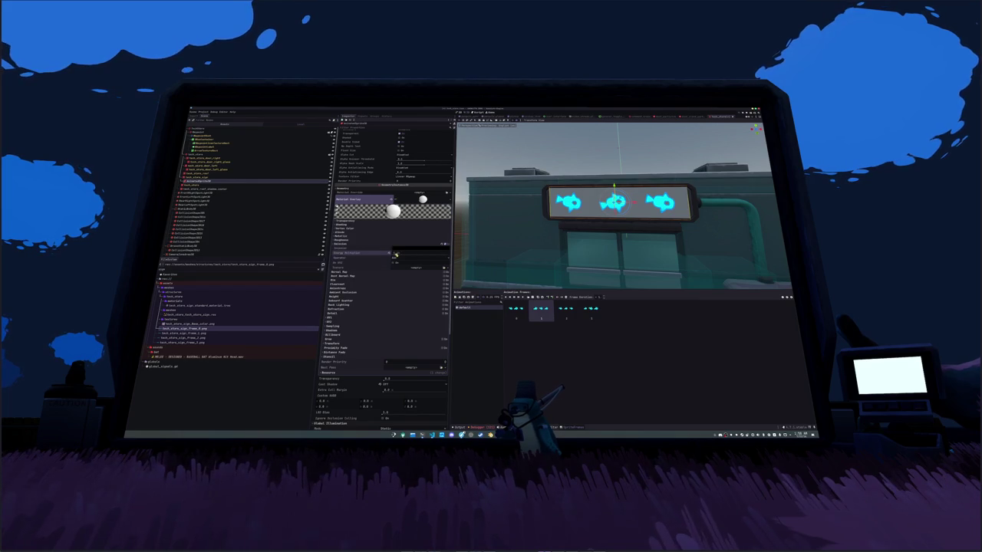
left_click_drag(402, 254, 414, 254)
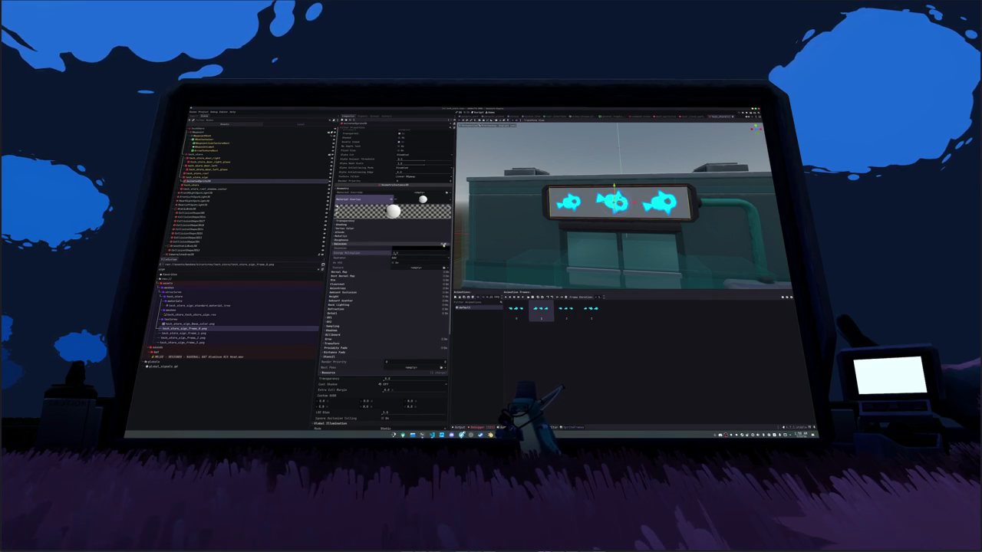
scroll(386, 227, "up", 5)
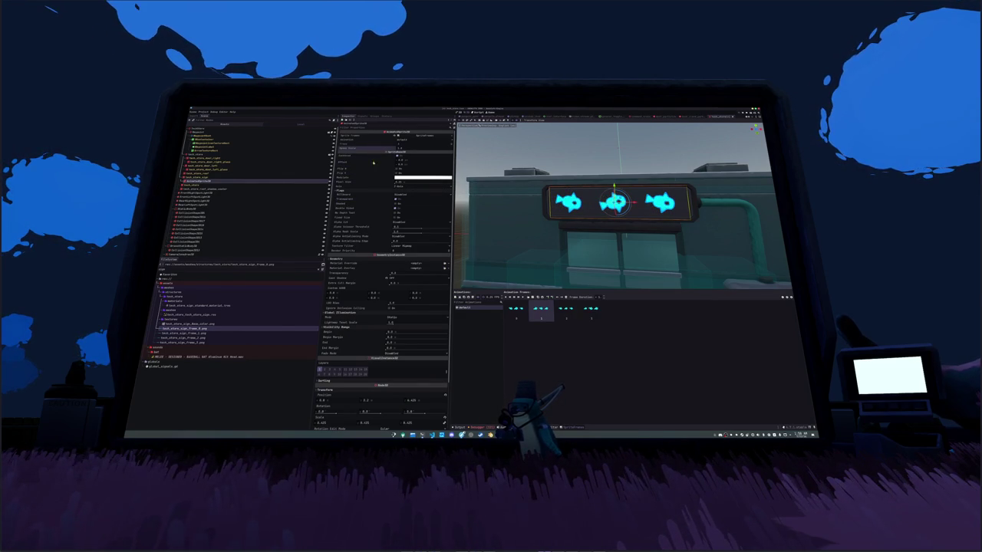
scroll(369, 194, "down", 3)
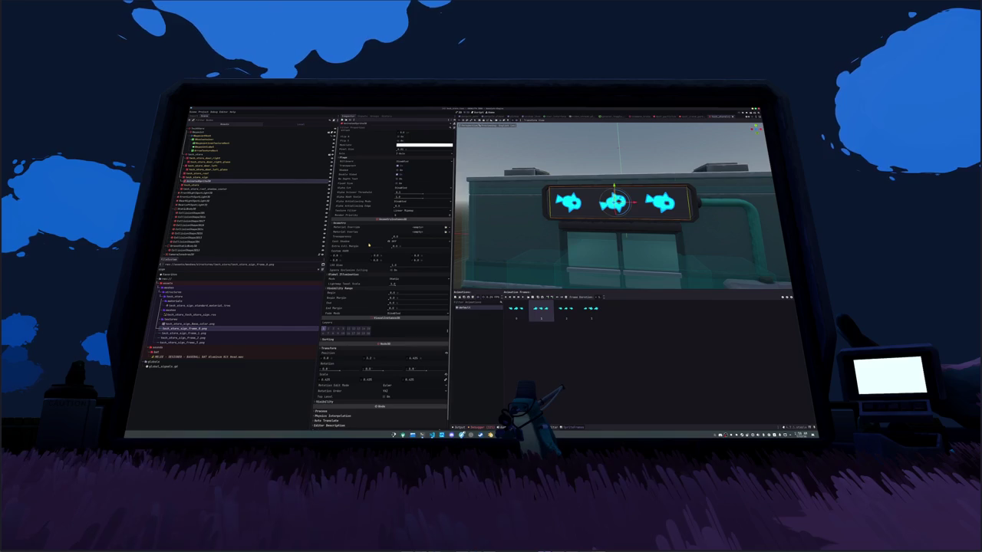
left_click(282, 153)
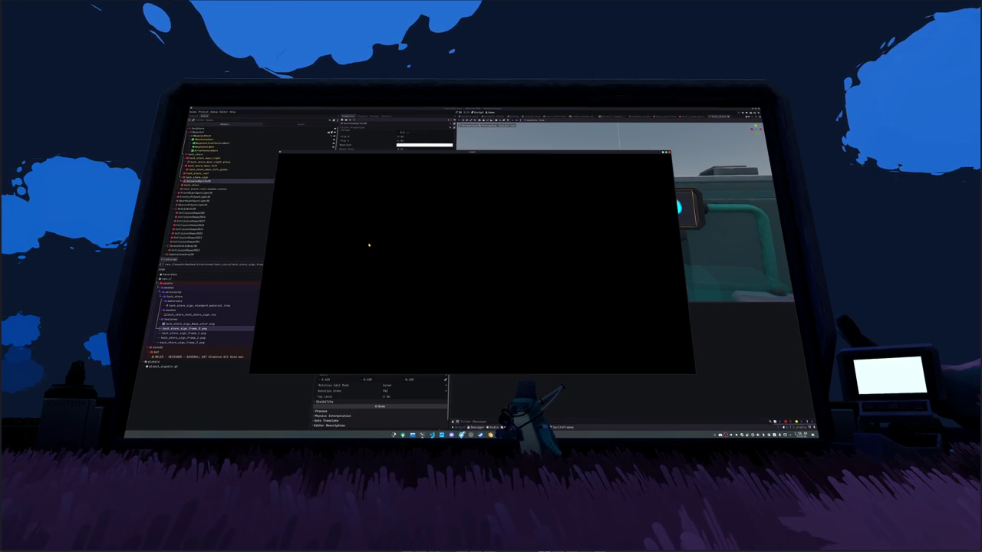